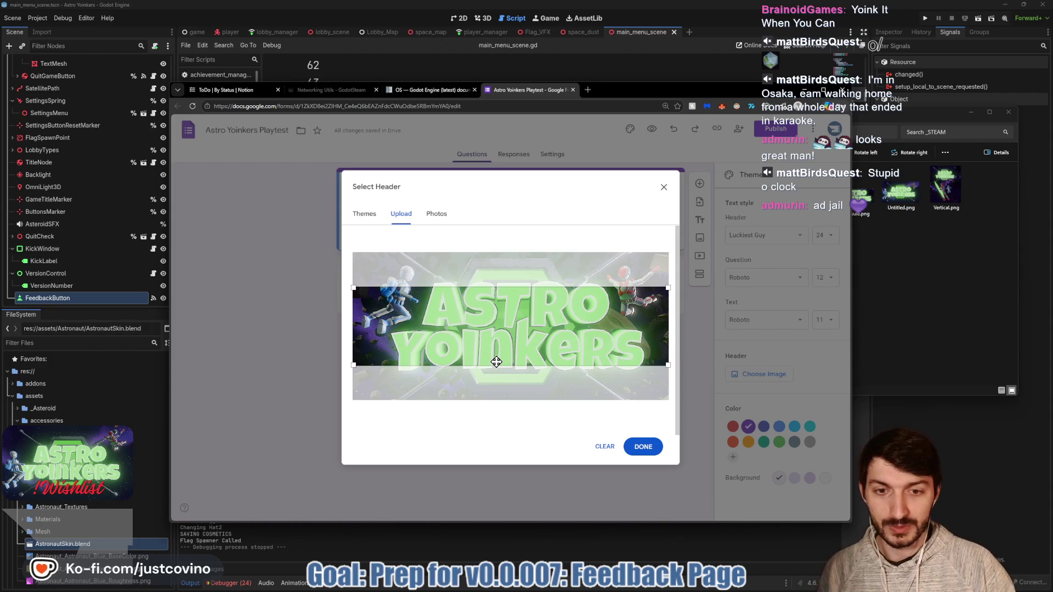
# Replace the current header image with Capsule.png and adjust its crop.
pyautogui.moveTo(500, 341); pyautogui.dragTo(498, 351)
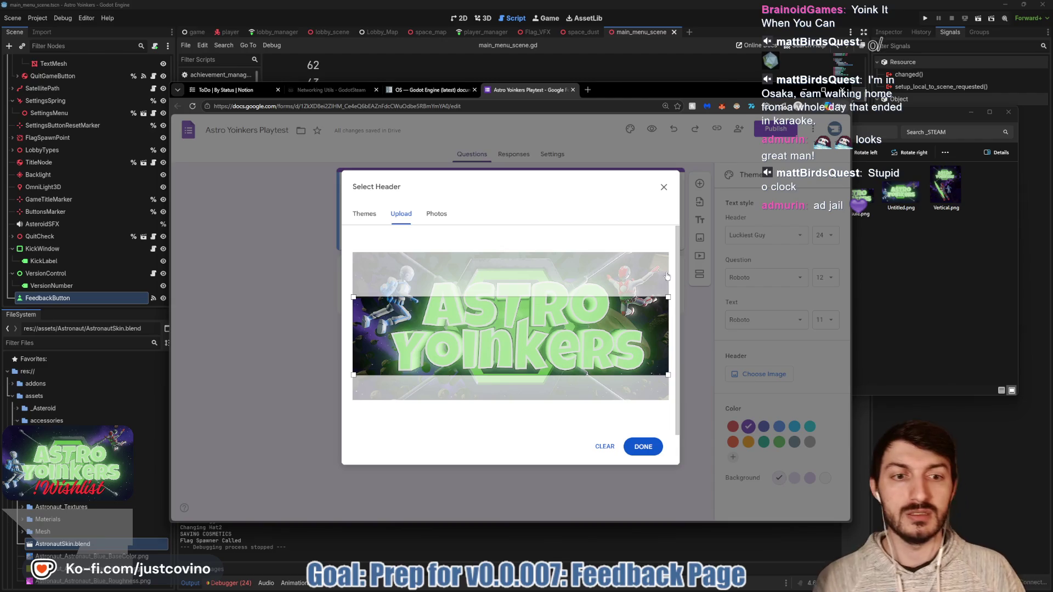
pyautogui.click(895, 256)
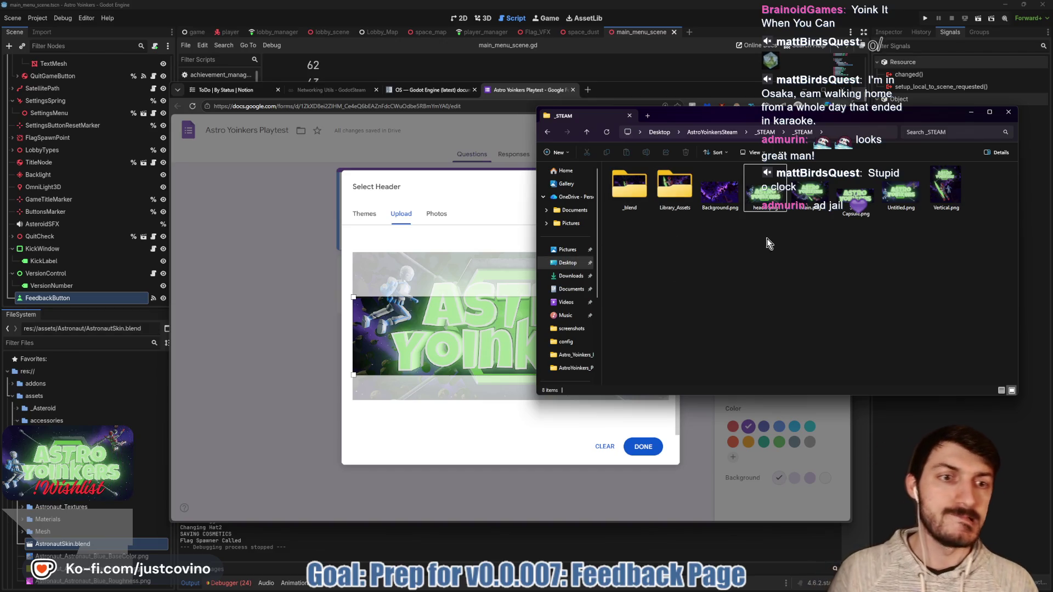
pyautogui.click(464, 204)
pyautogui.click(605, 446)
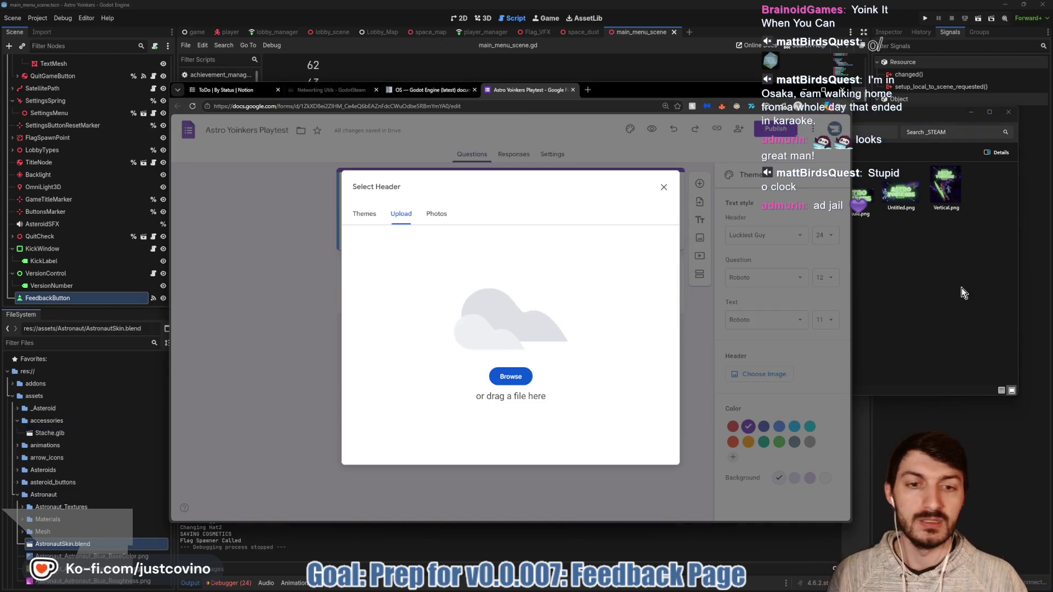
pyautogui.click(864, 205)
pyautogui.moveTo(866, 207)
pyautogui.mouseDown()
pyautogui.moveTo(753, 299)
pyautogui.moveTo(419, 377)
pyautogui.moveTo(625, 340)
pyautogui.mouseUp()
pyautogui.moveTo(526, 319)
pyautogui.mouseDown()
pyautogui.moveTo(521, 329)
pyautogui.moveTo(519, 317)
pyautogui.mouseUp()
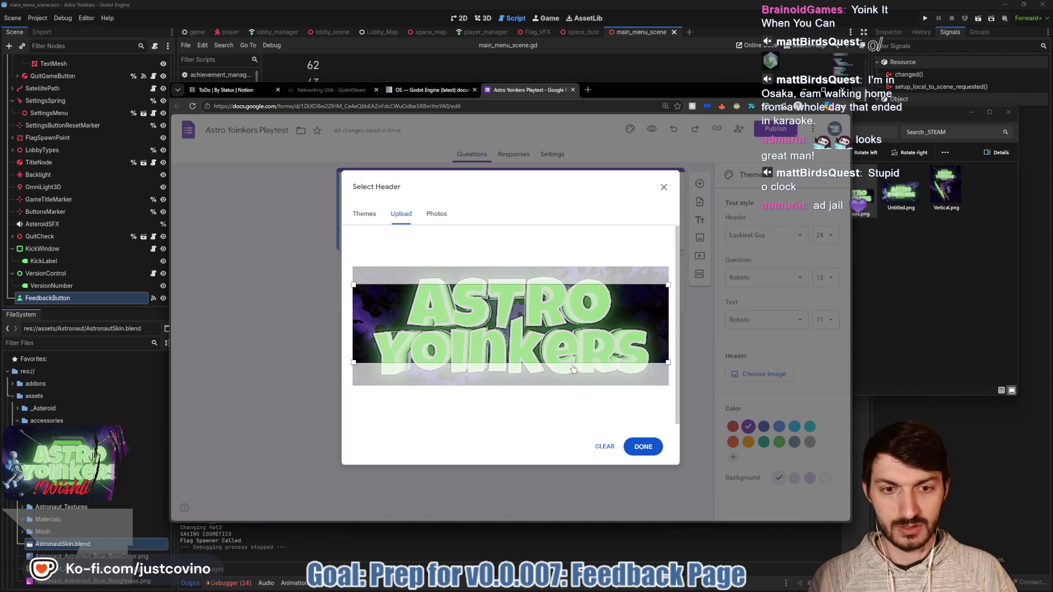
# Discard Capsule.png and use Vertical.png instead, cropped to the ASTRO YOINKERS logo.
pyautogui.click(605, 447)
pyautogui.moveTo(946, 189)
pyautogui.mouseDown()
pyautogui.moveTo(564, 378)
pyautogui.moveTo(497, 382)
pyautogui.mouseUp()
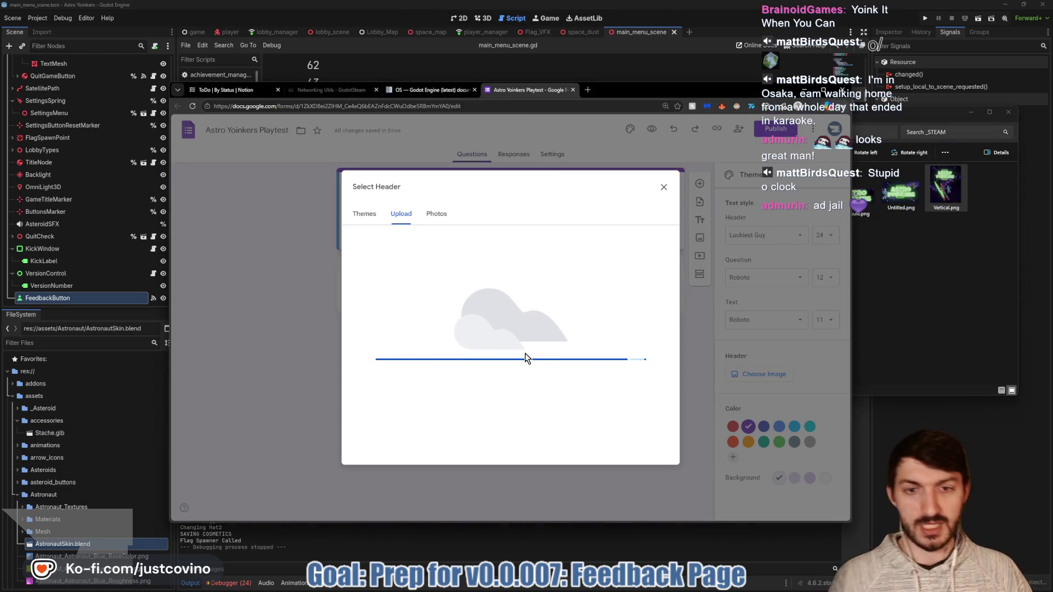
pyautogui.moveTo(499, 335); pyautogui.dragTo(497, 284)
pyautogui.click(648, 447)
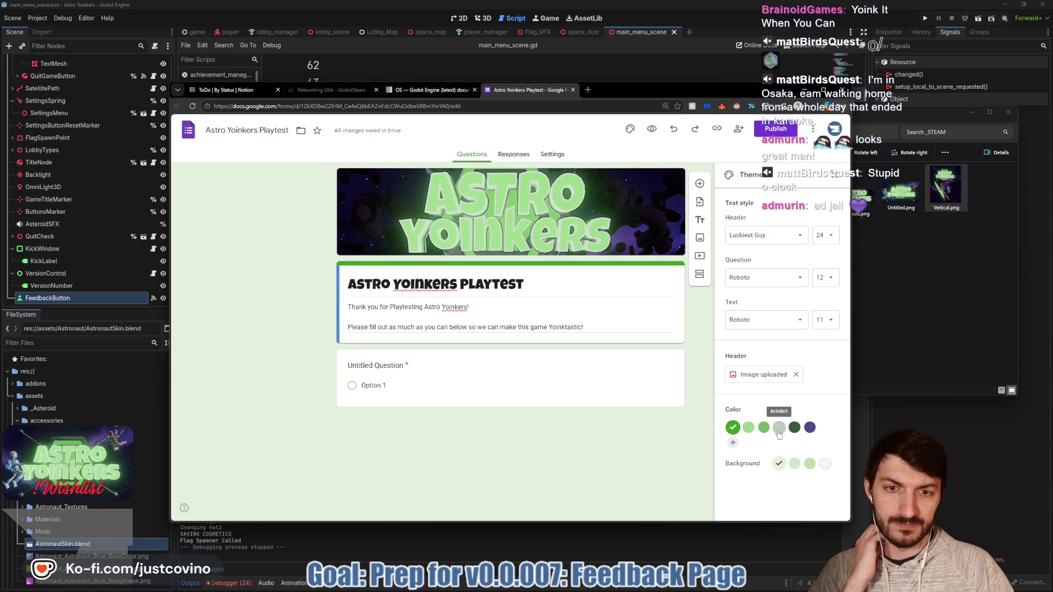
# Switch the theme colour to light green and close the theme settings.
pyautogui.click(778, 433)
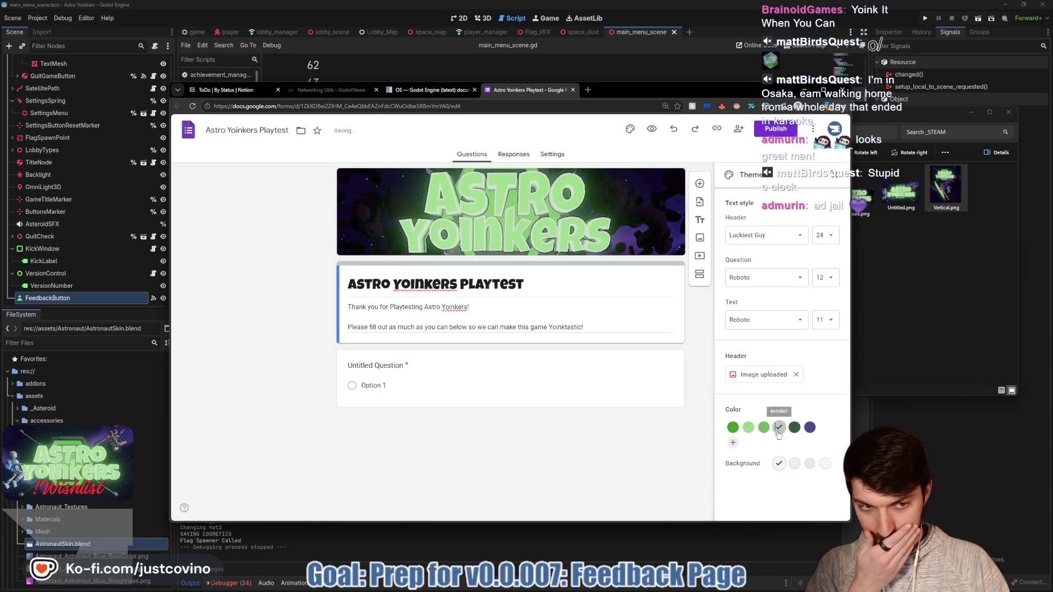
pyautogui.click(749, 430)
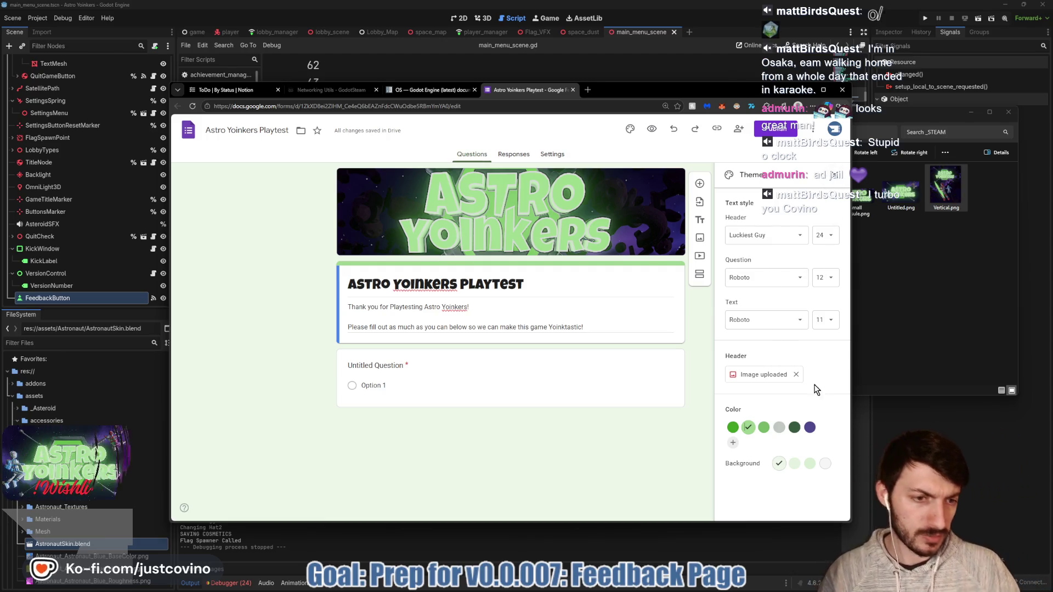
pyautogui.click(832, 176)
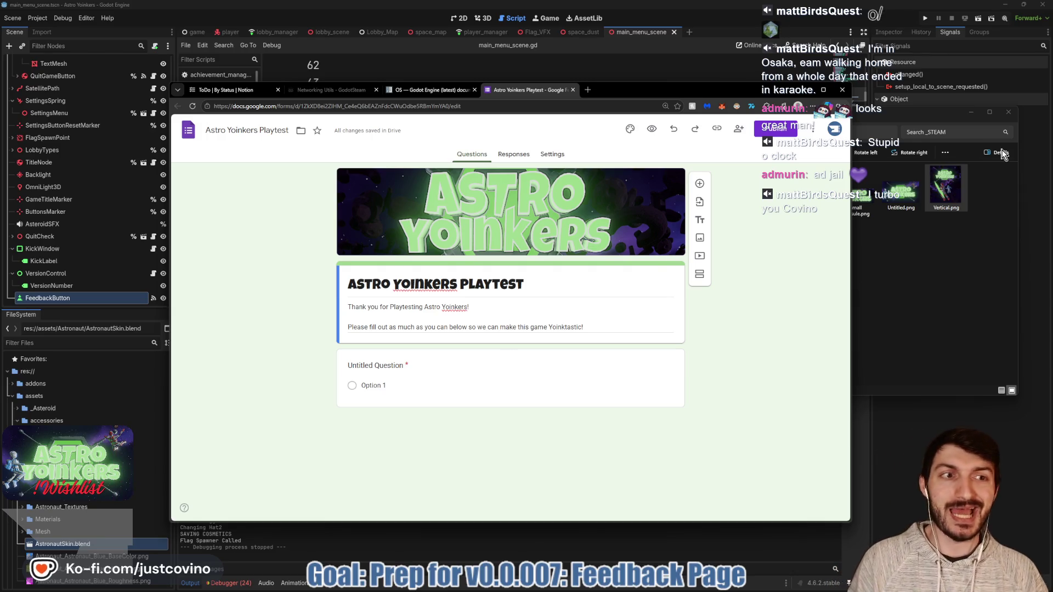
# Close the artwork file window, reposition the browser, and select the first question.
pyautogui.click(1008, 112)
pyautogui.moveTo(655, 93); pyautogui.dragTo(612, 51)
pyautogui.click(467, 343)
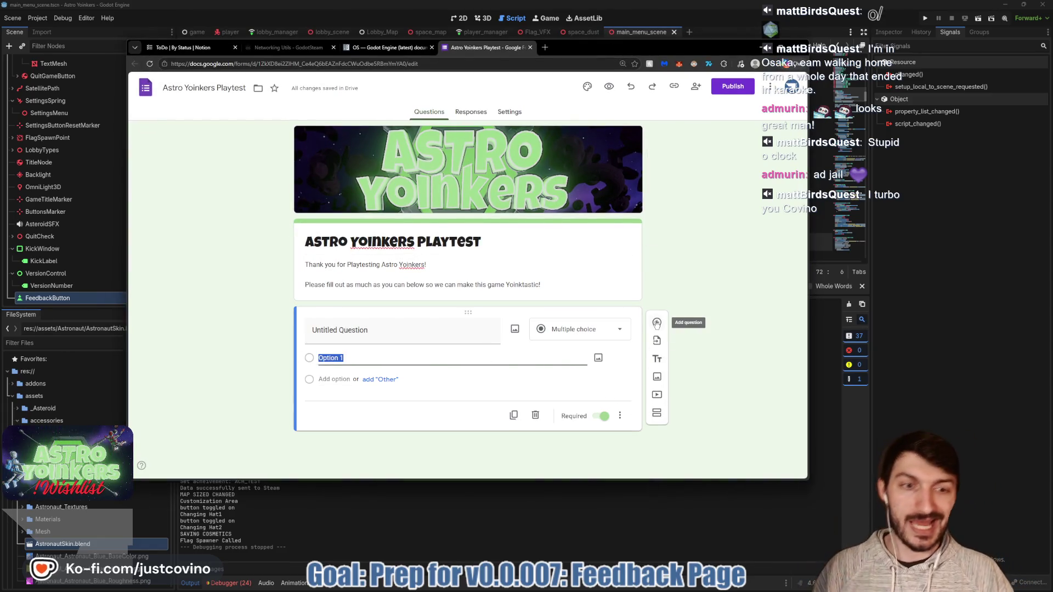
# Add a new question below the first and make it a Paragraph answer.
pyautogui.click(657, 323)
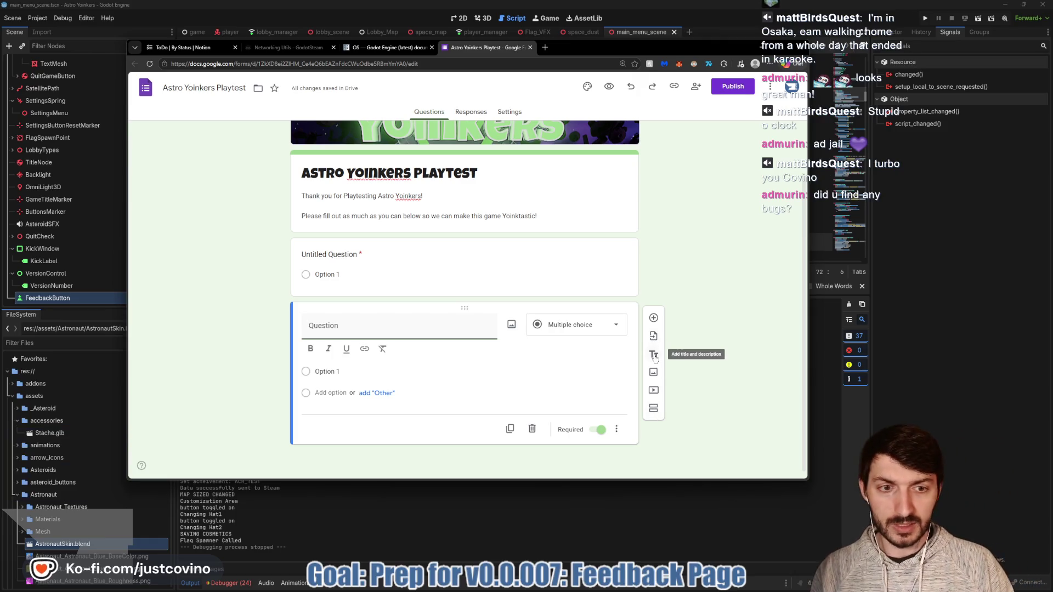
pyautogui.click(534, 326)
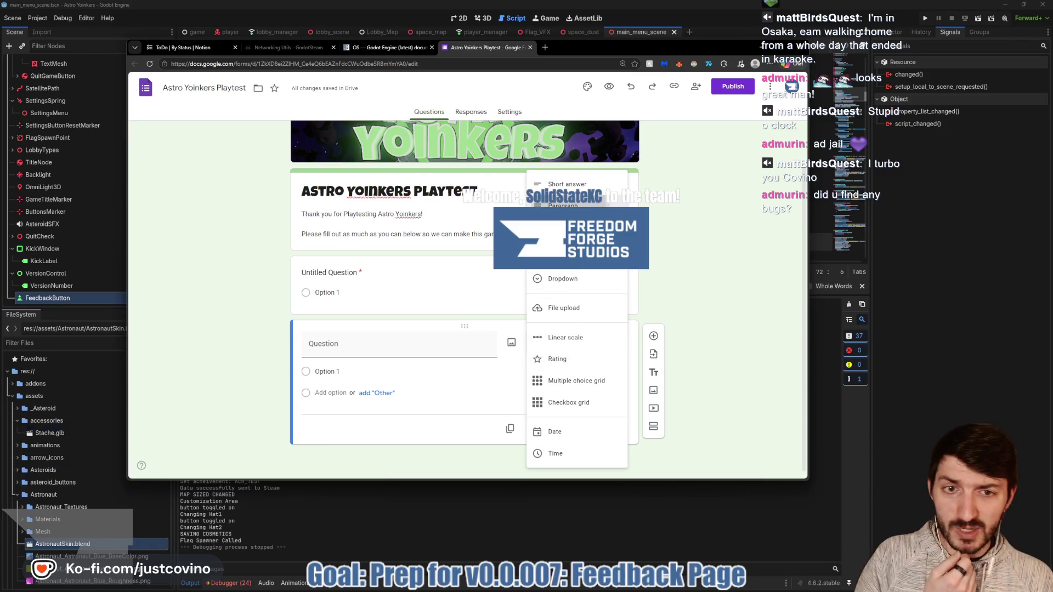
pyautogui.click(563, 205)
# Title it 'Any additional Ideas?' and switch off Required.
pyautogui.click(387, 357)
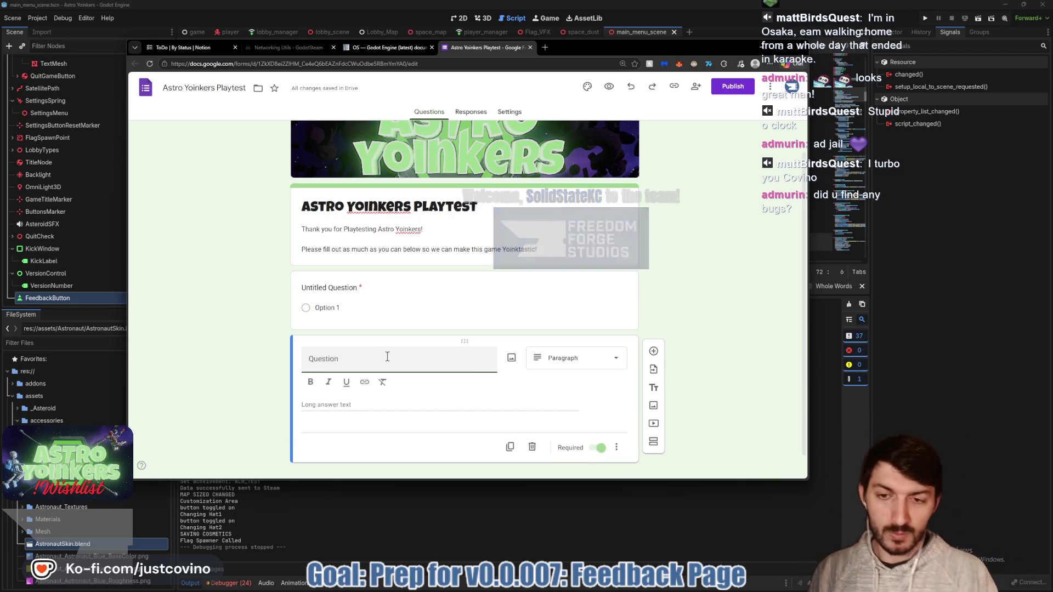
pyautogui.write('A')
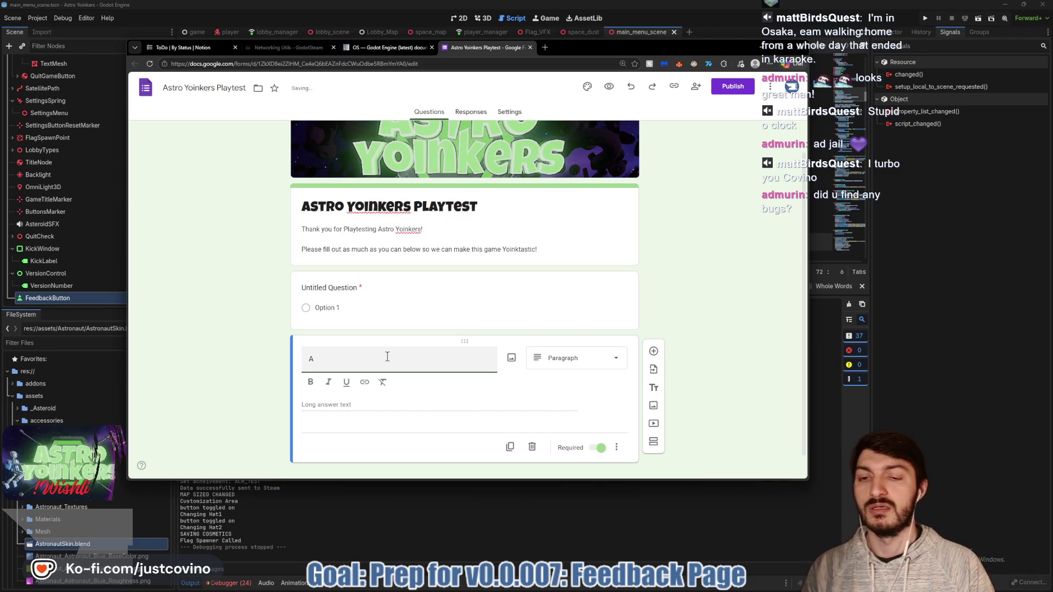
pyautogui.write('ny additional information')
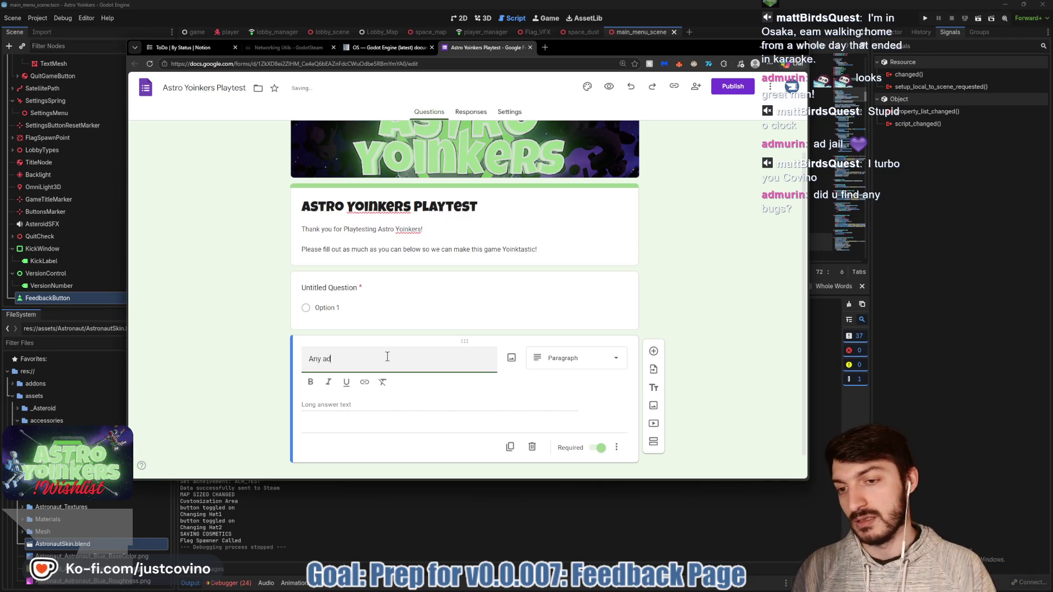
pyautogui.hotkey('ctrl', 'BackSpace')
pyautogui.write('Ideas?')
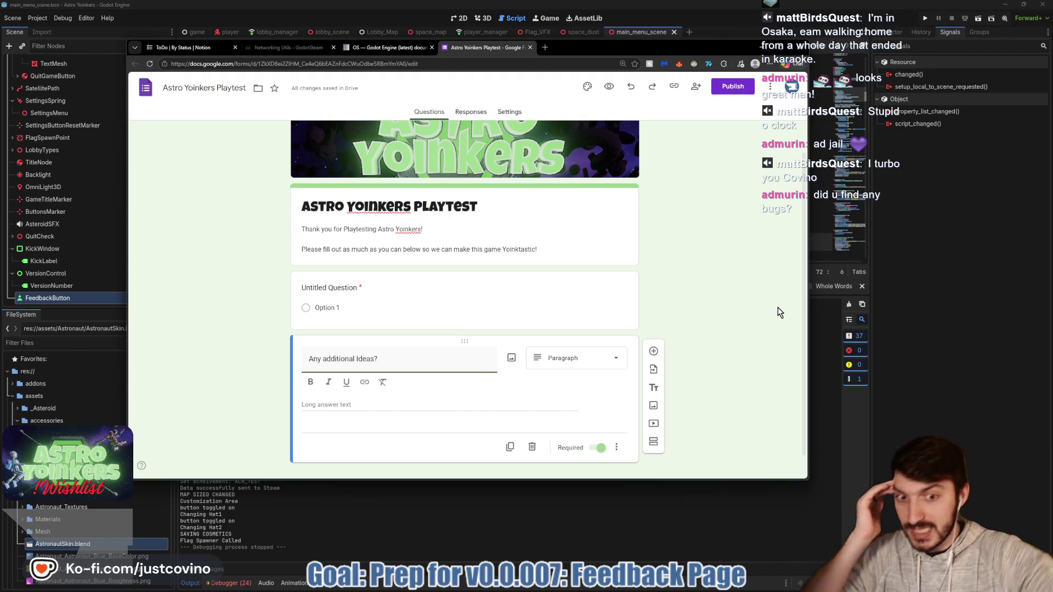
pyautogui.click(600, 448)
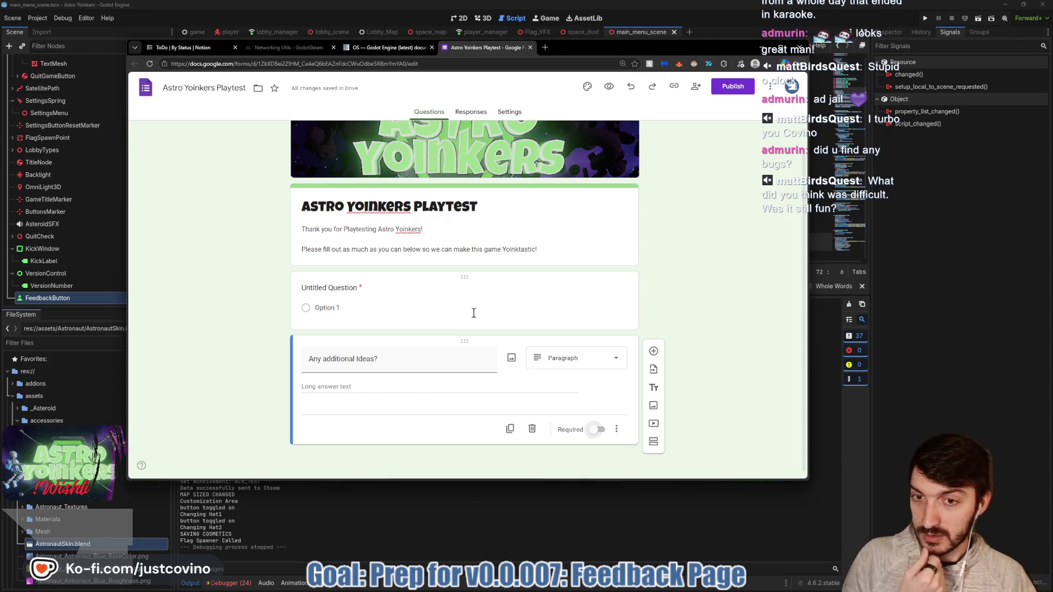
# Turn the untitled first question into an optional star Rating.
pyautogui.click(351, 289)
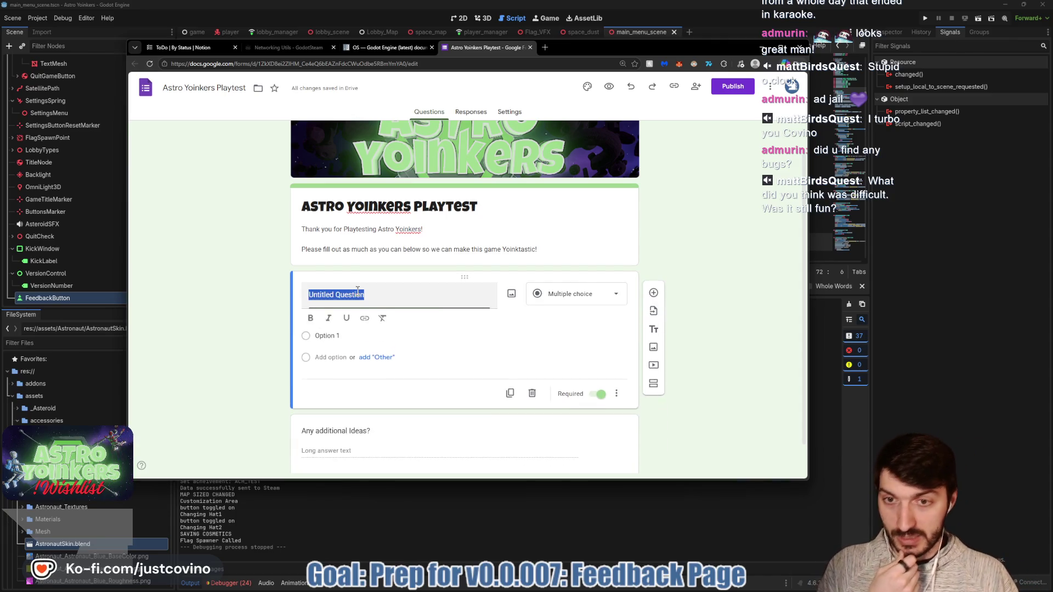
pyautogui.click(609, 297)
pyautogui.click(557, 358)
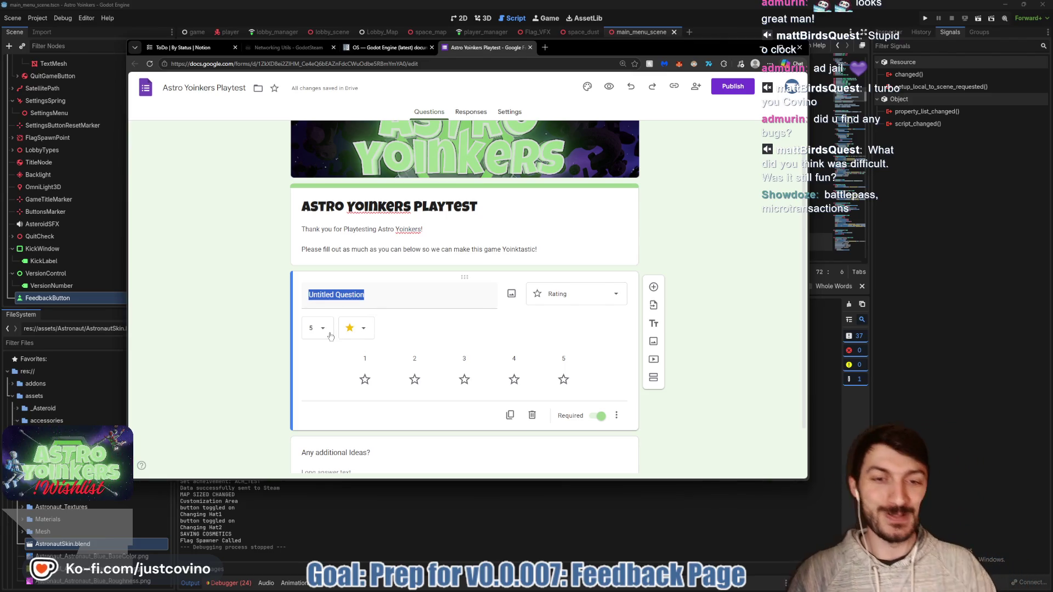
pyautogui.click(599, 416)
# Retitle the rating 'How FUN is the game?' and set its scale to 10 stars.
pyautogui.click(395, 297)
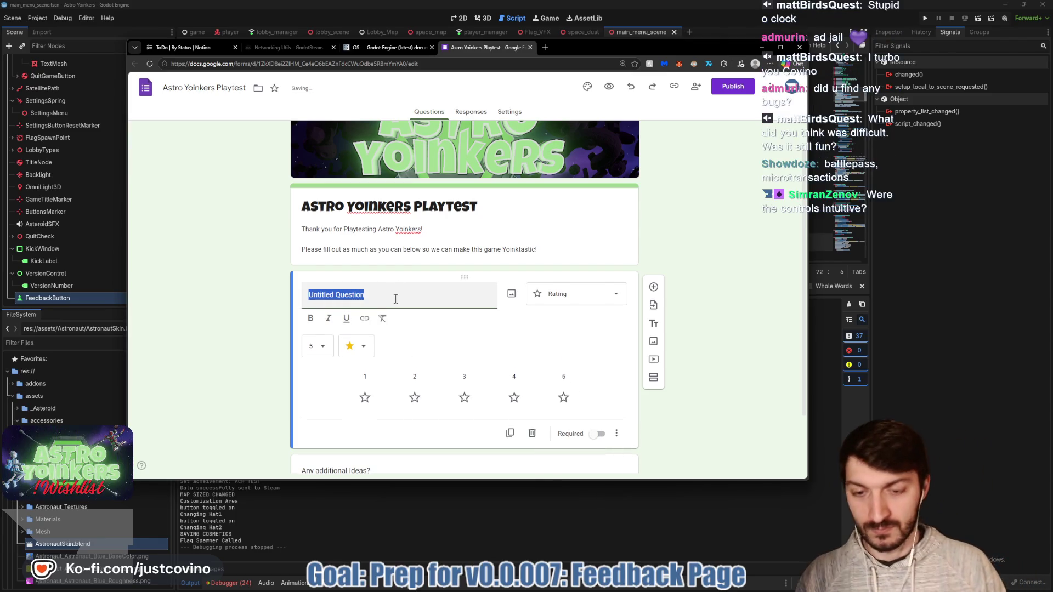
pyautogui.write('How FUN w')
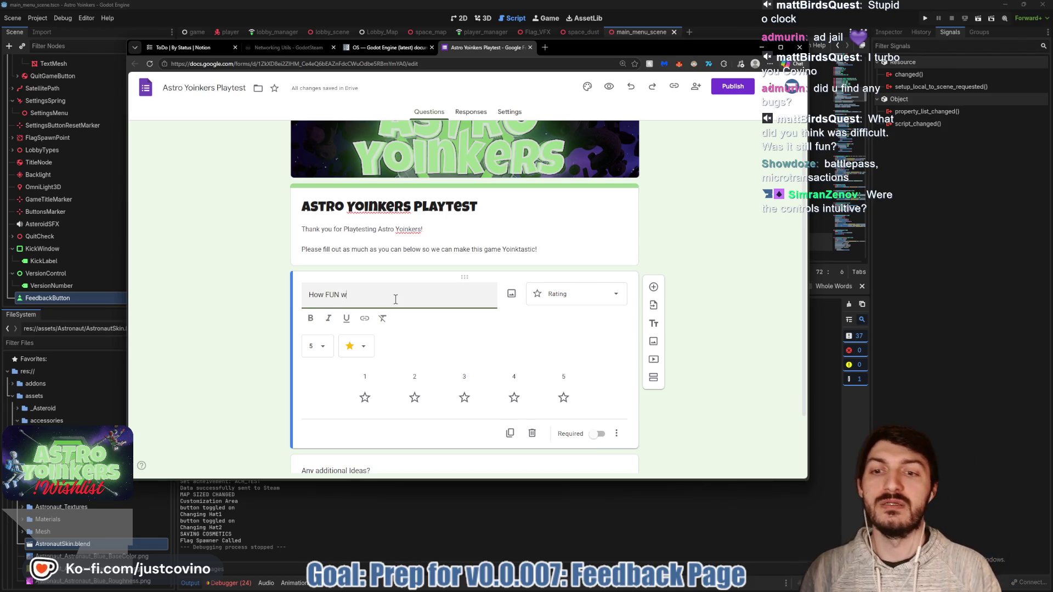
pyautogui.press('BackSpace')
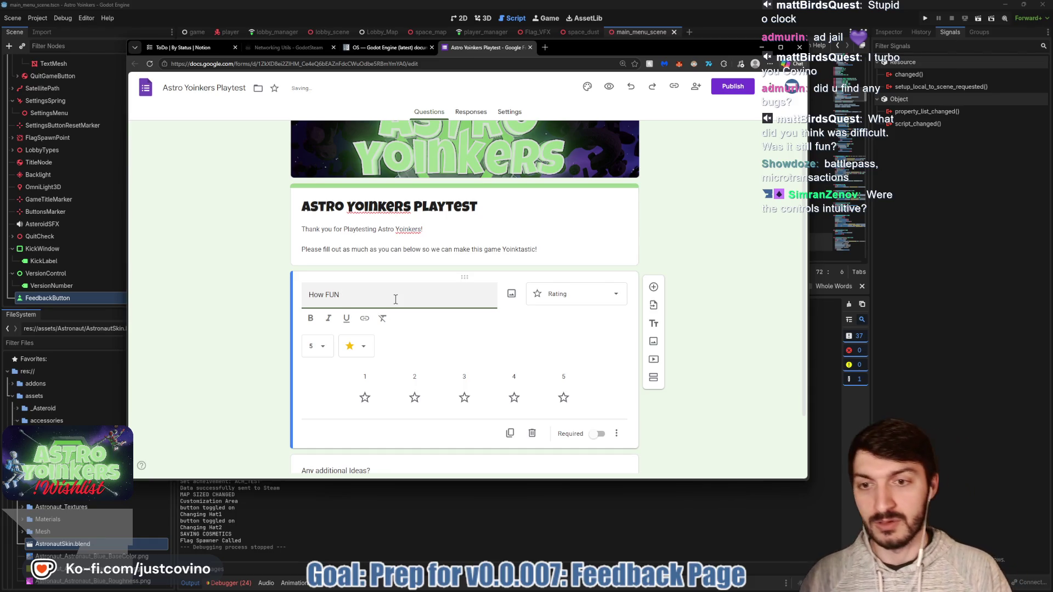
pyautogui.write('was')
pyautogui.press('BackSpace')
pyautogui.press('BackSpace')
pyautogui.press('BackSpace')
pyautogui.write('ame?')
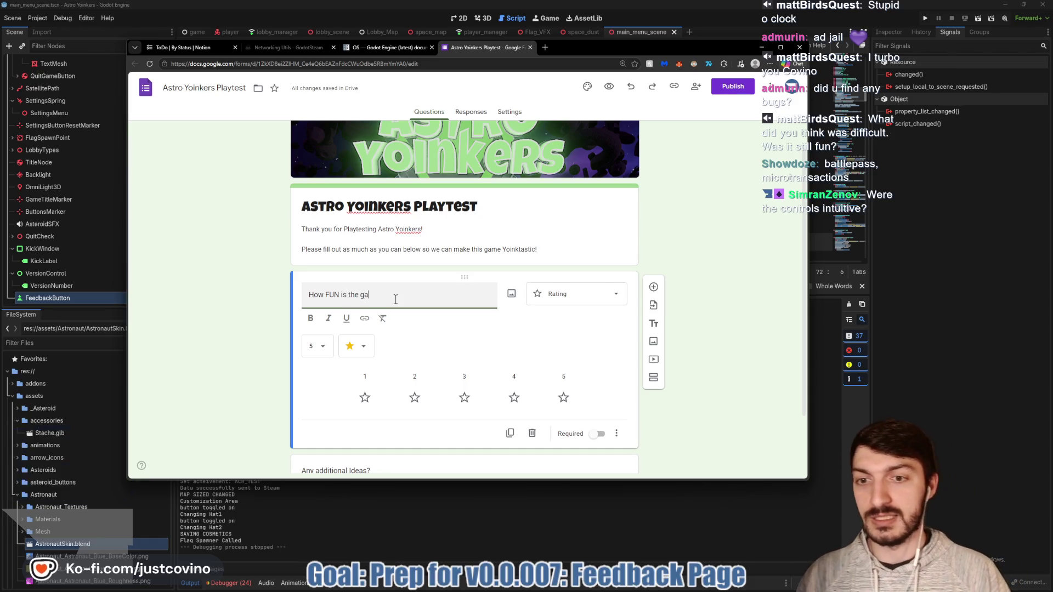
pyautogui.click(324, 346)
pyautogui.click(316, 435)
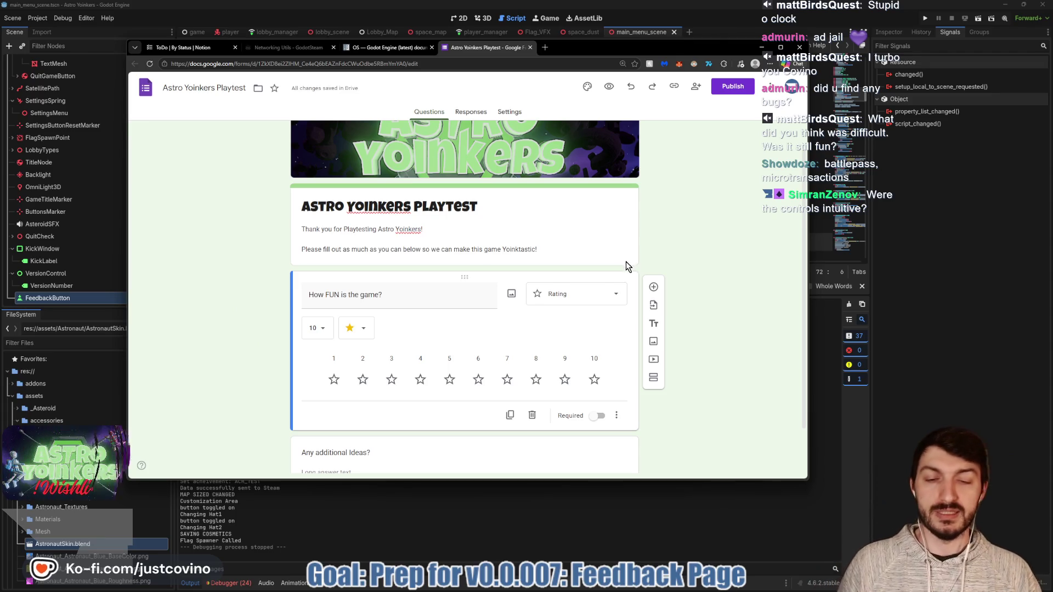
pyautogui.click(653, 289)
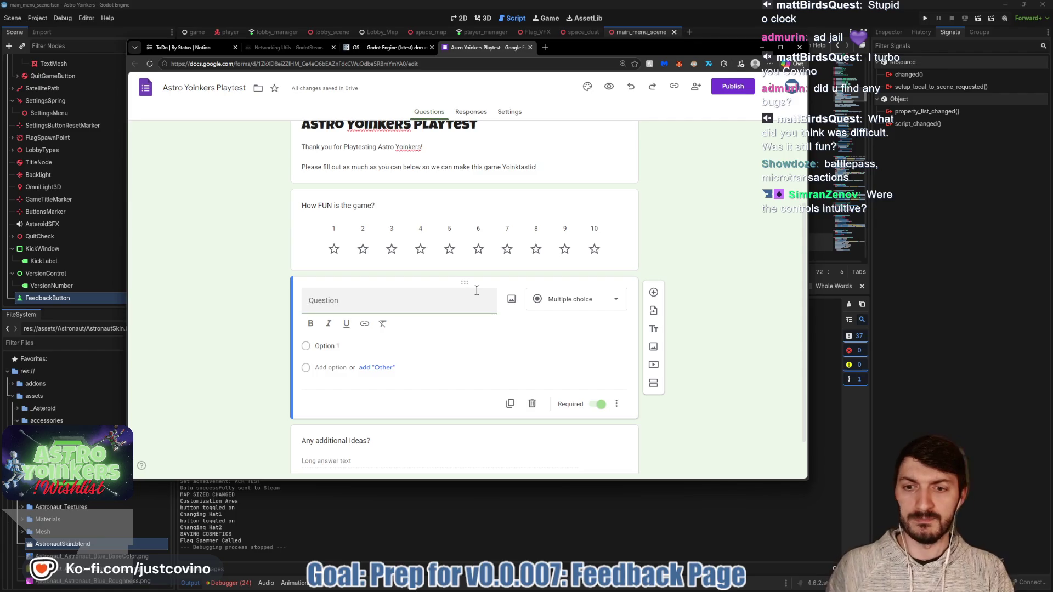
# Title the bugs question 'What bugs did you come across and how did you come across it?' and make it optional.
pyautogui.write('What bugs')
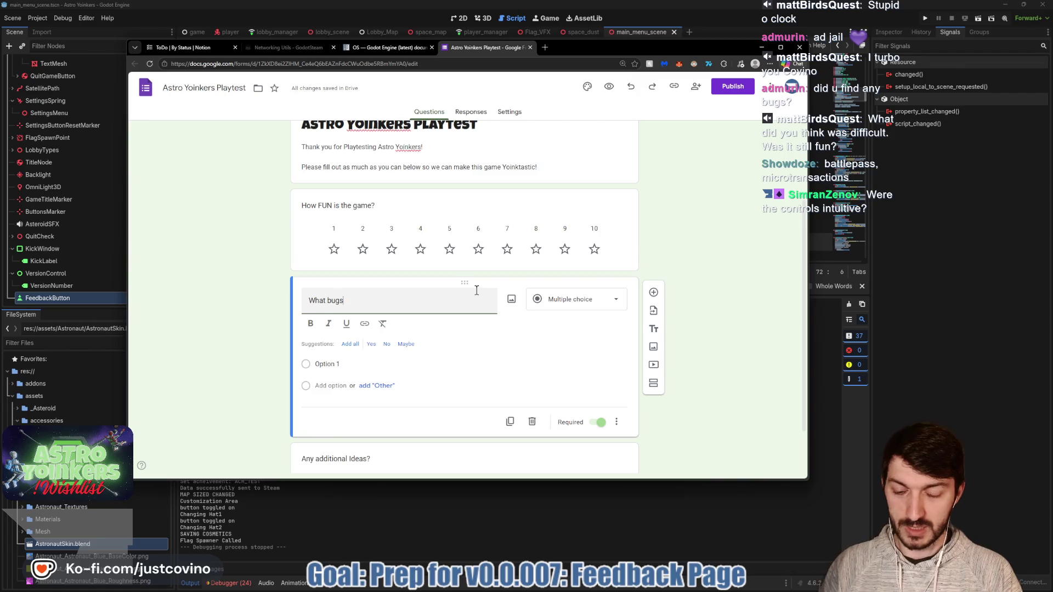
pyautogui.press('BackSpace')
pyautogui.press('BackSpace')
pyautogui.write('yy')
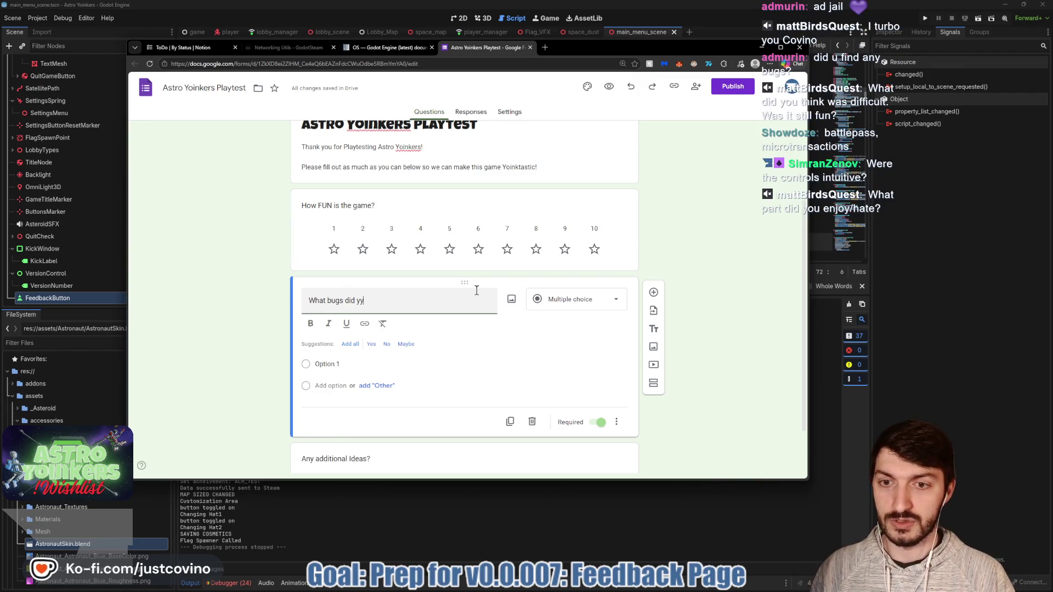
pyautogui.press('BackSpace')
pyautogui.write('ou come across?')
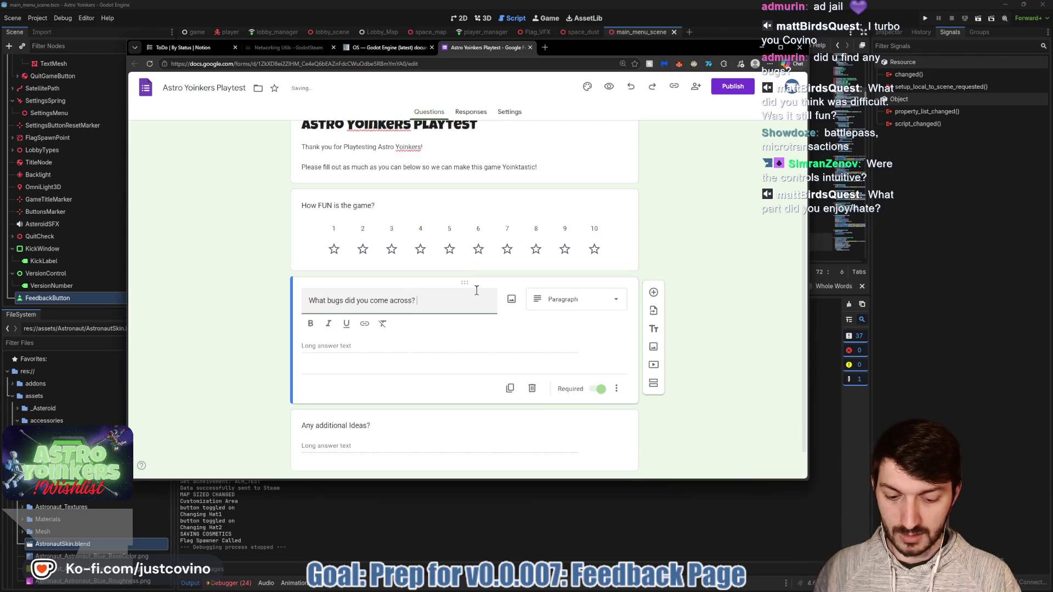
pyautogui.write(' (Be as')
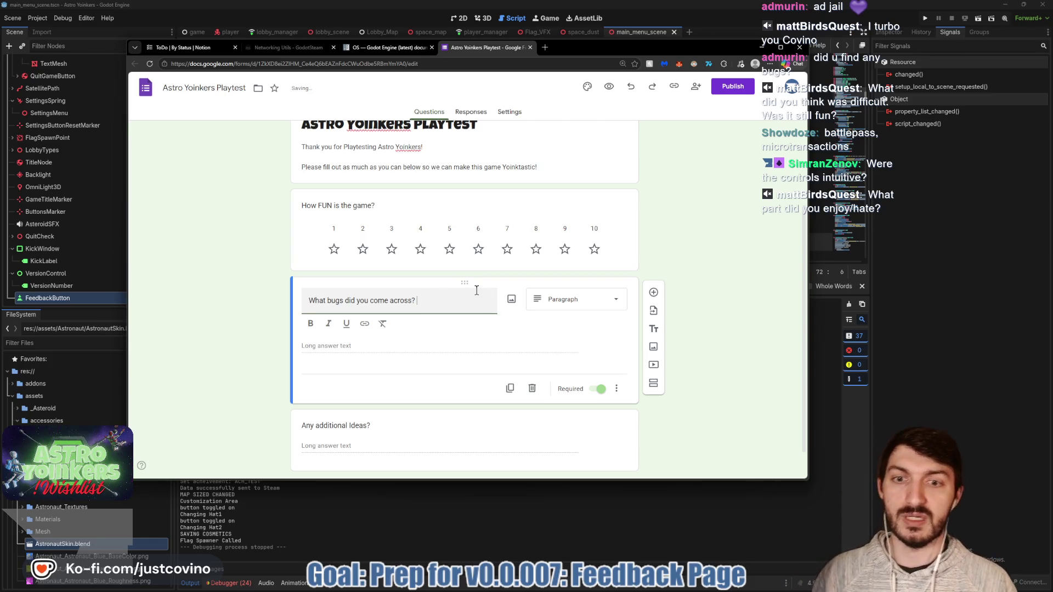
pyautogui.press('BackSpace')
pyautogui.write('and how did you')
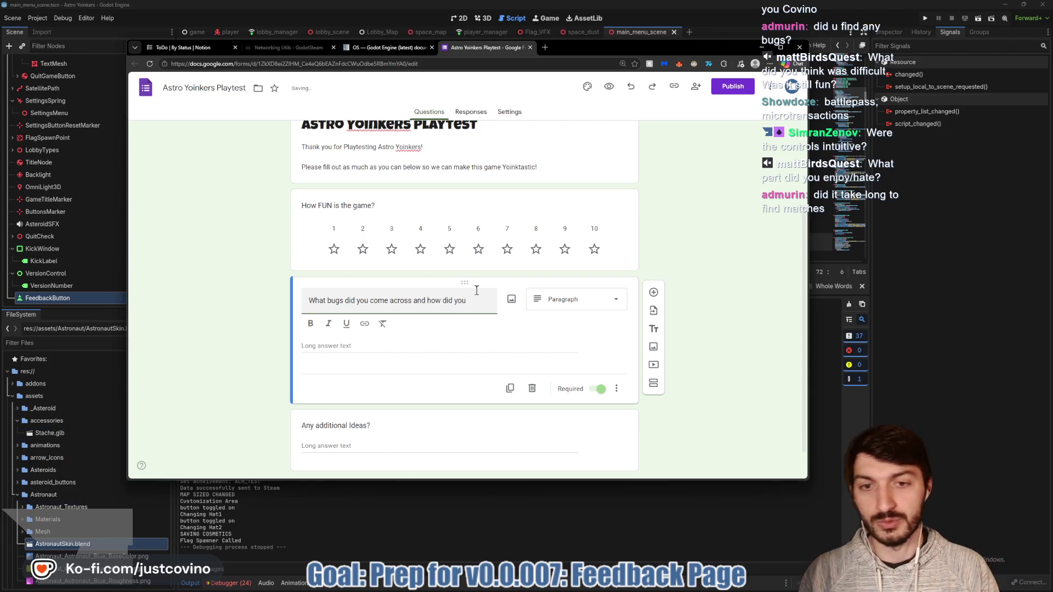
pyautogui.press('BackSpace')
pyautogui.press('BackSpace')
pyautogui.press('BackSpace')
pyautogui.write('woul')
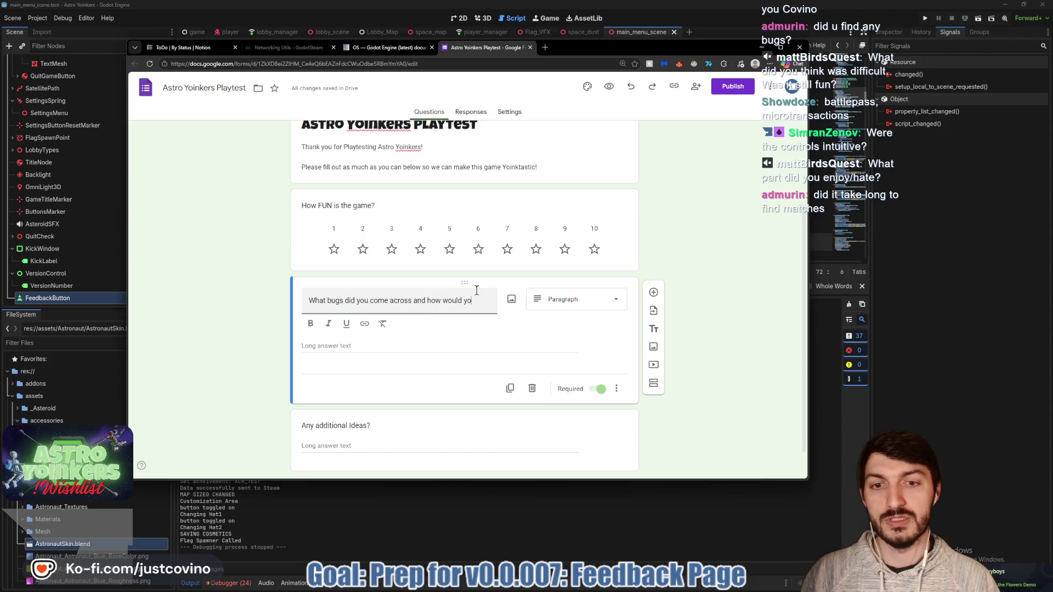
pyautogui.write('u replicate the b')
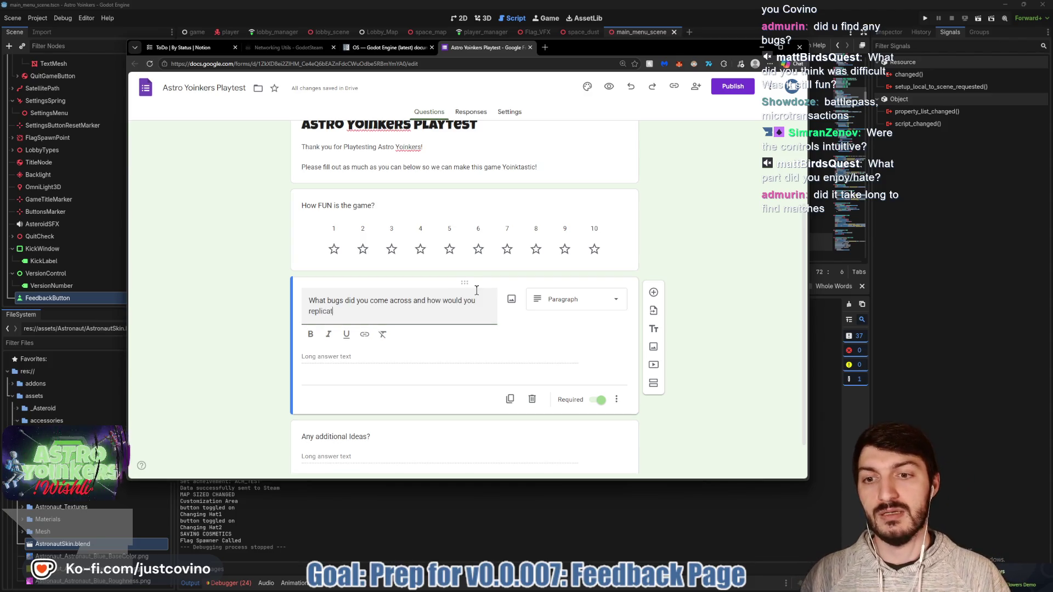
pyautogui.write('ug?')
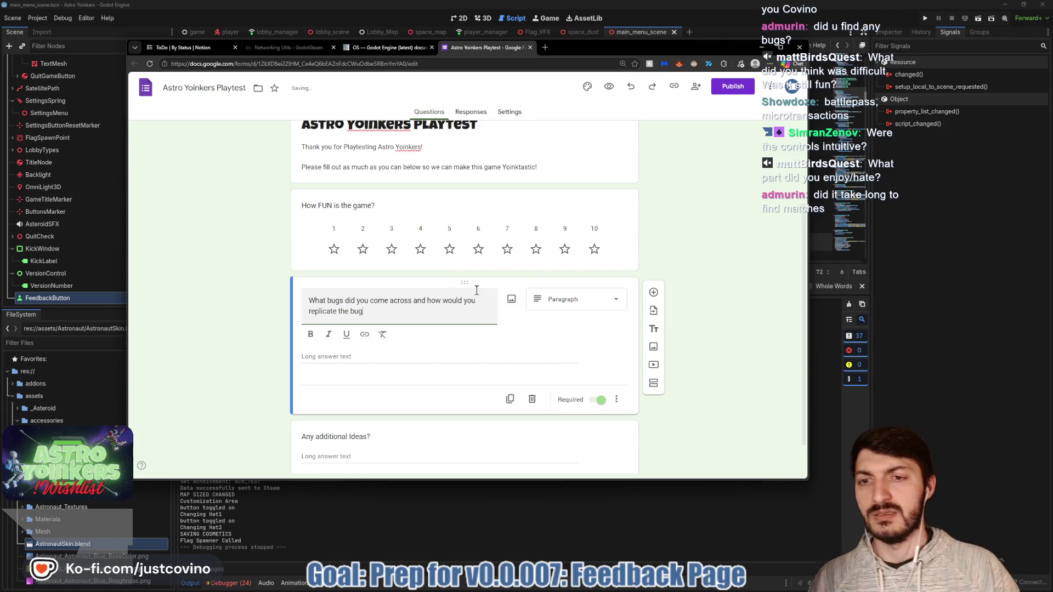
pyautogui.press('BackSpace')
pyautogui.press('BackSpace')
pyautogui.press('BackSpace')
pyautogui.press('BackSpace')
pyautogui.press('BackSpace')
pyautogui.press('BackSpace')
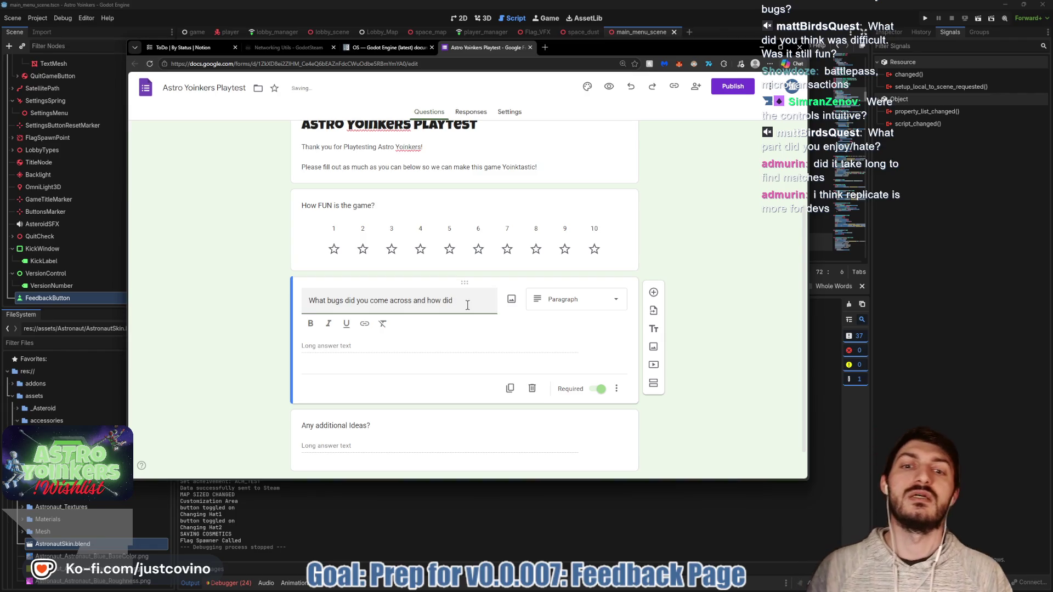
pyautogui.write(' you come ac')
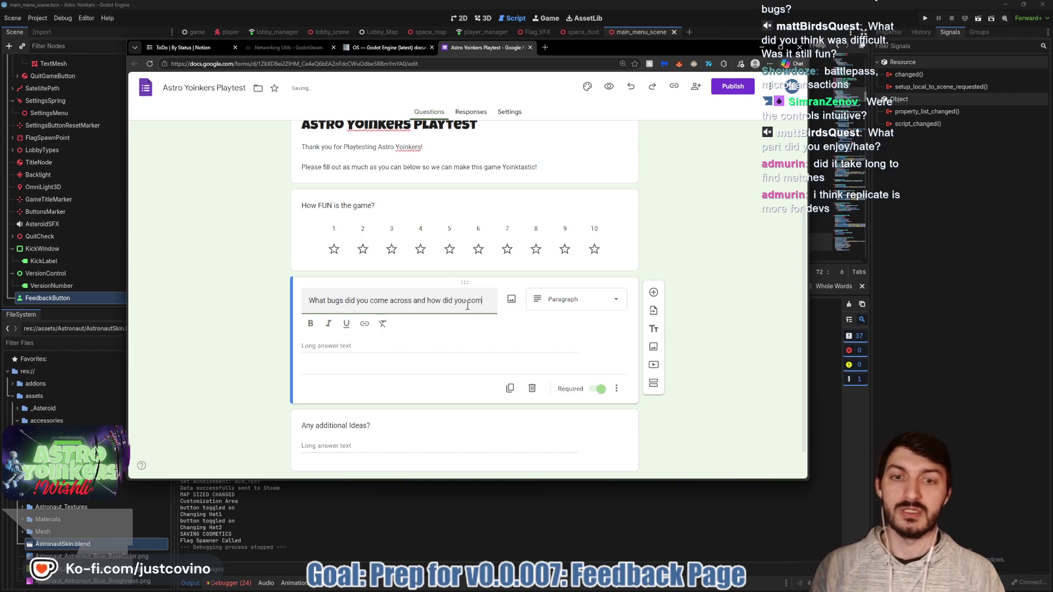
pyautogui.write('ross it?')
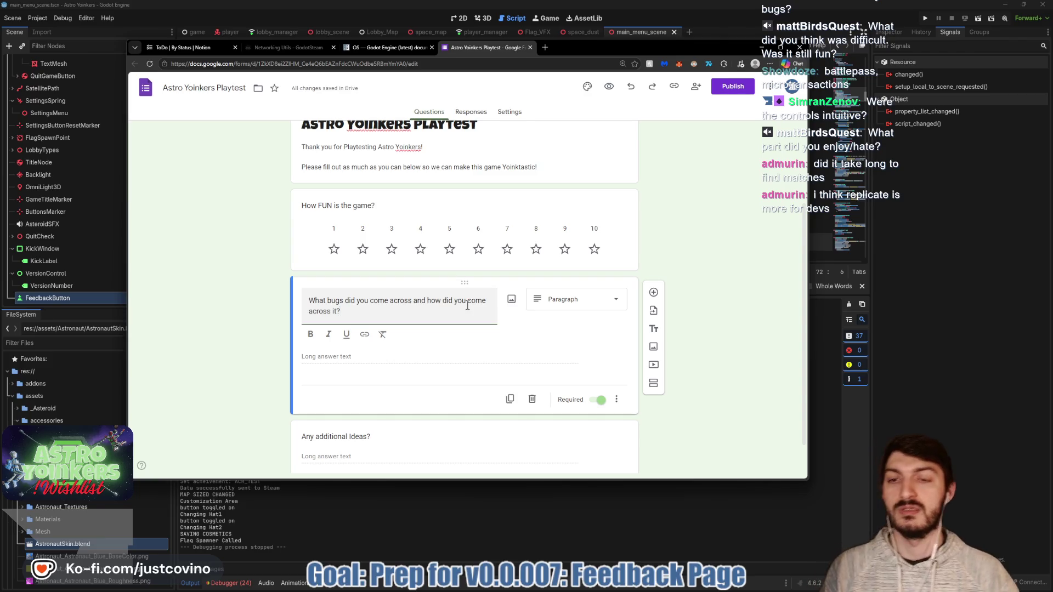
pyautogui.click(597, 381)
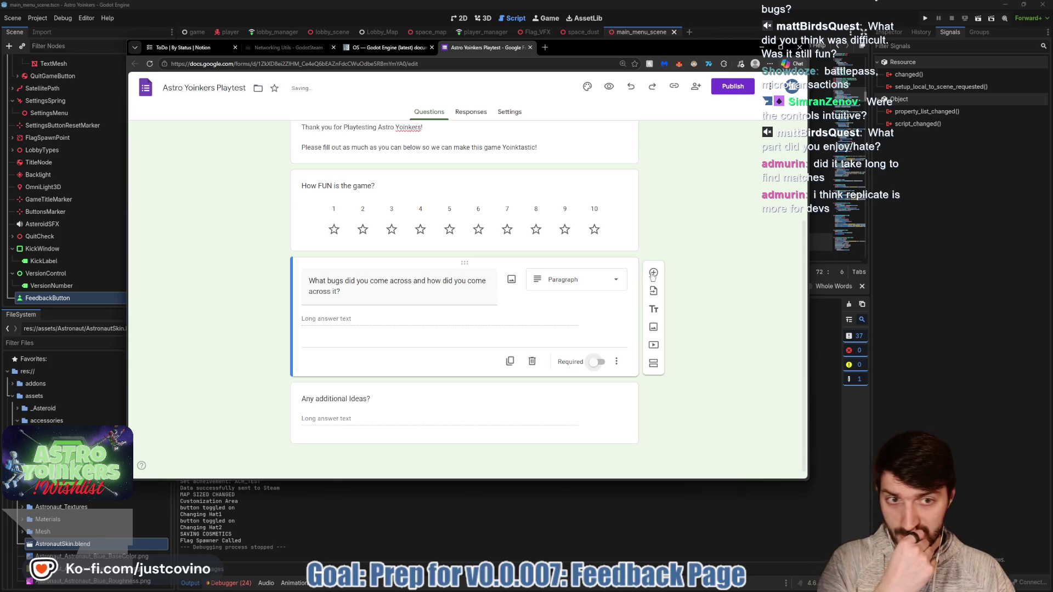
# Add a 1–5 linear scale question titled 'Were the controls intuitive?'.
pyautogui.click(653, 274)
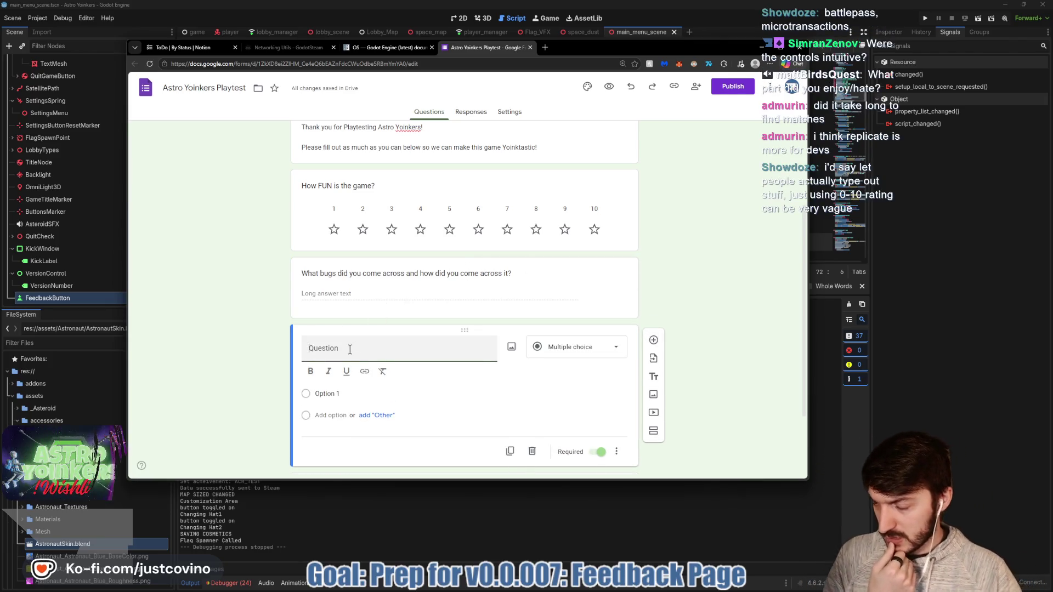
pyautogui.write('Were th')
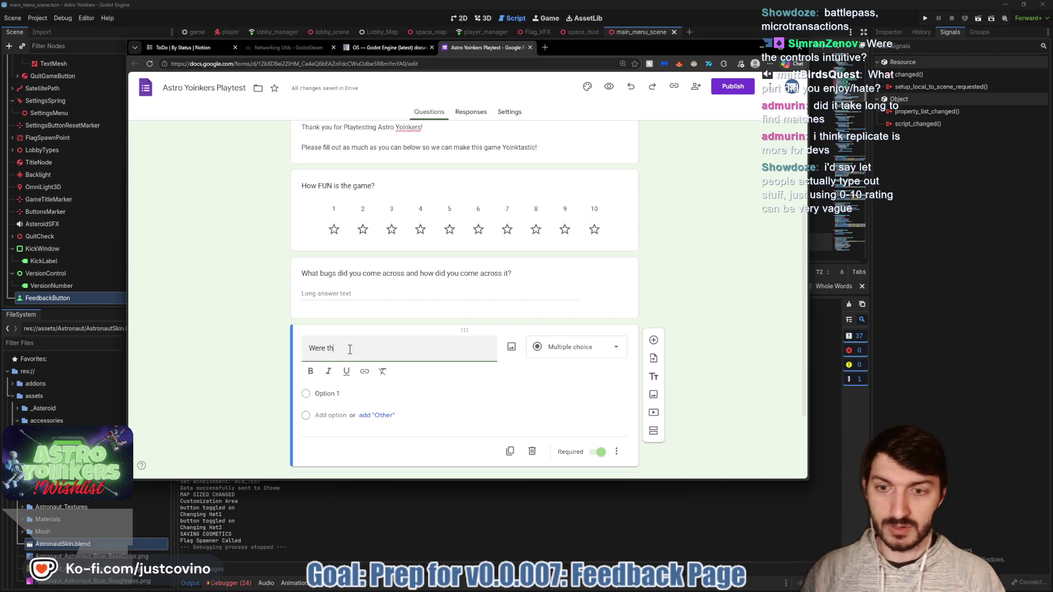
pyautogui.write('e controls intuitive?')
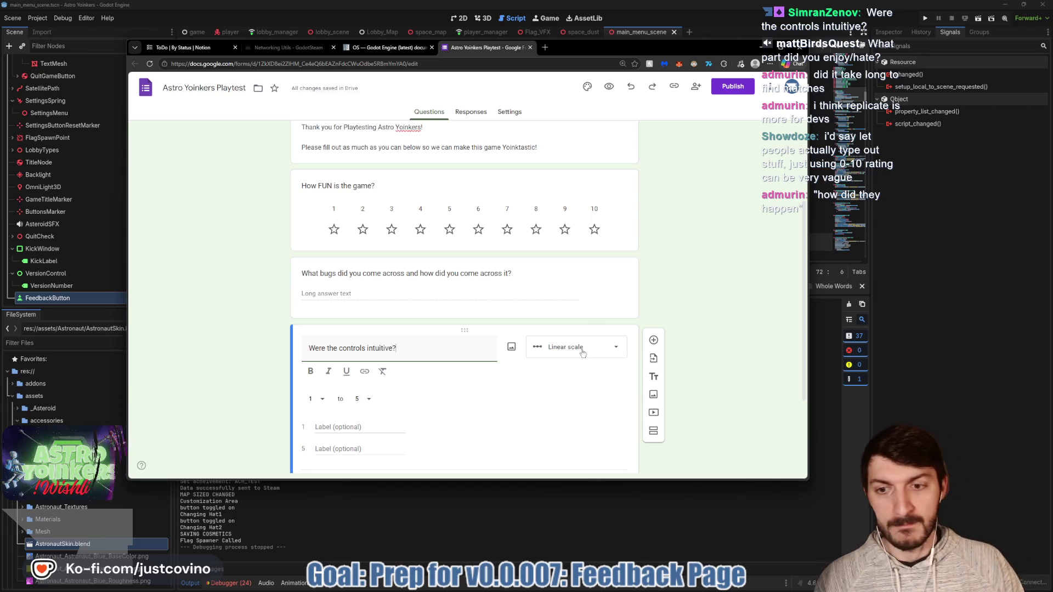
pyautogui.scroll(-1, 583, 353)
pyautogui.click(585, 292)
# Label scale value 1 'Yes' and make the controls question optional.
pyautogui.click(585, 292)
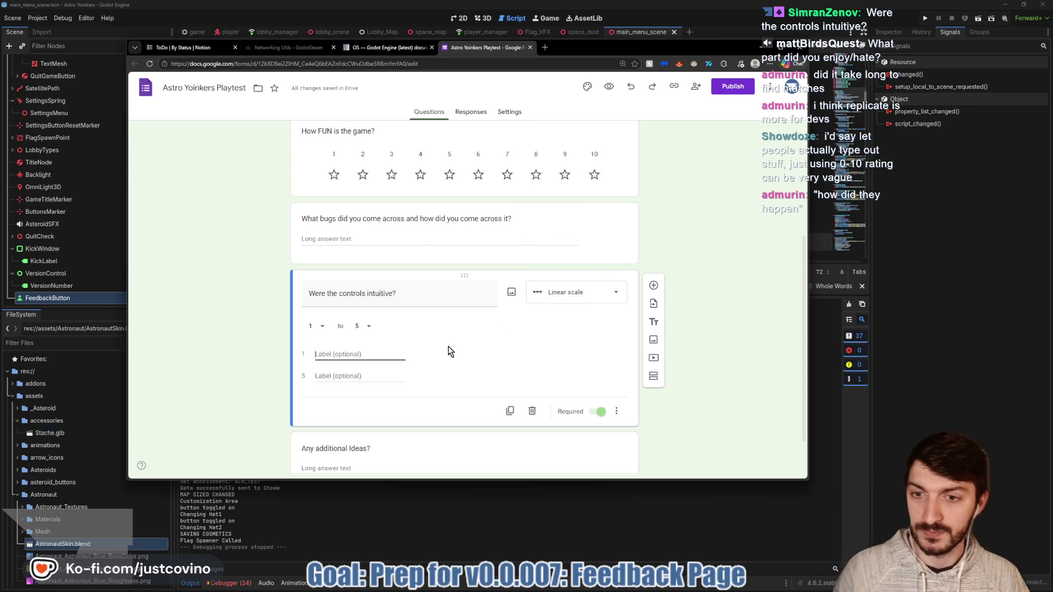
pyautogui.write('Yes')
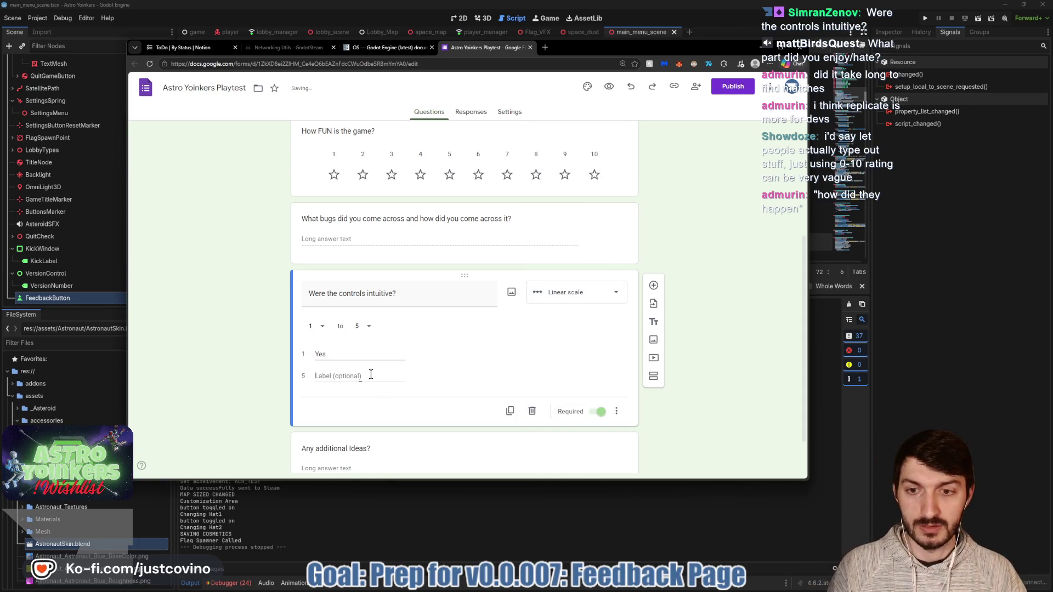
pyautogui.write('No')
pyautogui.click(602, 412)
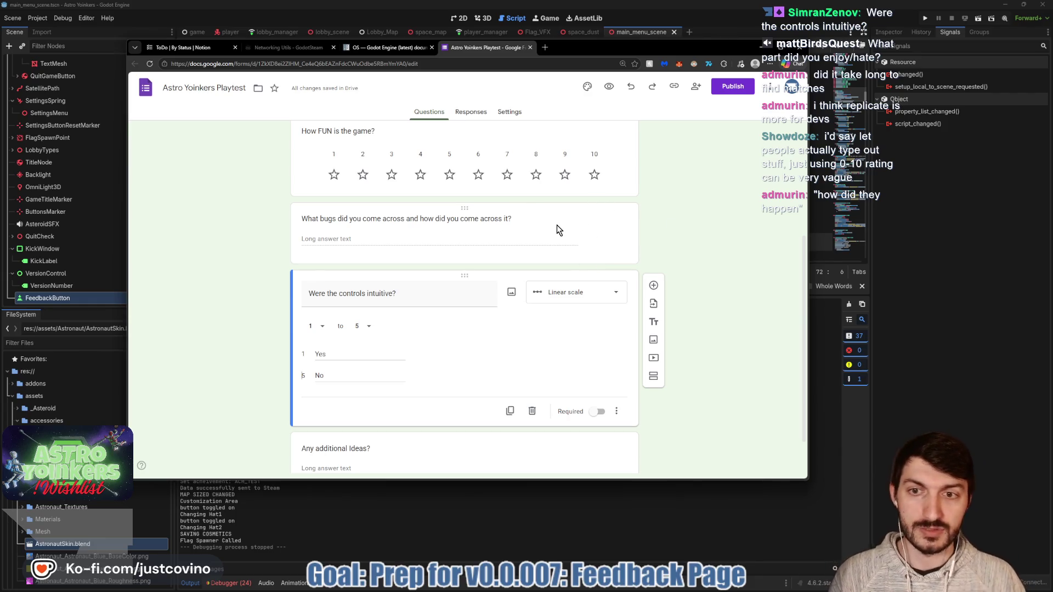
# Add another blank question below, then return to the bugs question.
pyautogui.click(653, 286)
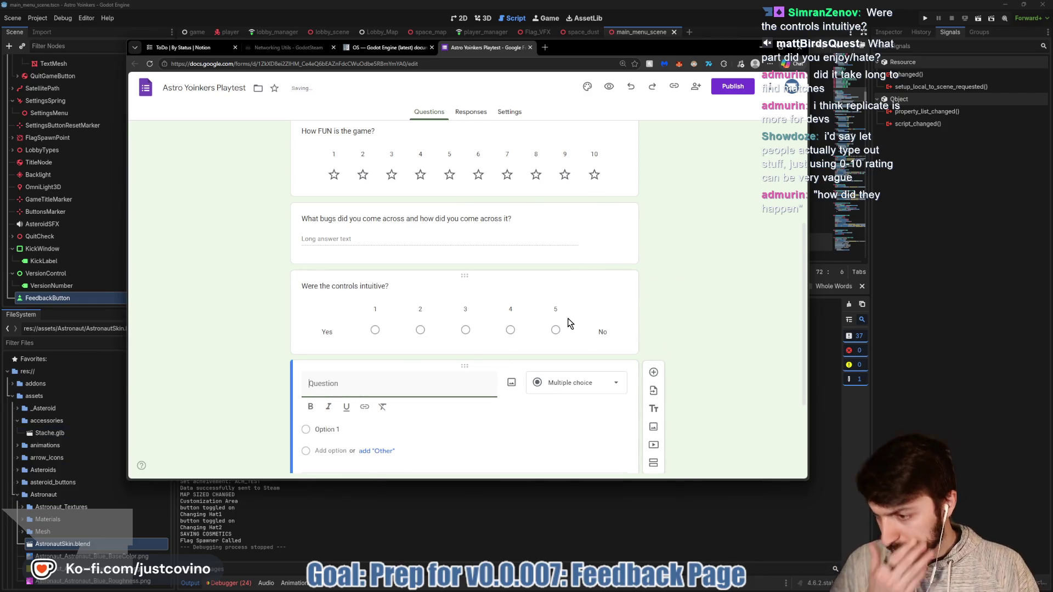
pyautogui.scroll(-3, 568, 318)
pyautogui.scroll(4, 430, 344)
pyautogui.click(457, 234)
# Replace 'you come across it' with 'they happen' at the end of the bugs title.
pyautogui.click(426, 251)
pyautogui.moveTo(337, 250)
pyautogui.mouseDown()
pyautogui.moveTo(329, 245)
pyautogui.moveTo(464, 237)
pyautogui.moveTo(453, 238)
pyautogui.mouseUp()
pyautogui.press('BackSpace')
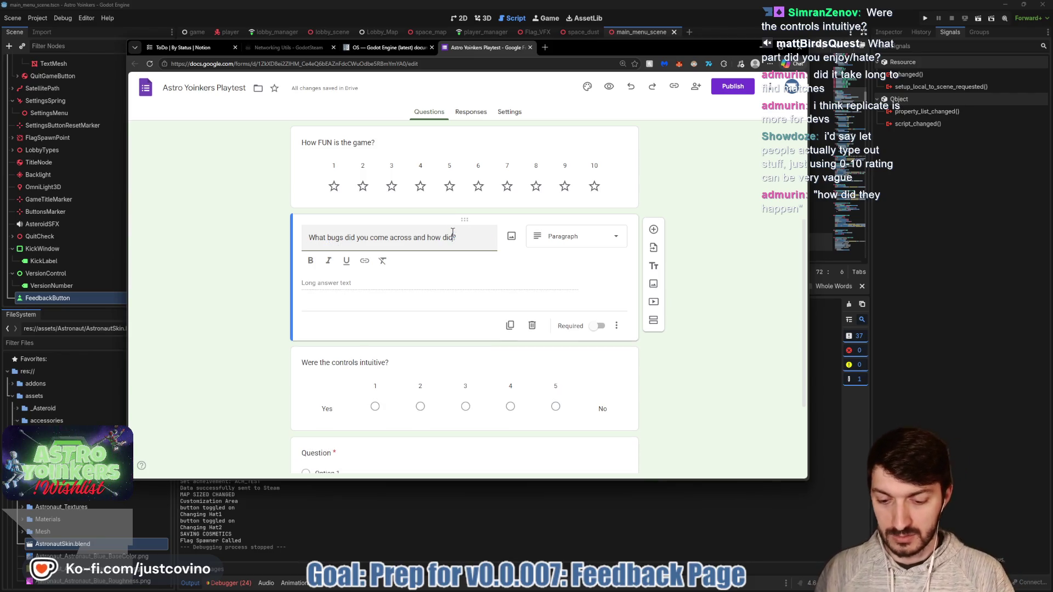
pyautogui.write('they?happen')
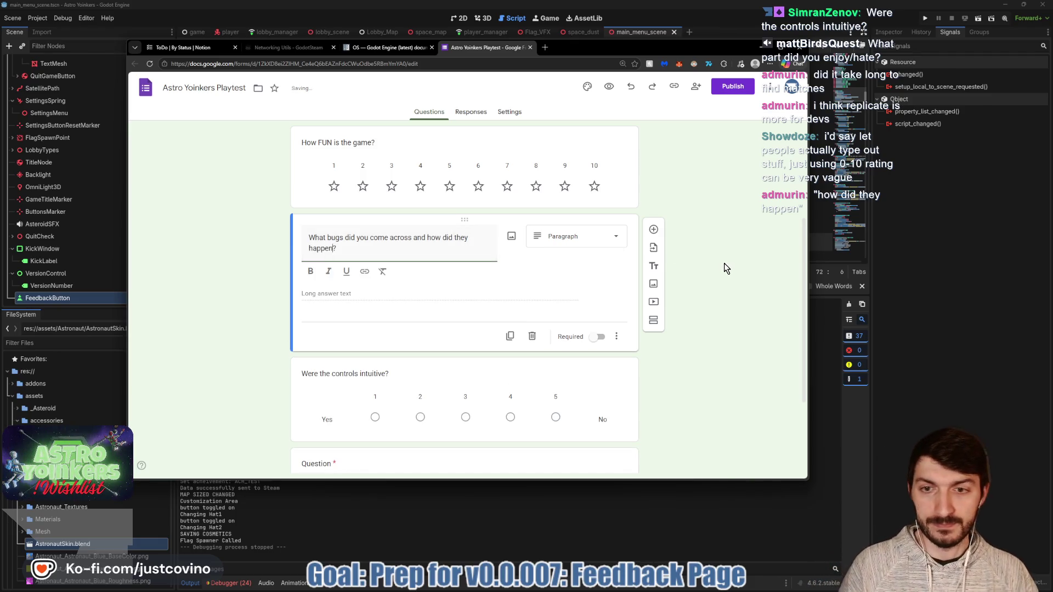
pyautogui.scroll(-3, 359, 351)
pyautogui.click(348, 333)
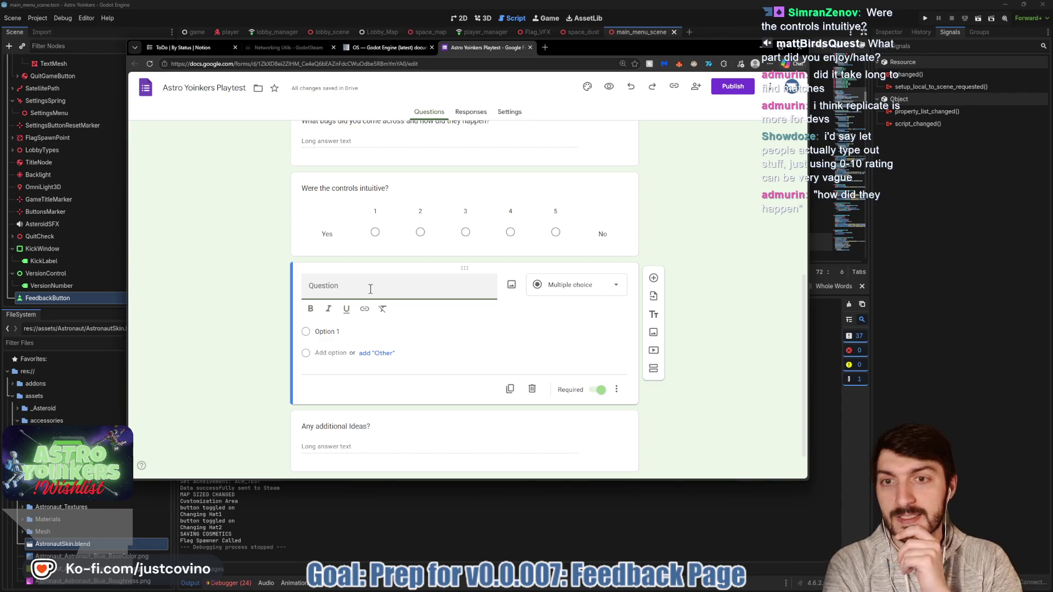
# Title the new question 'Any additional comments?' and make it a Paragraph answer.
pyautogui.scroll(3, 370, 289)
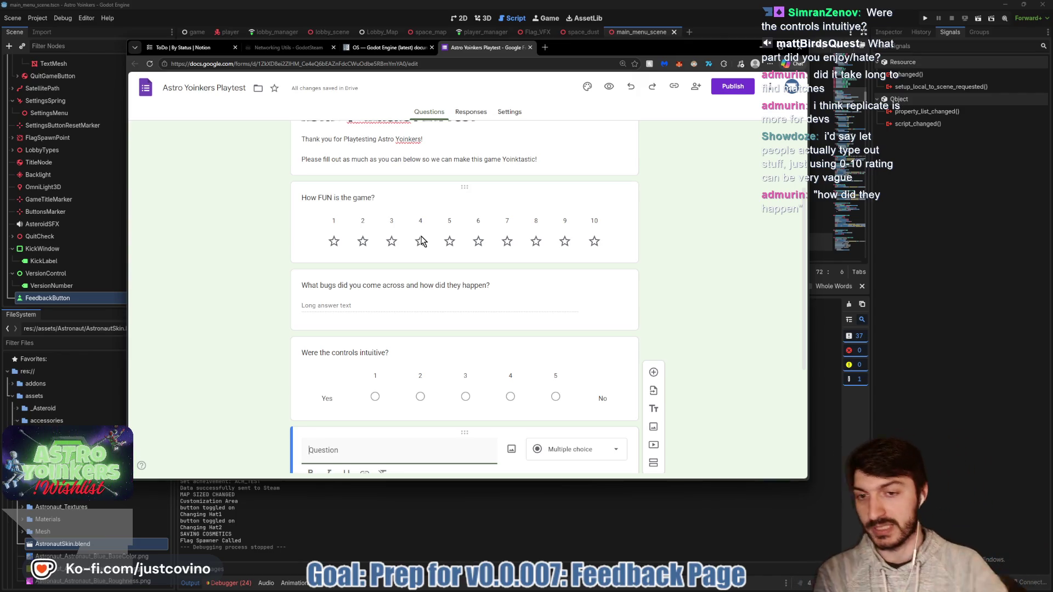
pyautogui.scroll(-4, 398, 269)
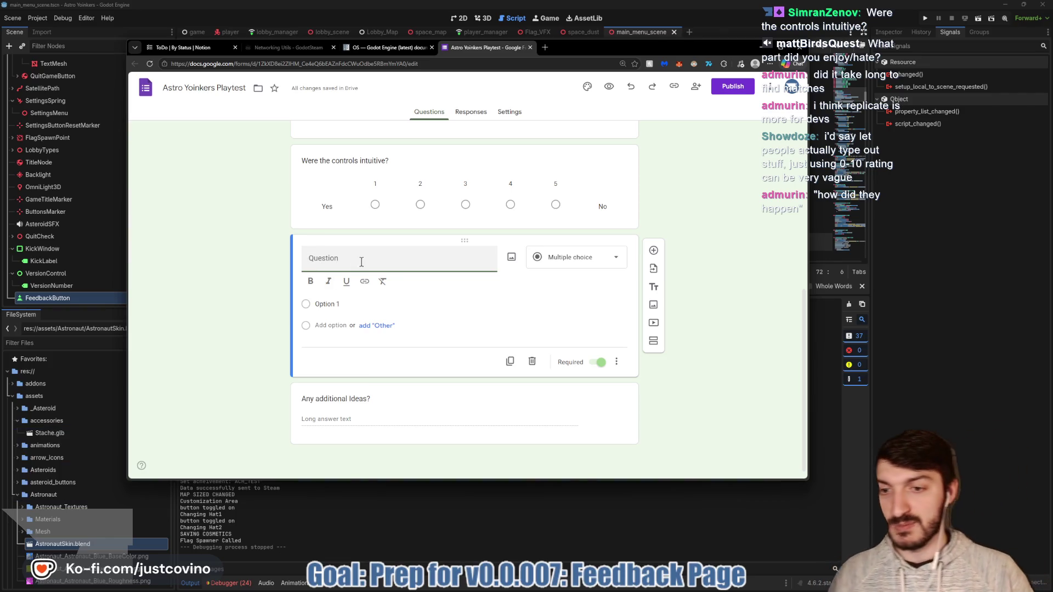
pyautogui.write('Any ')
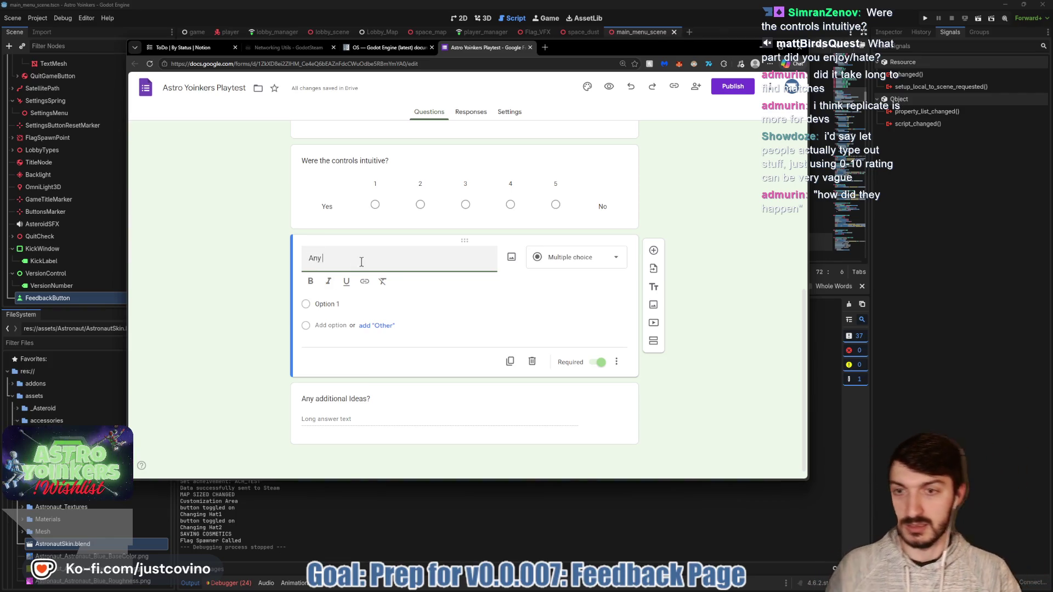
pyautogui.write('additional comm')
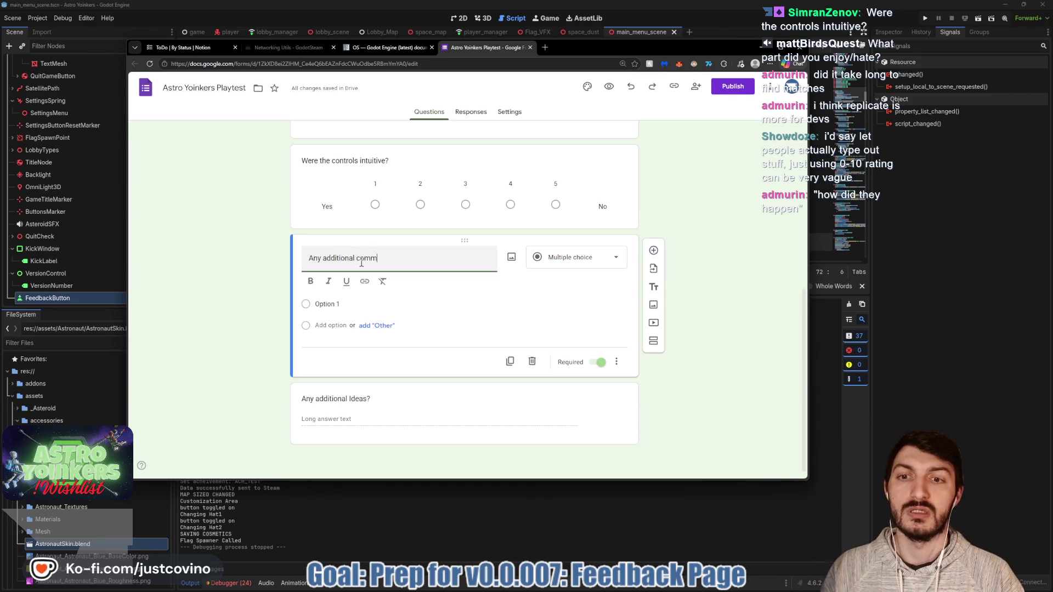
pyautogui.write('ents?')
pyautogui.click(601, 273)
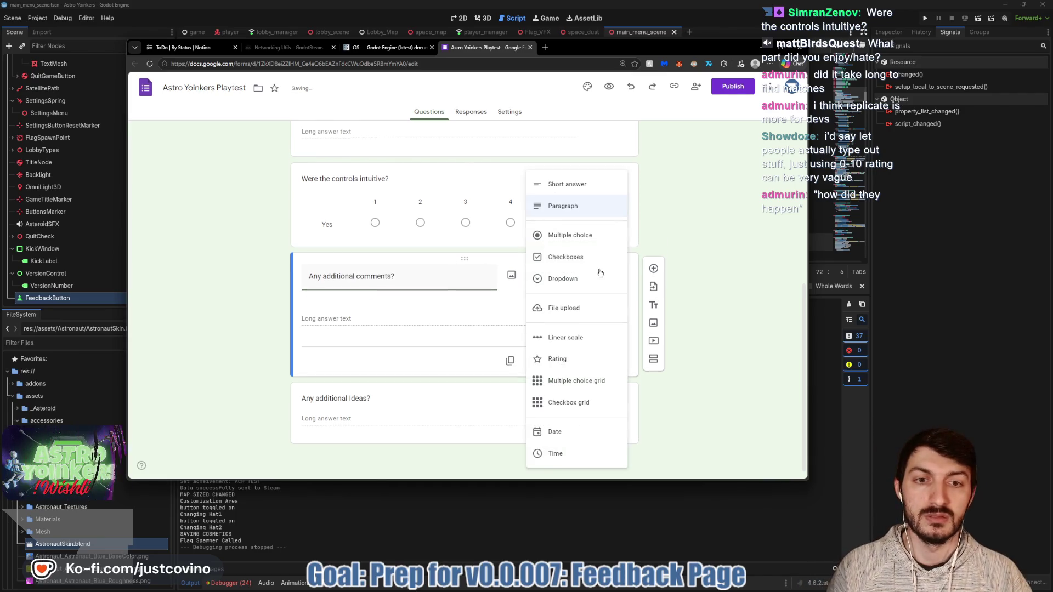
pyautogui.click(447, 337)
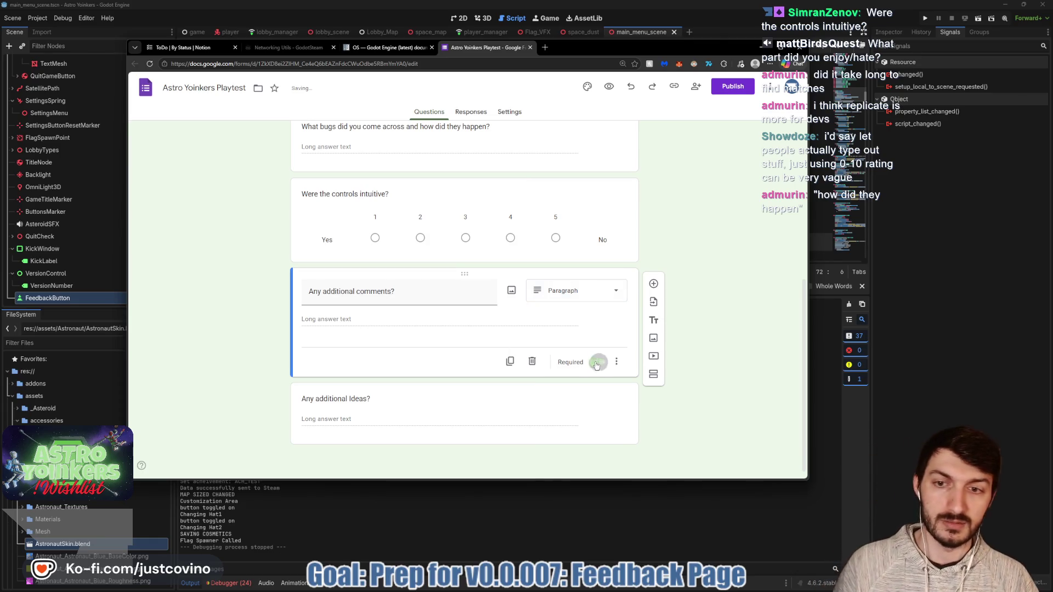
pyautogui.click(653, 284)
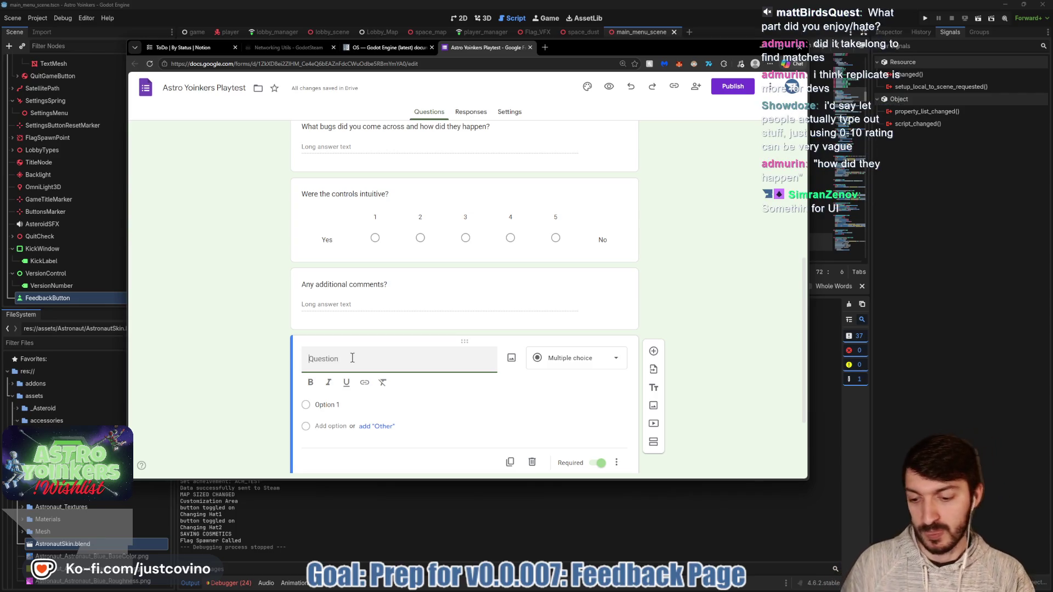
# Title the question 'What part did you enjoy the most? Hate the most?' and make it optional.
pyautogui.write('What part did')
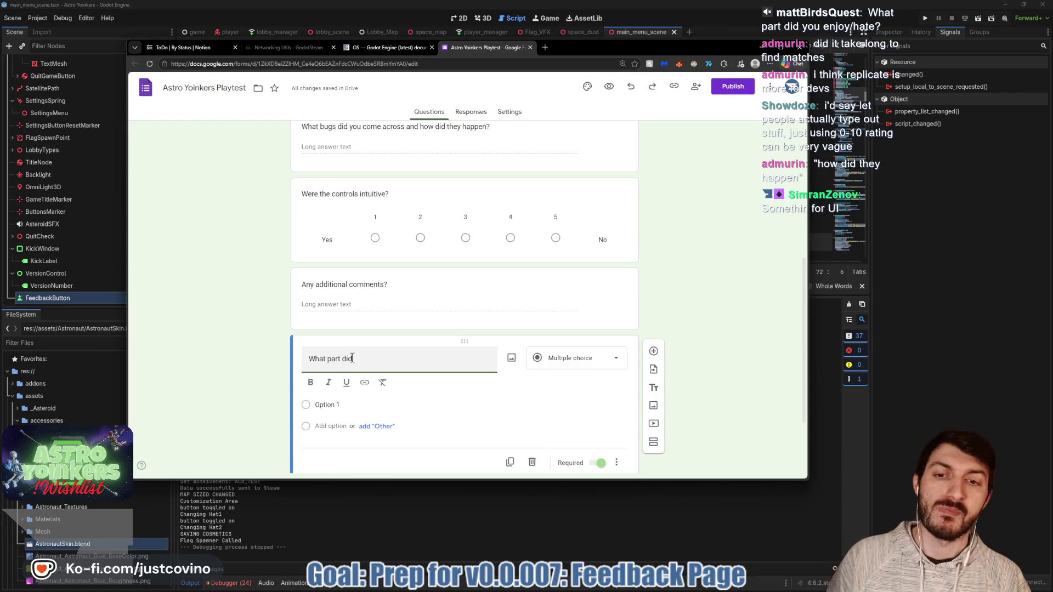
pyautogui.write(' you enjoy')
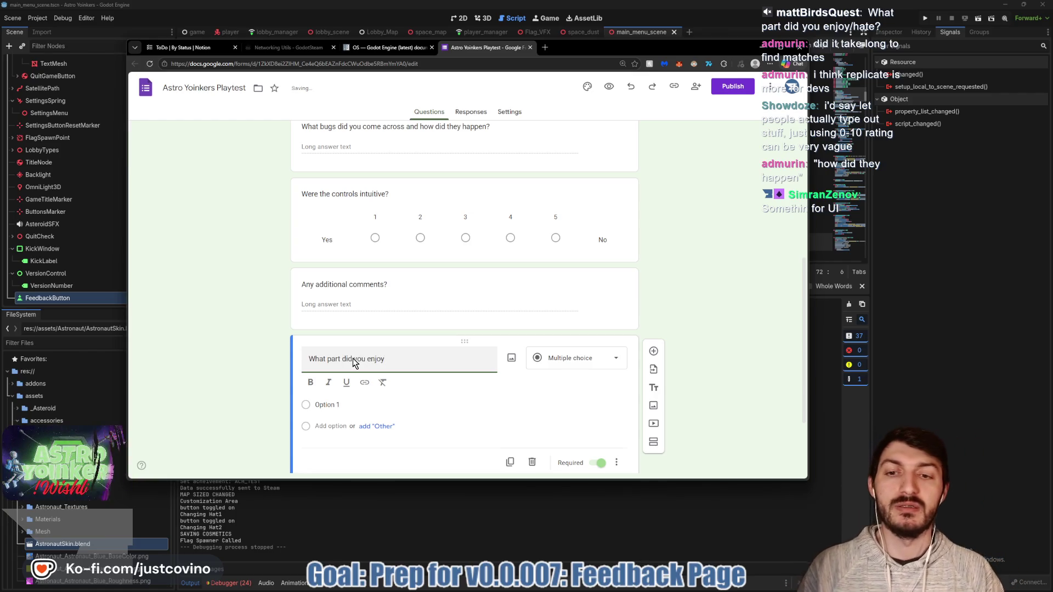
pyautogui.write(' the most?')
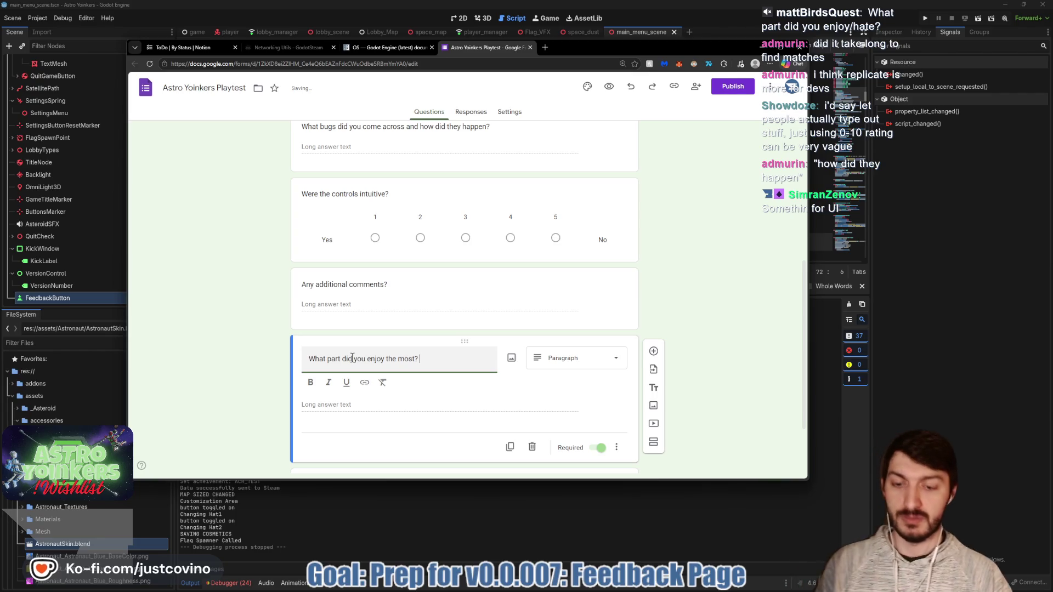
pyautogui.write('te the most?')
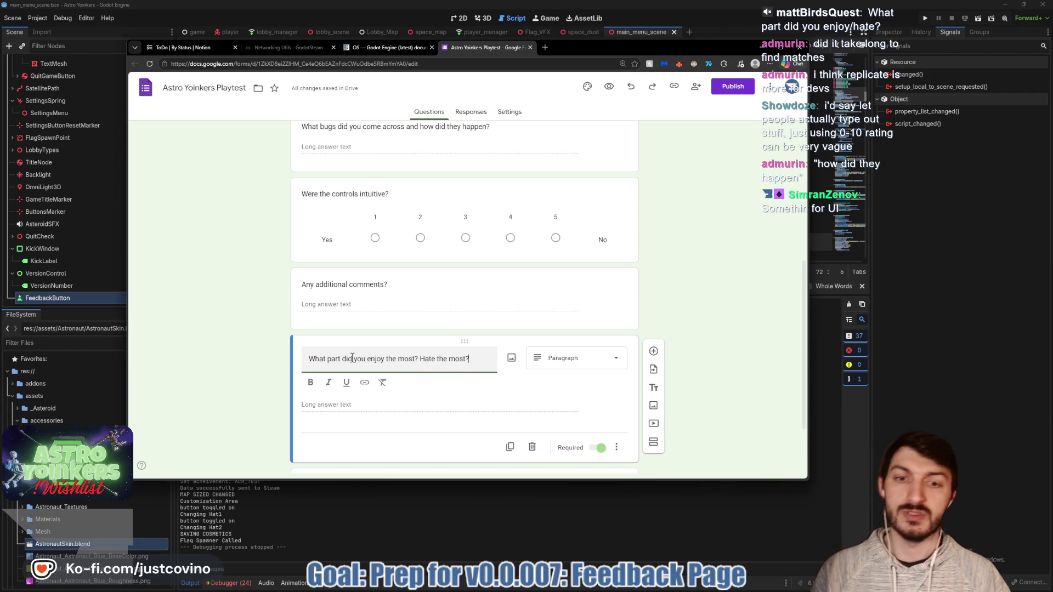
pyautogui.click(600, 447)
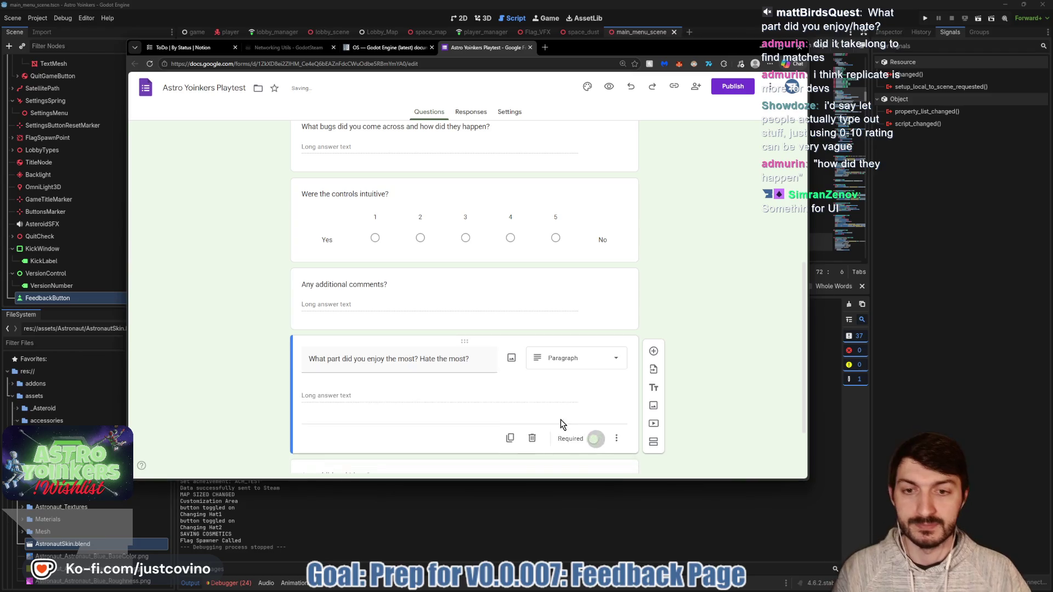
pyautogui.click(653, 351)
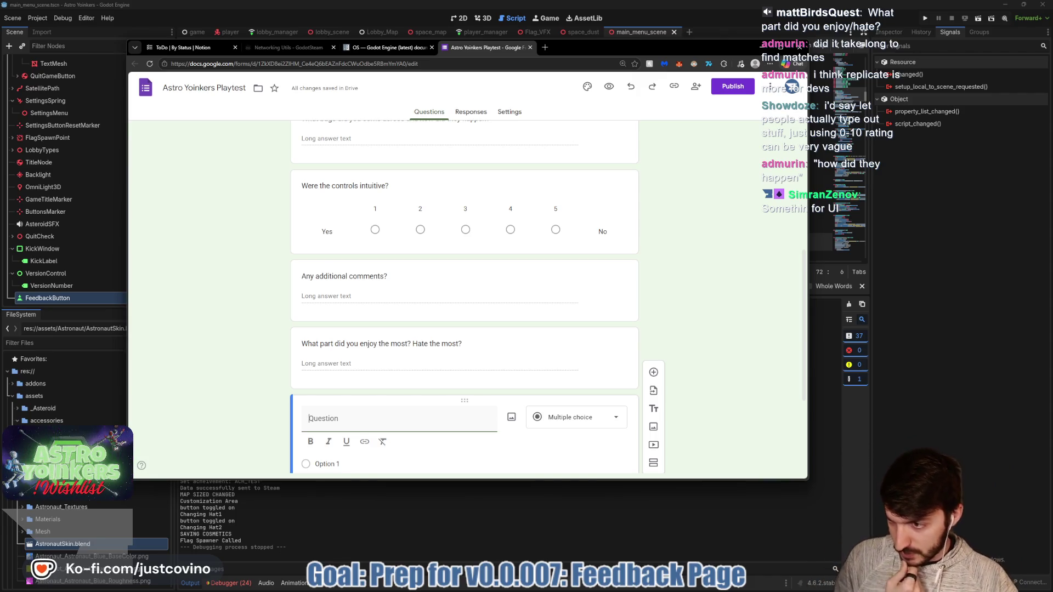
# Drag the blank question up above the bugs question.
pyautogui.scroll(-3, 649, 279)
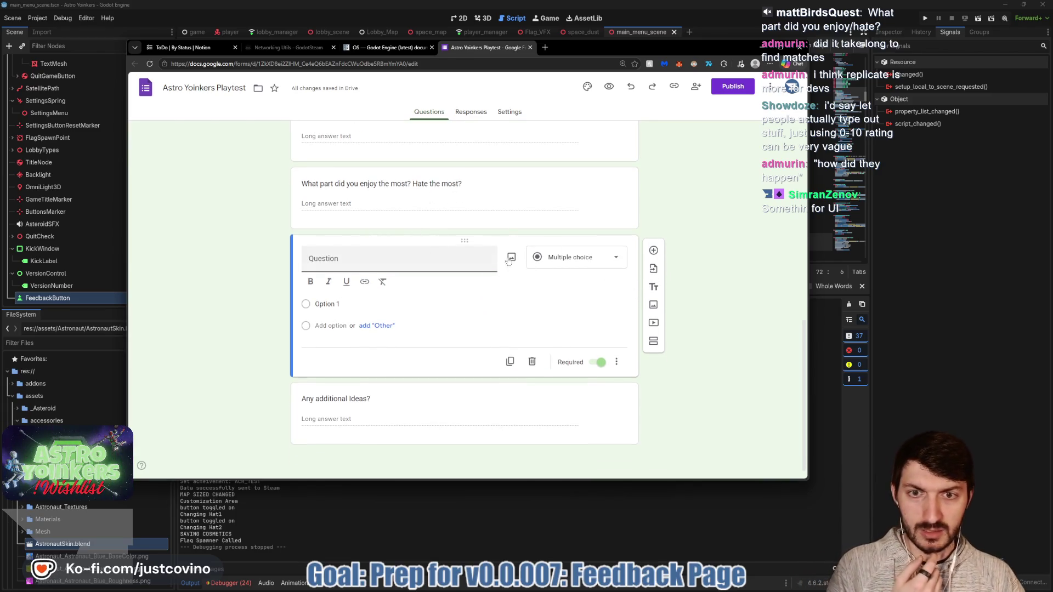
pyautogui.scroll(2, 658, 280)
pyautogui.scroll(-1, 465, 300)
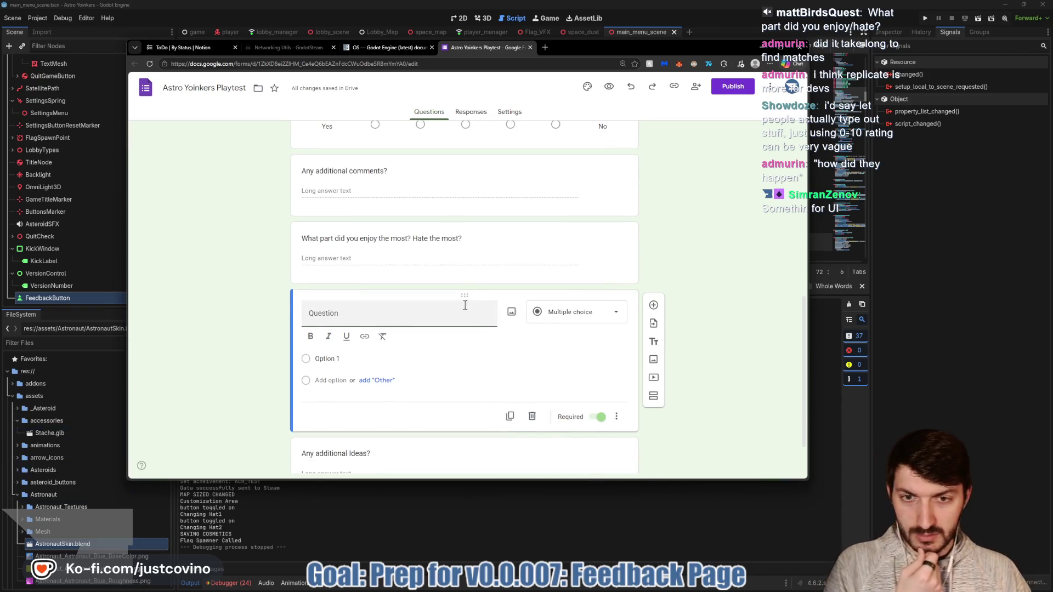
pyautogui.scroll(3, 466, 299)
pyautogui.scroll(-1, 476, 354)
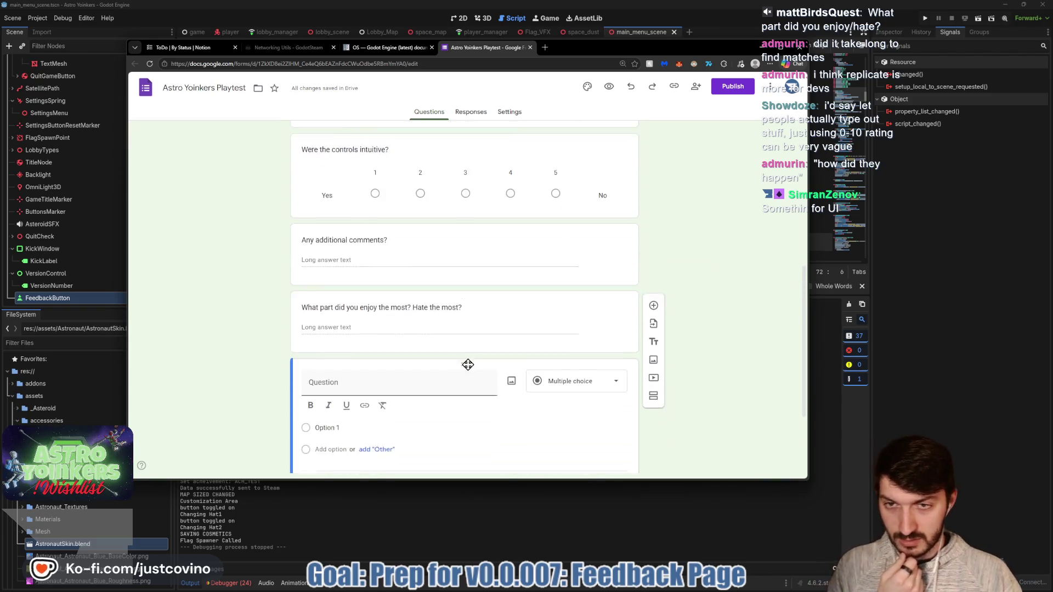
pyautogui.moveTo(461, 349)
pyautogui.mouseDown()
pyautogui.moveTo(447, 160)
pyautogui.moveTo(454, 284)
pyautogui.moveTo(443, 268)
pyautogui.mouseUp()
# Add another blank question after 'Any additional Ideas?'.
pyautogui.scroll(-3, 688, 299)
pyautogui.scroll(-3, 688, 291)
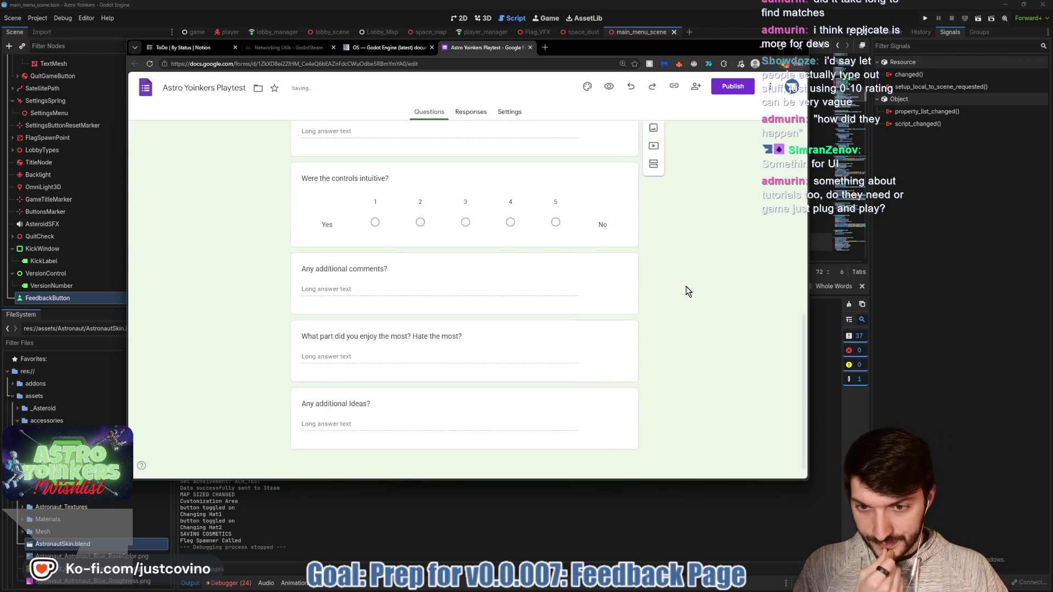
pyautogui.click(585, 405)
pyautogui.click(652, 351)
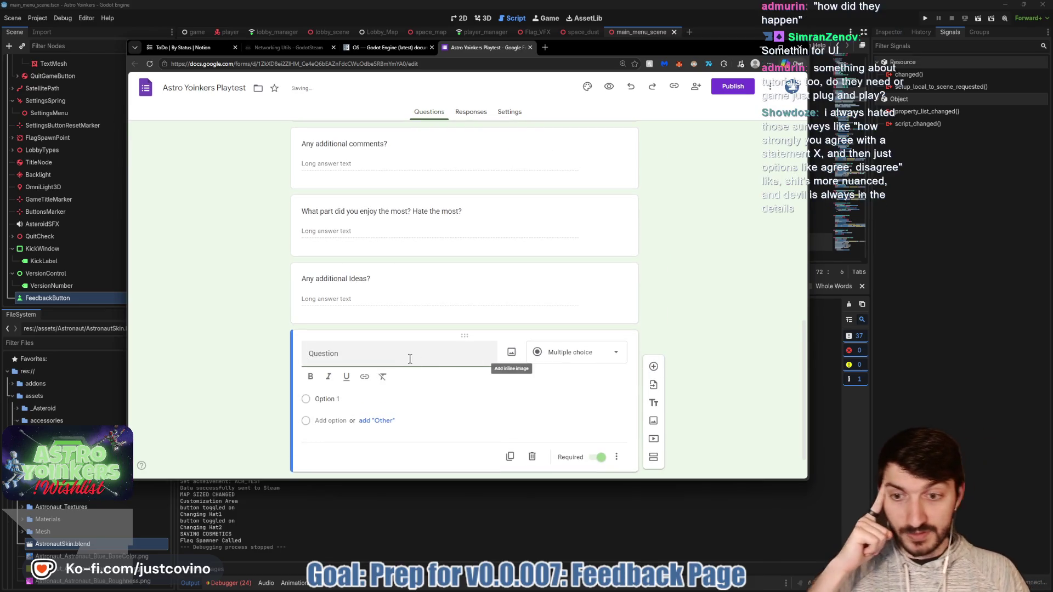
# Make the last question a non-required short answer with a draft recording-link title.
pyautogui.click(616, 352)
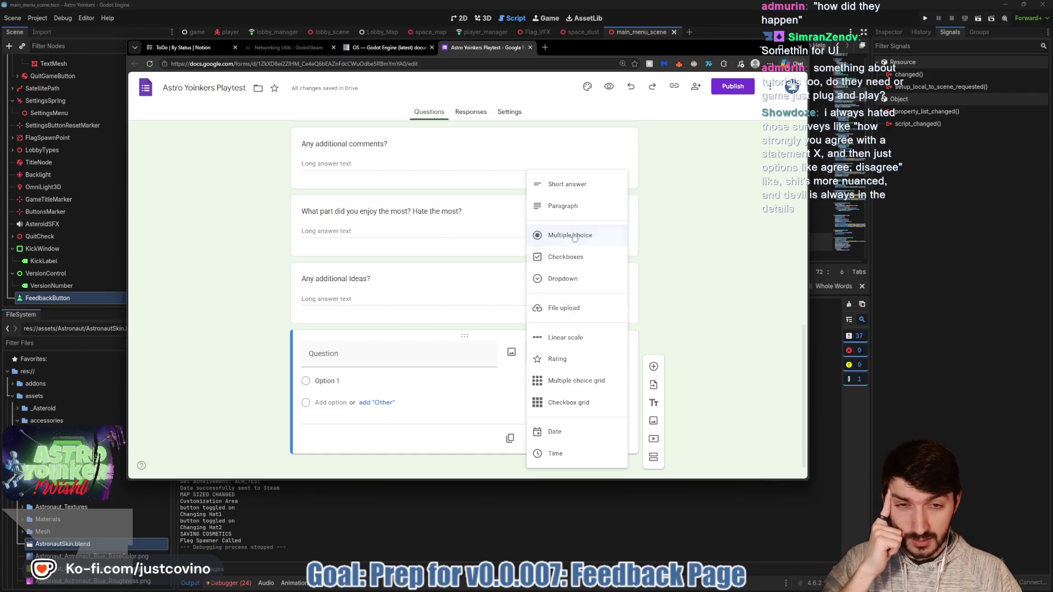
pyautogui.click(570, 186)
pyautogui.click(345, 354)
pyautogui.write('Optio')
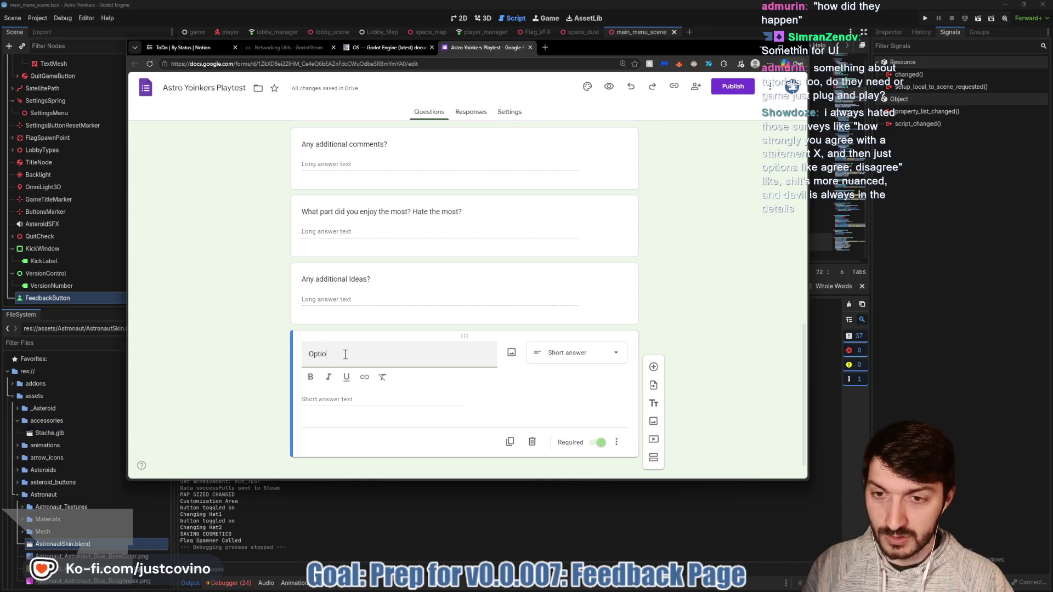
pyautogui.write('nal Link to Recording')
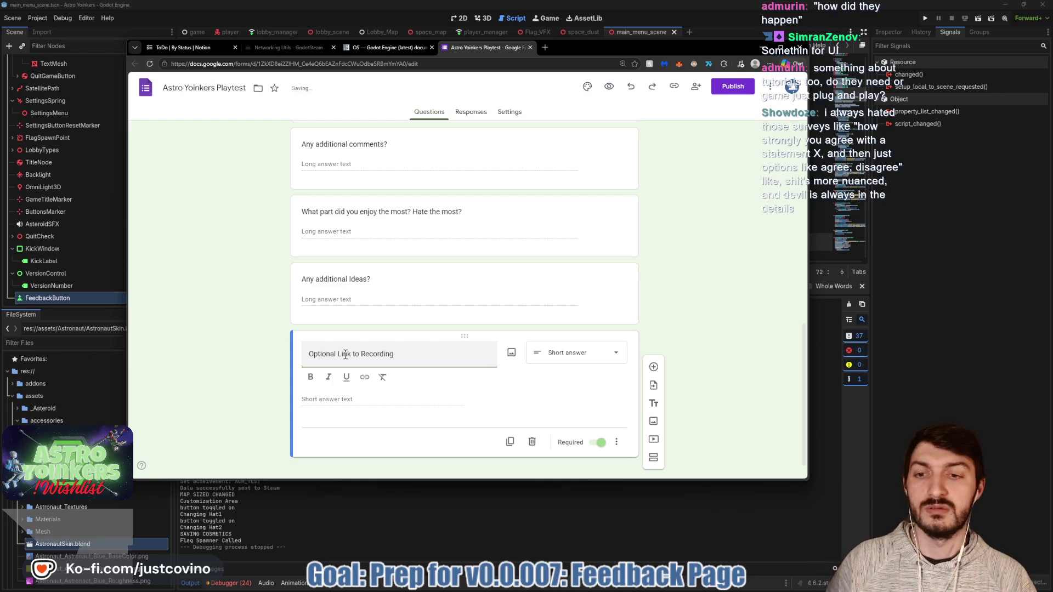
pyautogui.write(' of Gamepla')
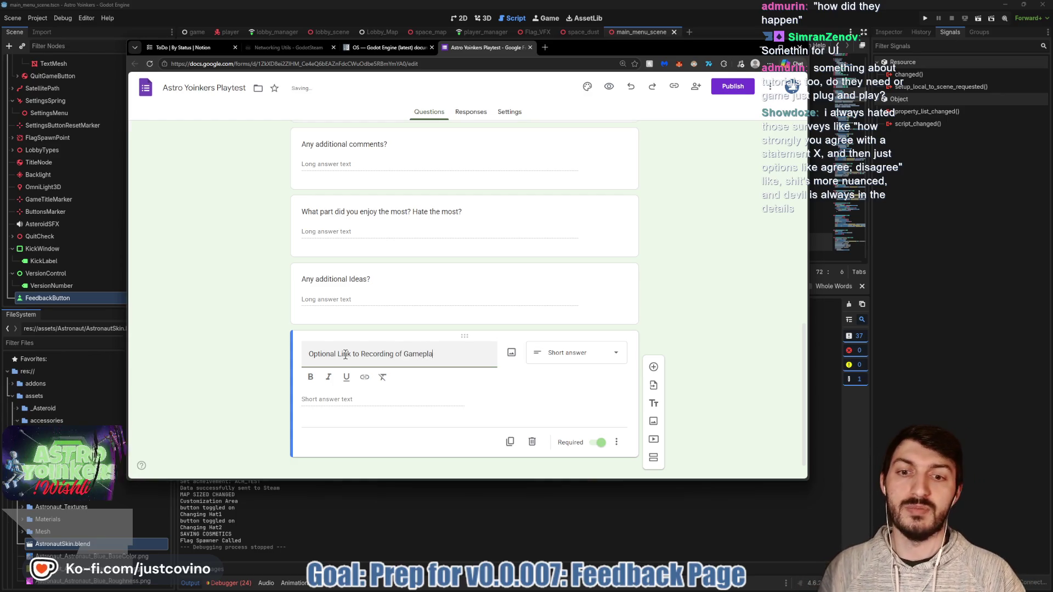
pyautogui.press('BackSpace')
pyautogui.press('BackSpace')
pyautogui.press('BackSpace')
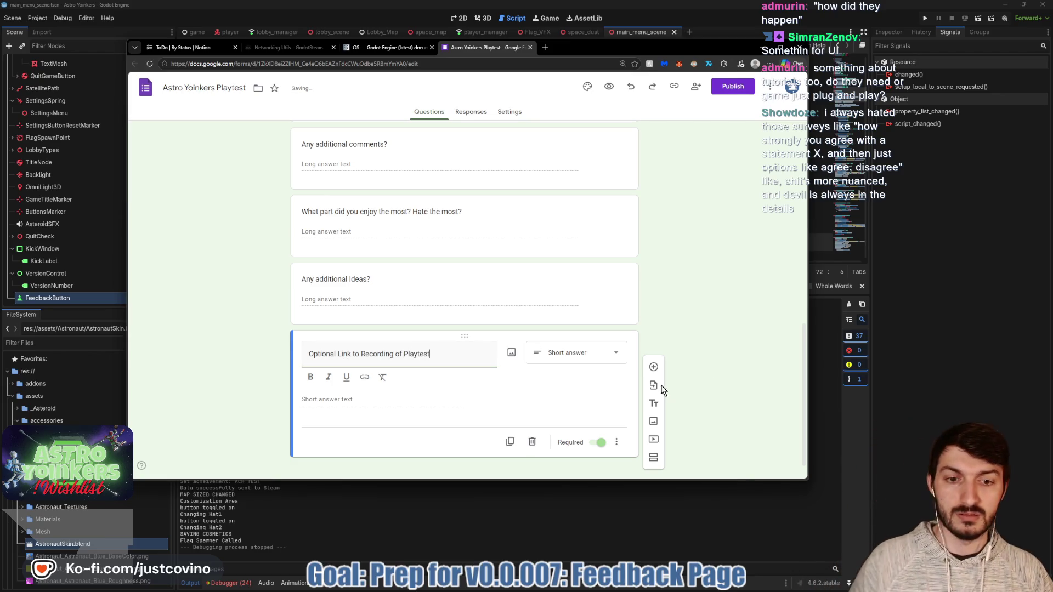
pyautogui.click(601, 442)
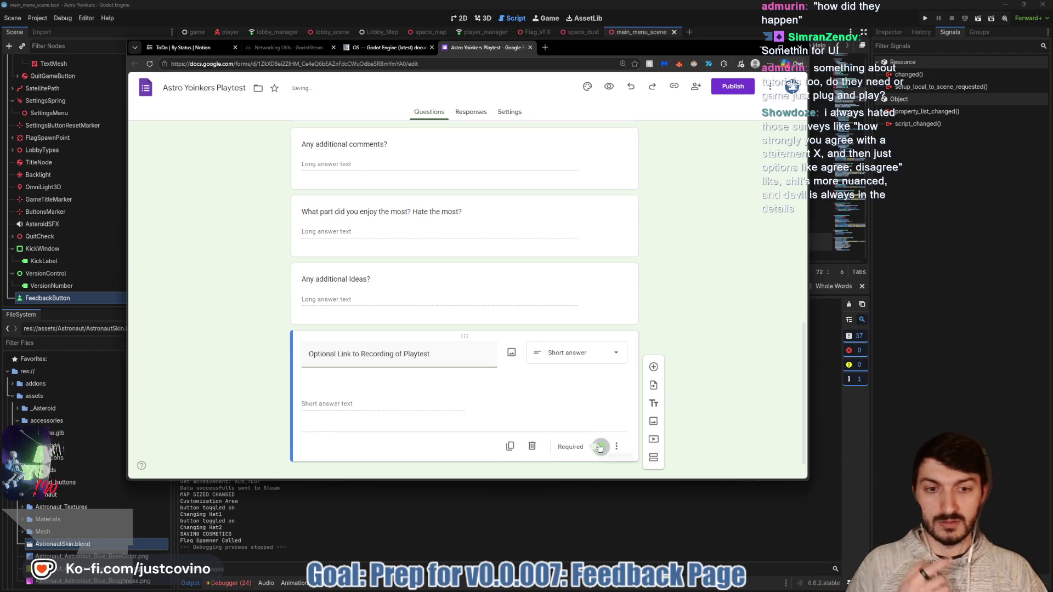
# Reword the title to 'Link to Recording of Playtest (optional)', keeping Short answer as the type.
pyautogui.tripleClick(335, 355)
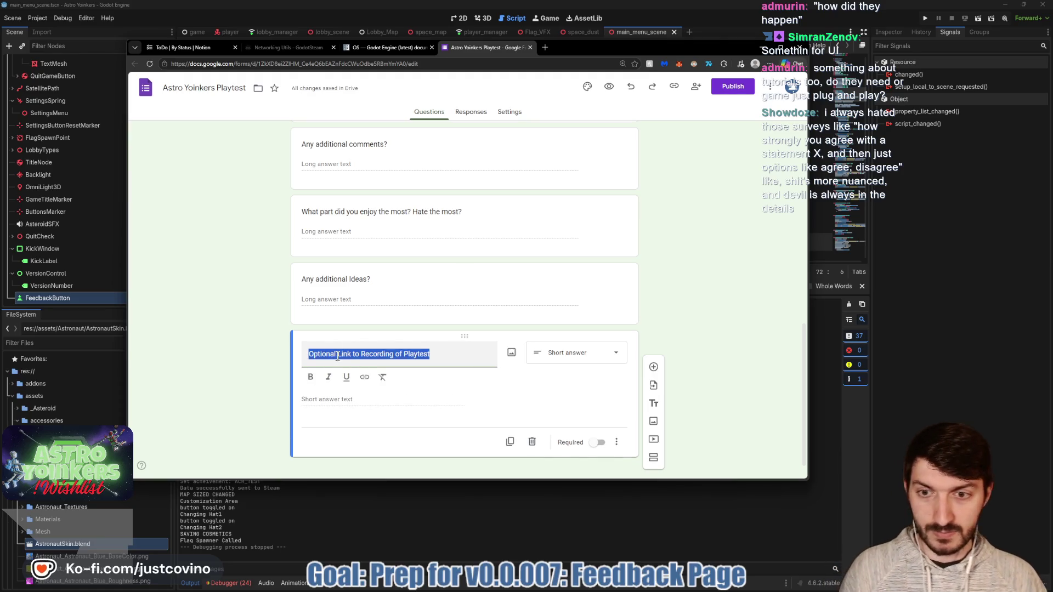
pyautogui.click(337, 355)
pyautogui.press('BackSpace')
pyautogui.press('BackSpace')
pyautogui.press('BackSpace')
pyautogui.press('BackSpace')
pyautogui.click(784, 297)
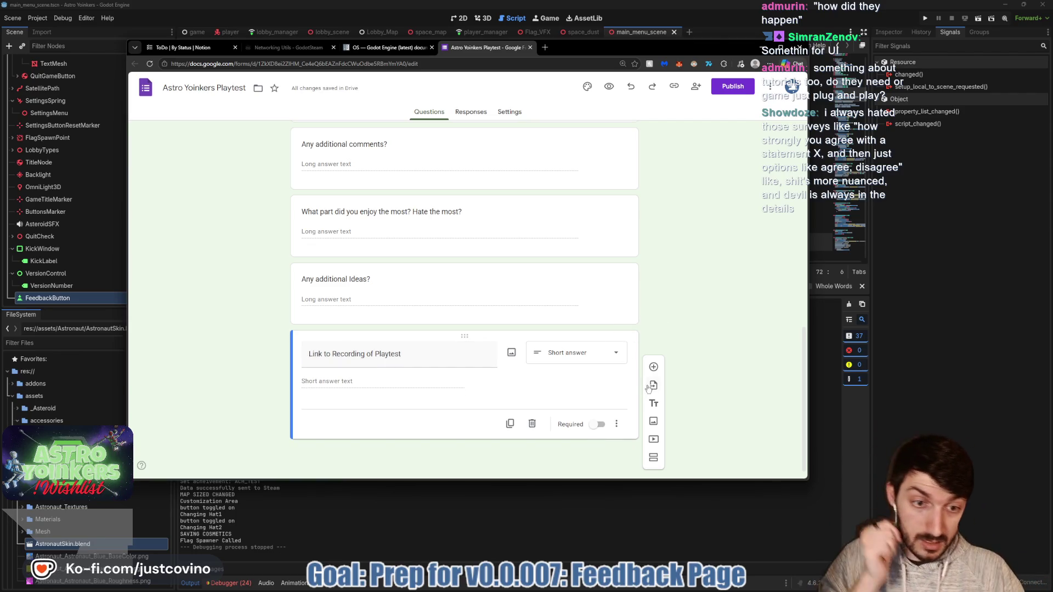
pyautogui.click(603, 354)
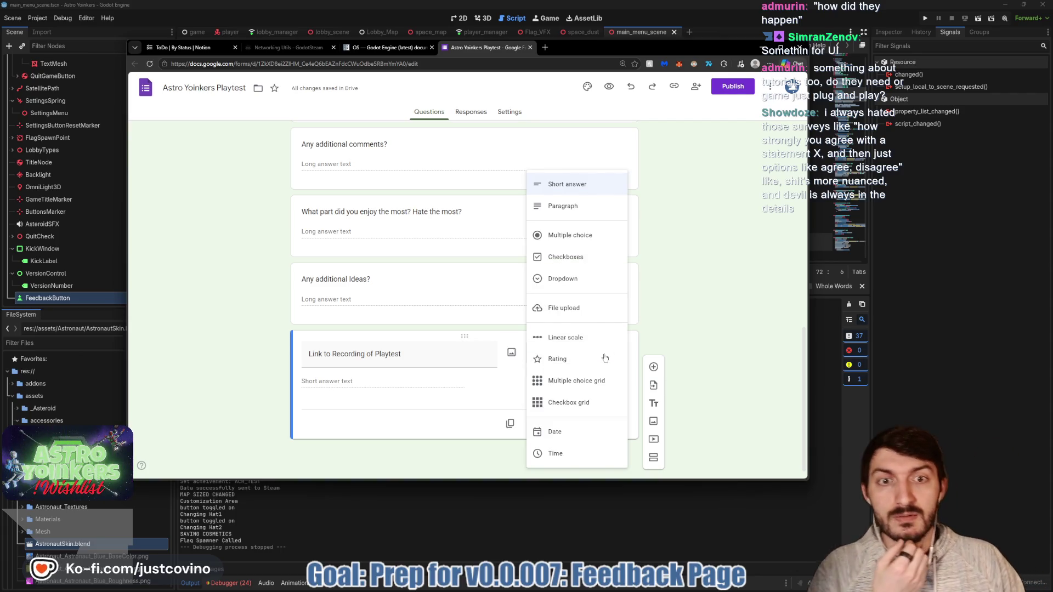
pyautogui.click(694, 345)
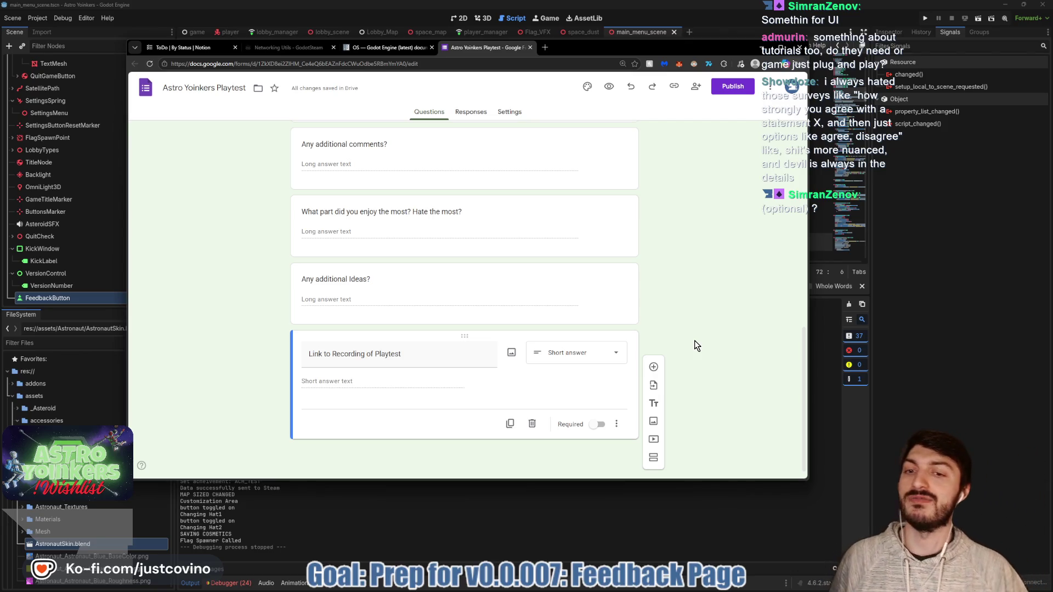
pyautogui.click(463, 357)
pyautogui.click(463, 358)
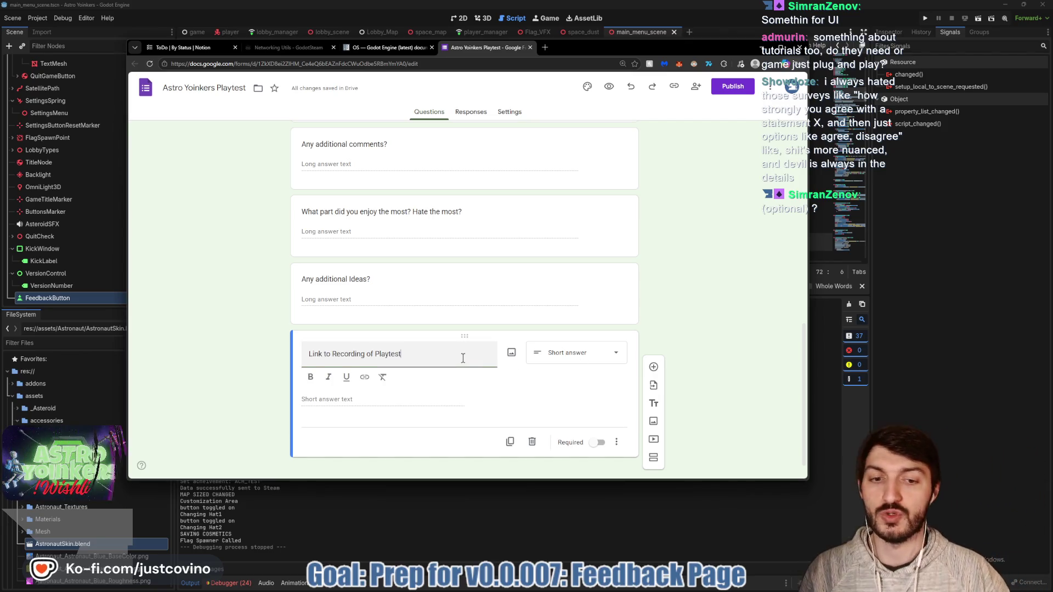
pyautogui.write(' (O')
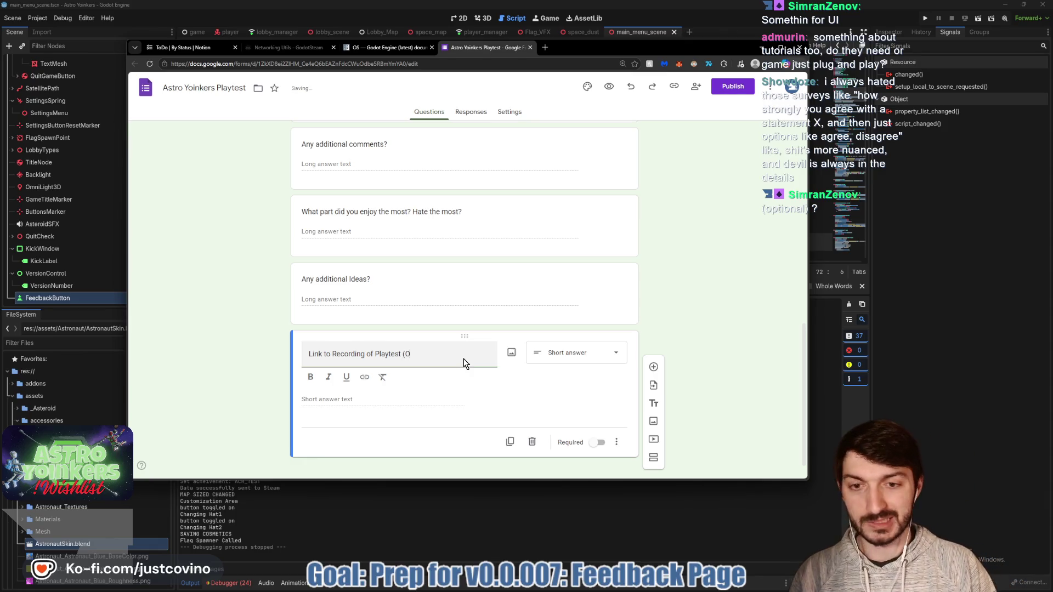
pyautogui.write('nal)')
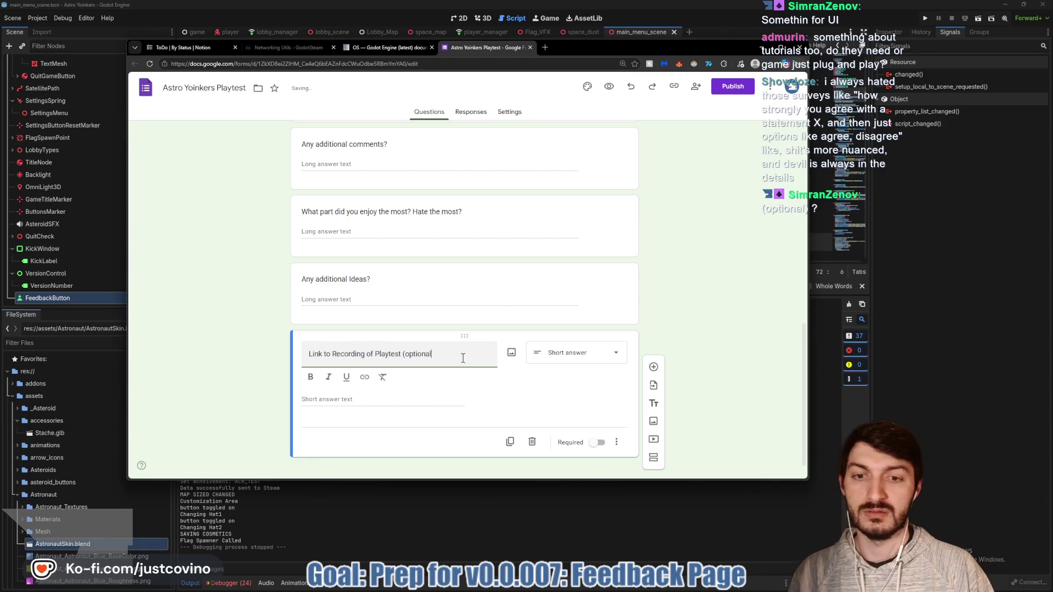
pyautogui.click(698, 299)
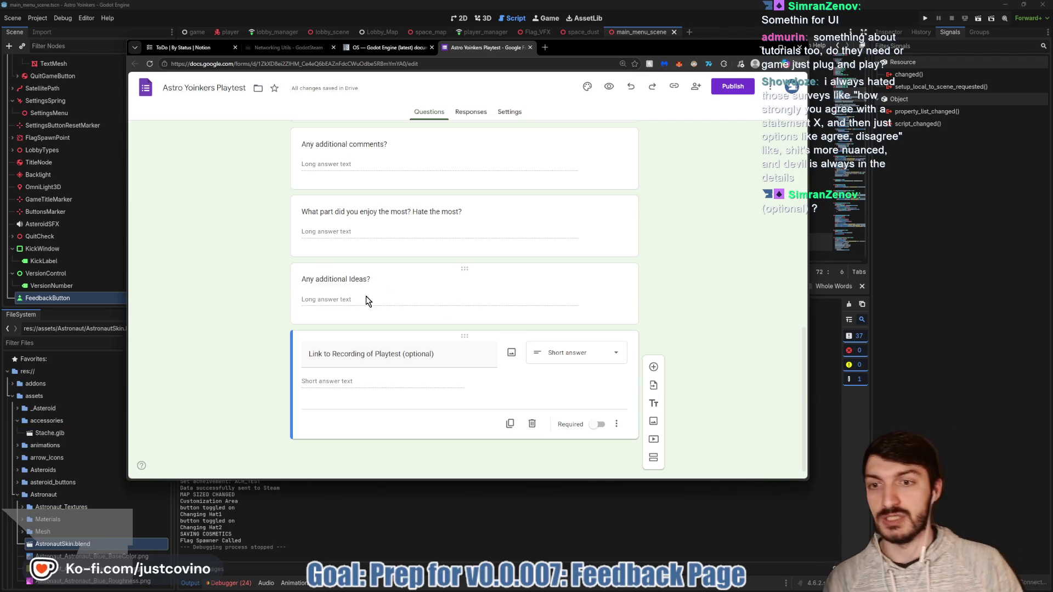
# Drag 'Any additional comments?' below 'Any additional Ideas?', just above the recording-link question.
pyautogui.scroll(1, 377, 285)
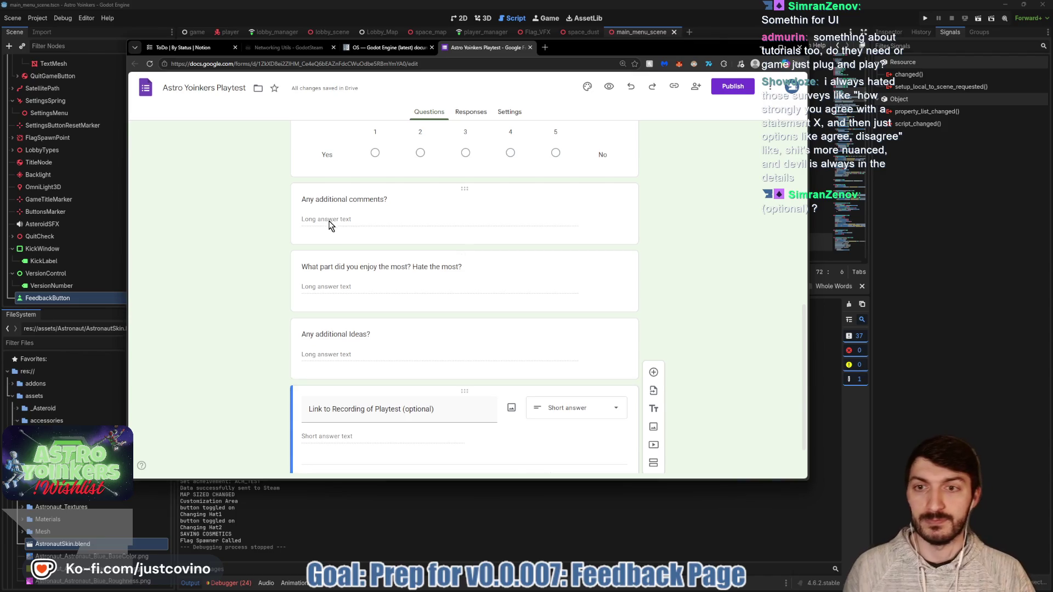
pyautogui.moveTo(463, 190); pyautogui.dragTo(463, 351)
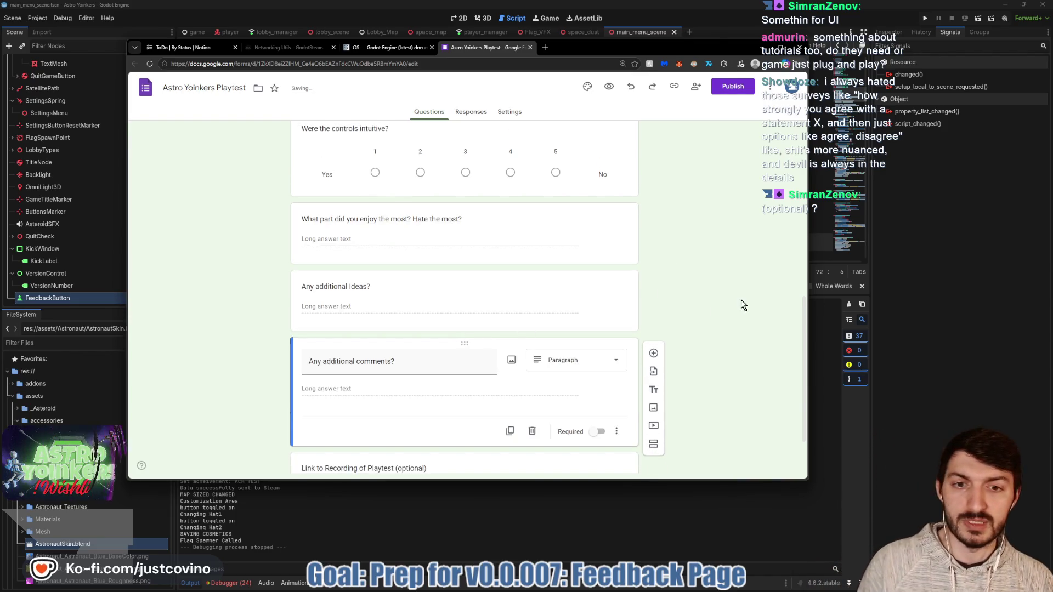
pyautogui.scroll(2, 648, 307)
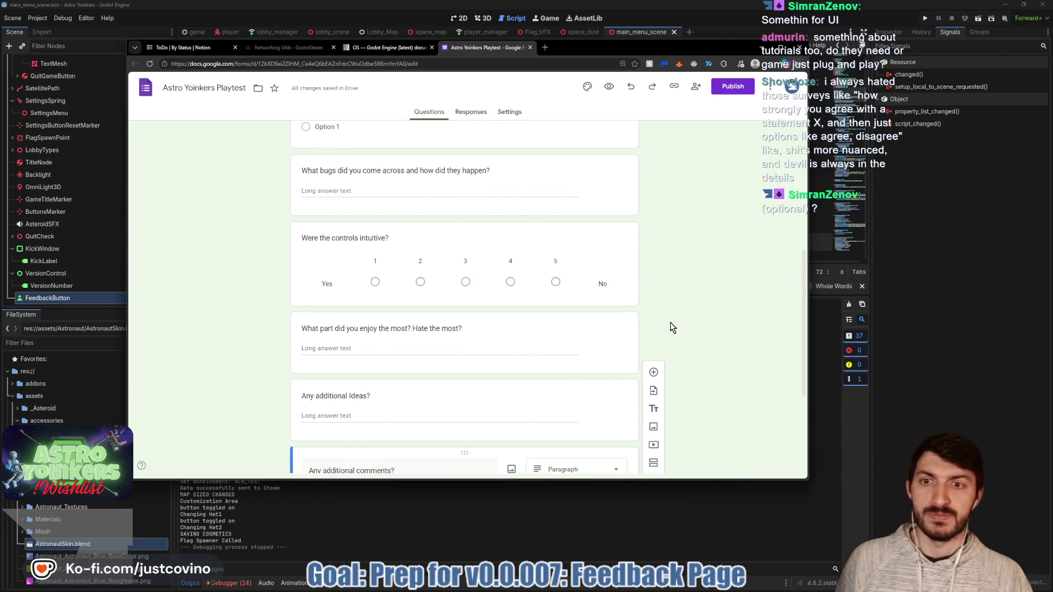
pyautogui.scroll(1, 666, 325)
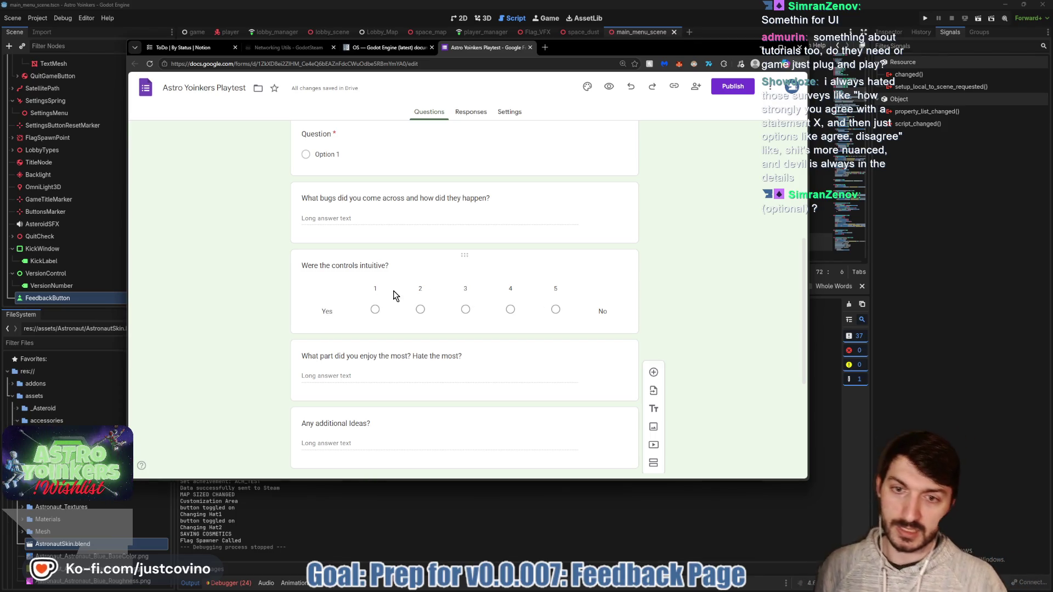
pyautogui.click(389, 266)
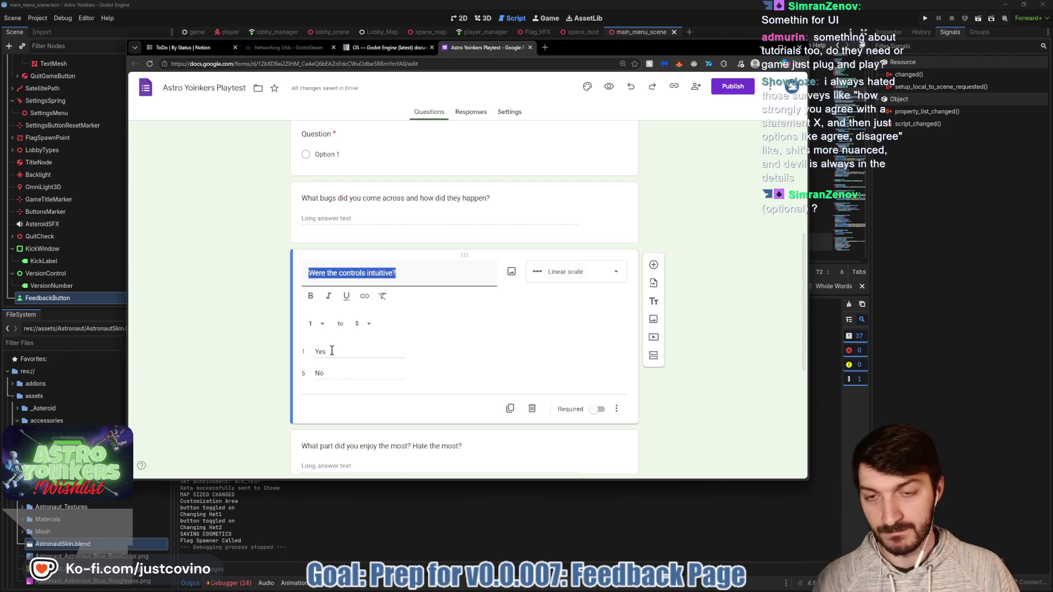
# Label the controls scale 'No' at value 1 and 'Yes' at value 5.
pyautogui.click(331, 352)
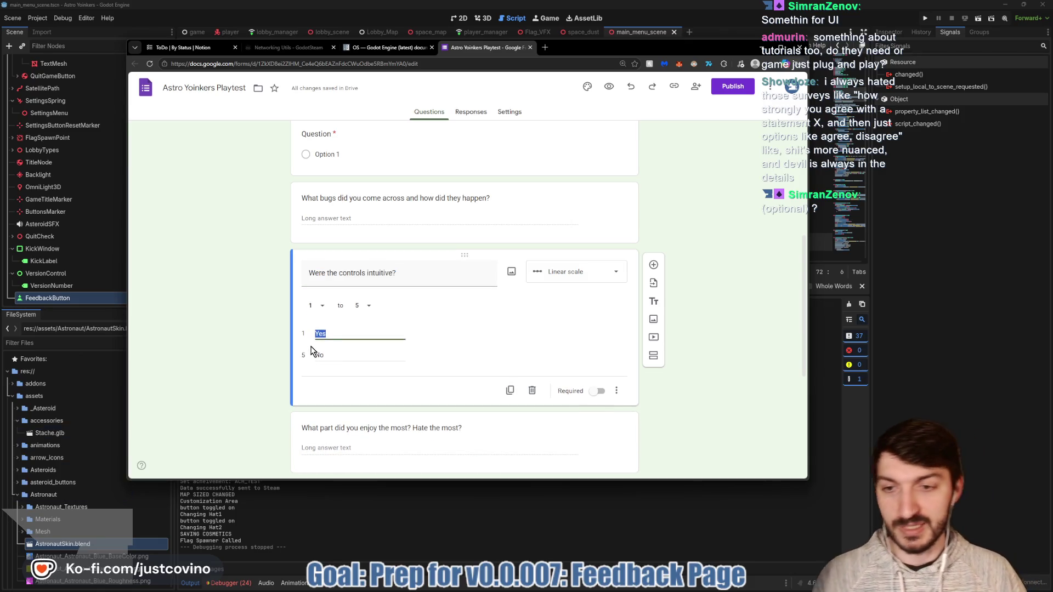
pyautogui.write('No')
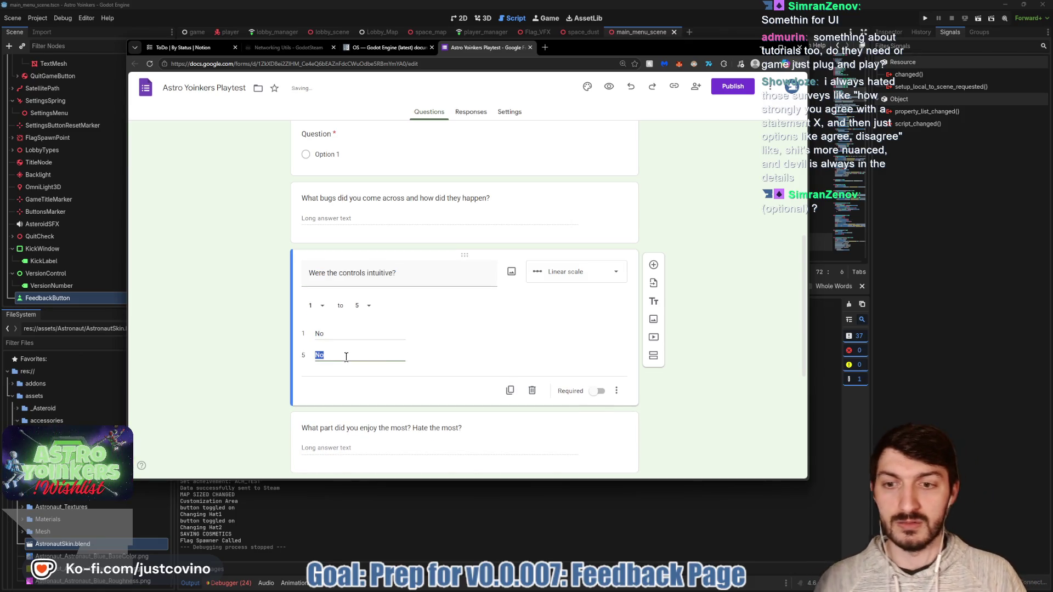
pyautogui.write('Yes')
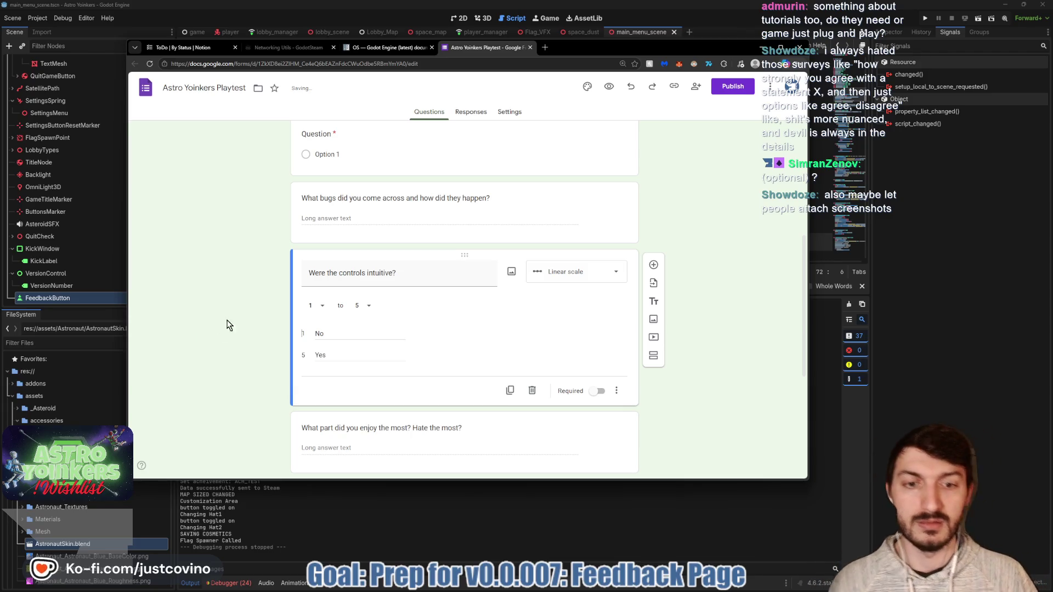
pyautogui.scroll(5, 679, 234)
pyautogui.scroll(-2, 670, 255)
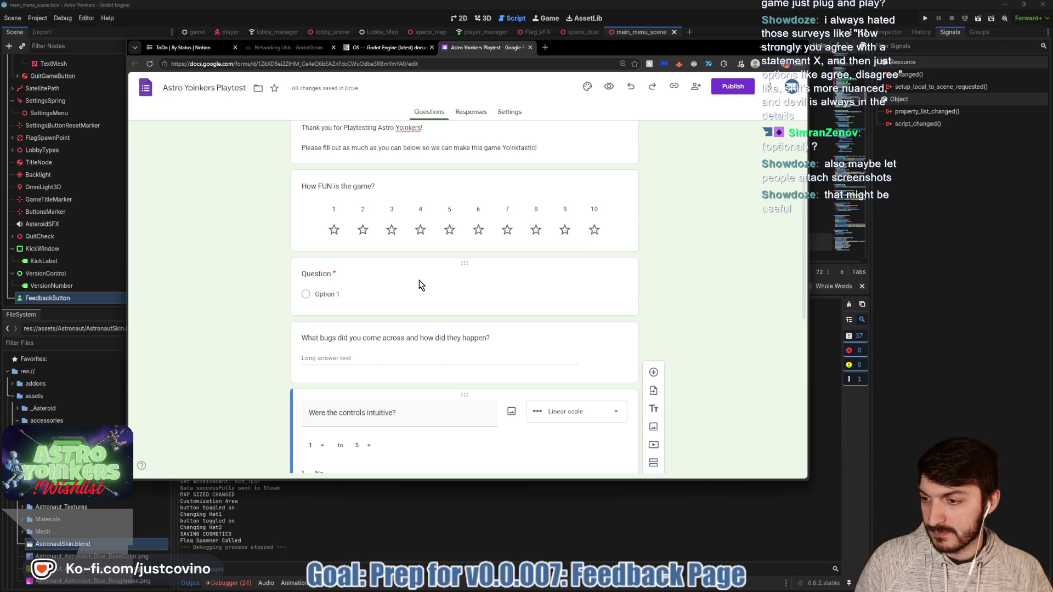
# Title the blank question 'Any Screenshots to showcase?' and change its type to File upload.
pyautogui.click(335, 277)
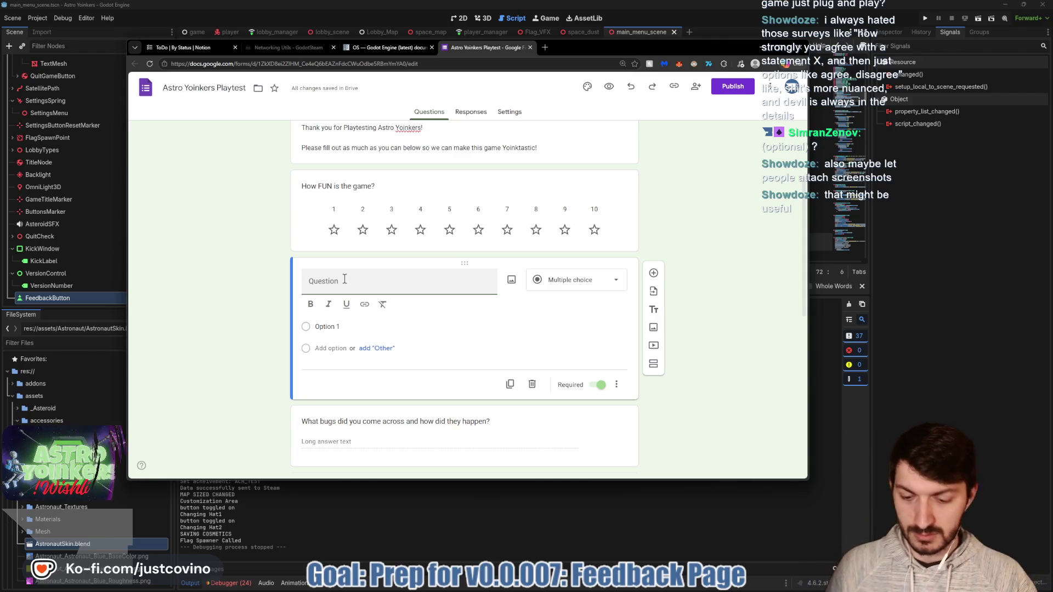
pyautogui.write('A')
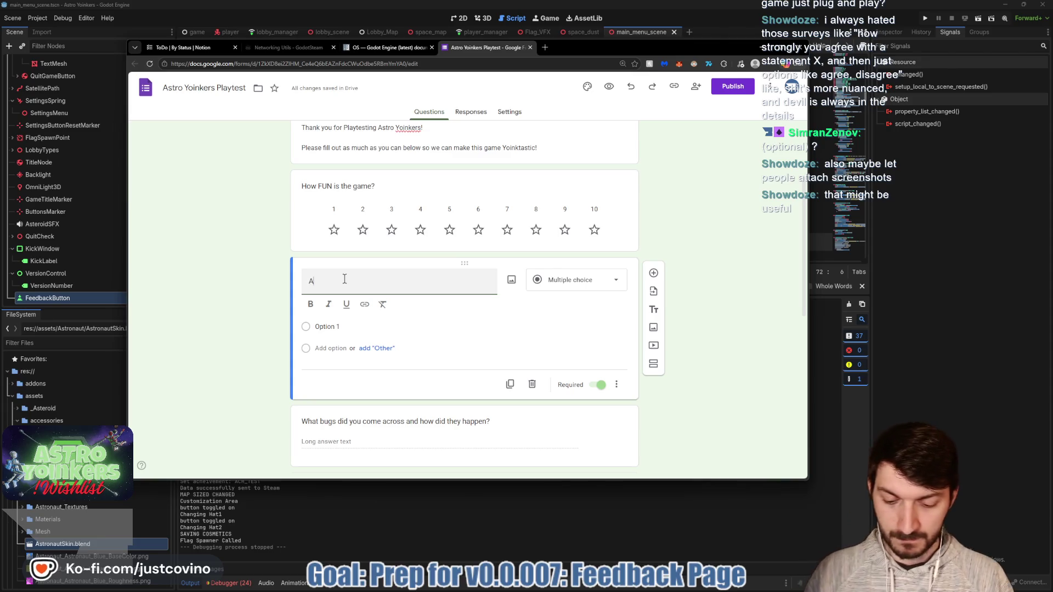
pyautogui.write('ny Screenshots to showcase')
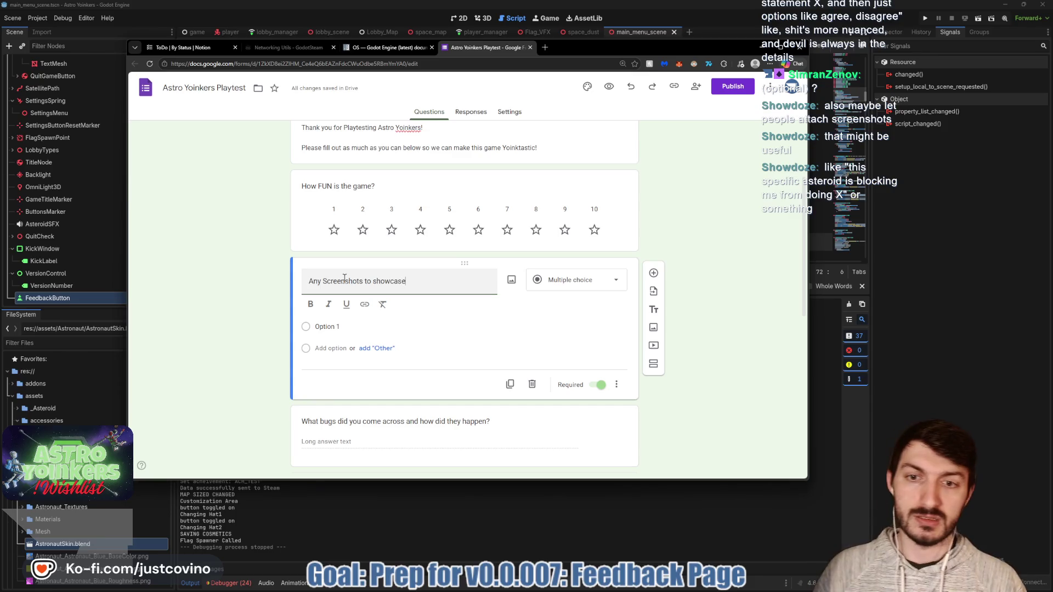
pyautogui.write('?')
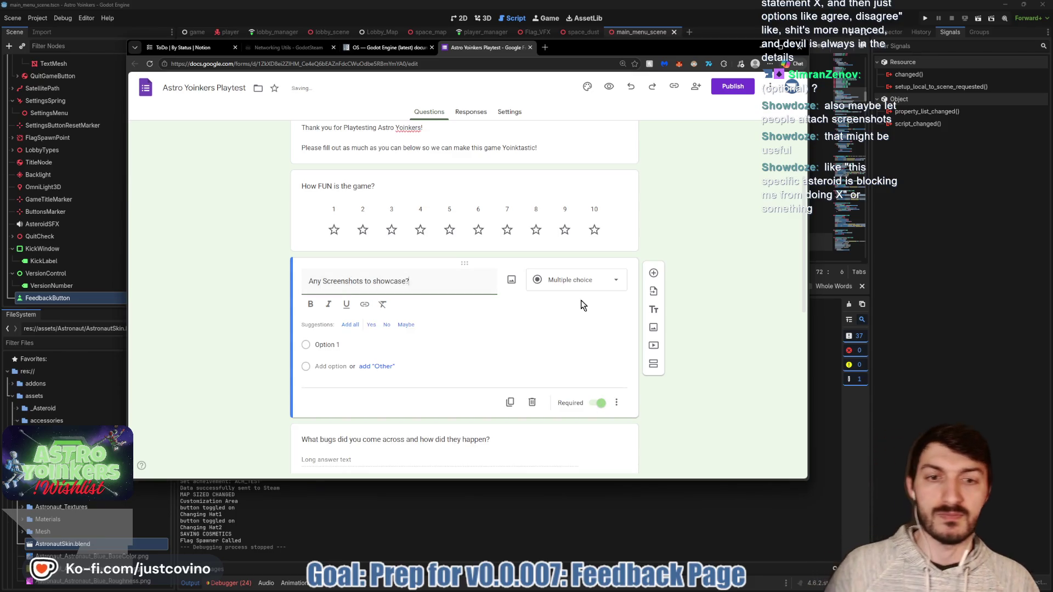
pyautogui.click(587, 286)
pyautogui.click(574, 303)
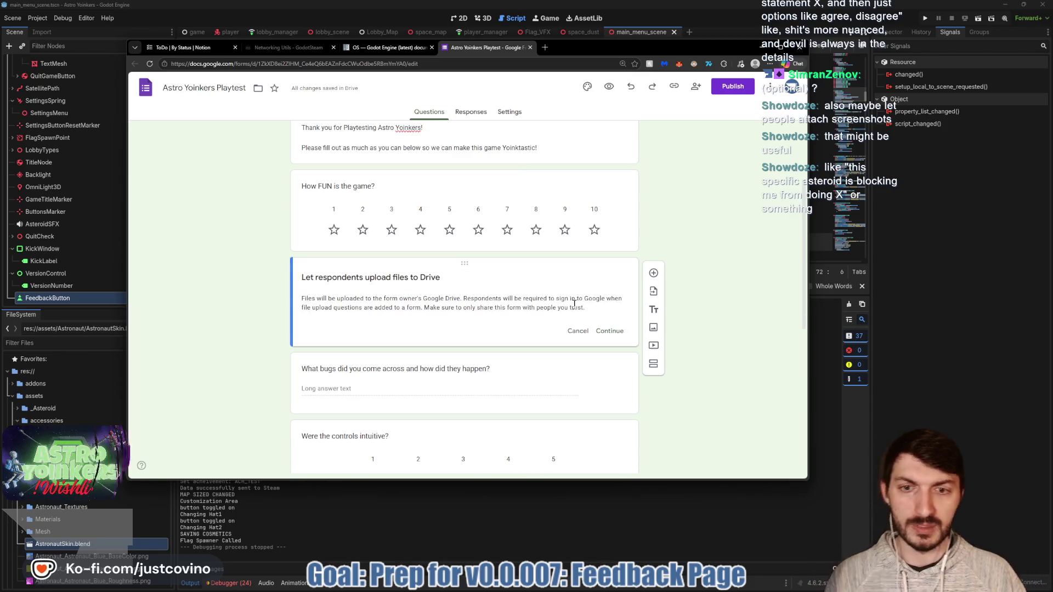
# Accept the Drive notice and allow up to 10 files of 10 MB, not required.
pyautogui.click(606, 333)
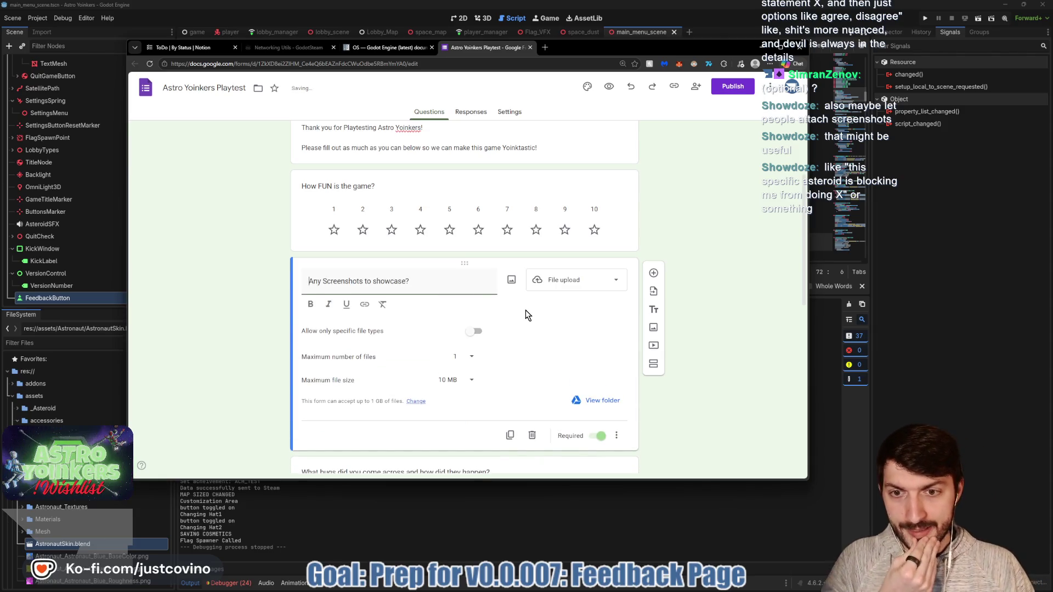
pyautogui.click(471, 359)
pyautogui.click(461, 400)
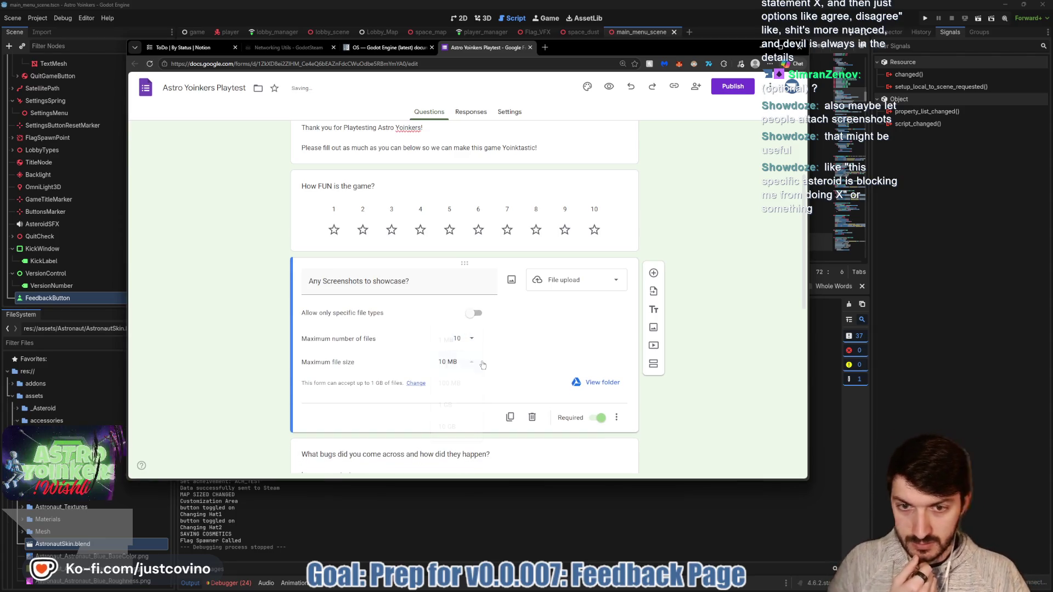
pyautogui.click(472, 362)
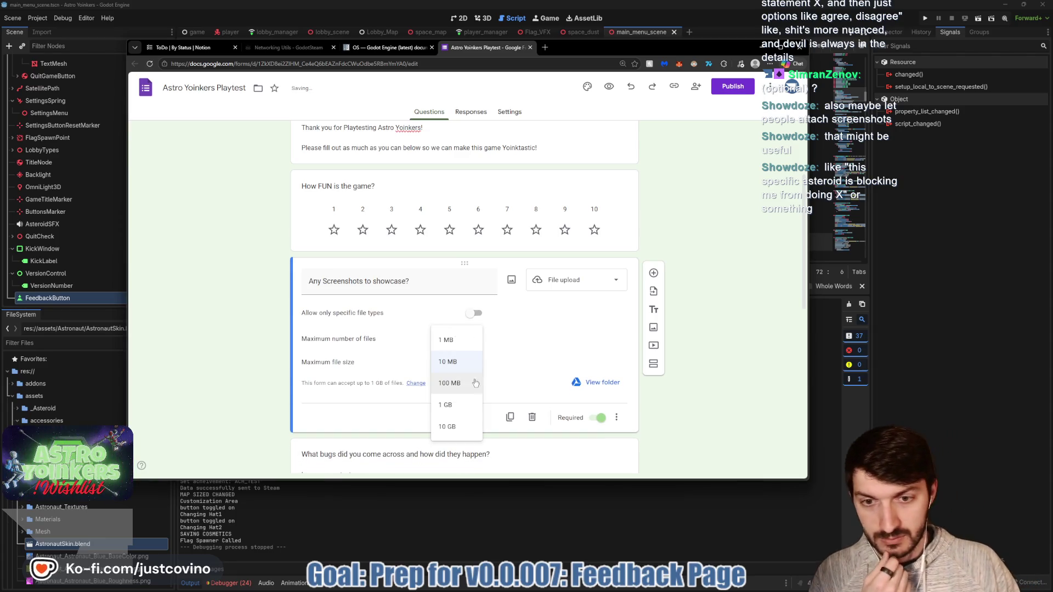
pyautogui.click(526, 348)
pyautogui.click(598, 419)
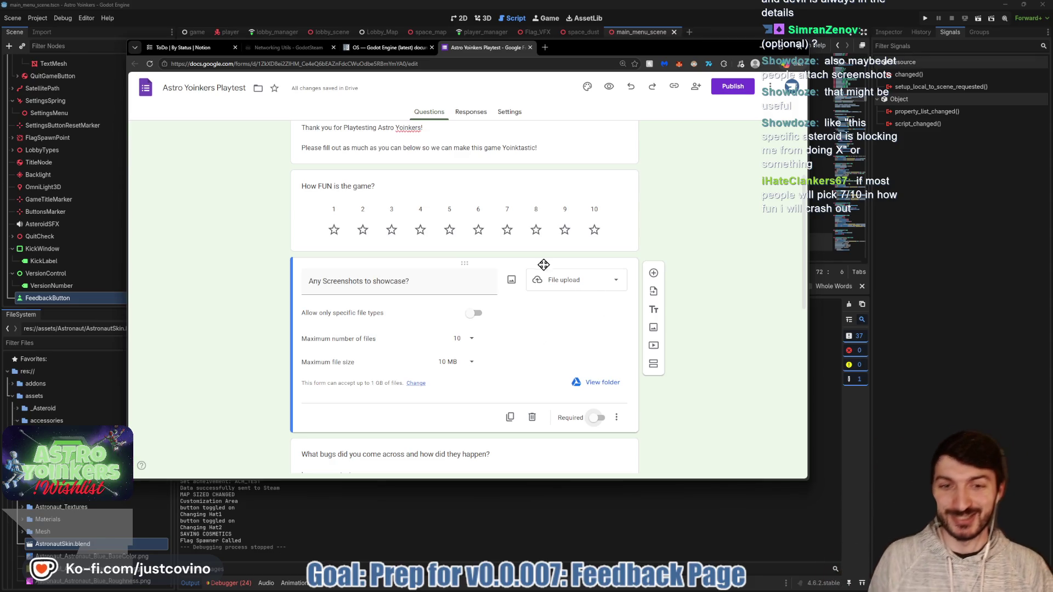
# Move the screenshots question down to follow 'Any additional comments?'.
pyautogui.moveTo(473, 260)
pyautogui.mouseDown()
pyautogui.moveTo(466, 442)
pyautogui.moveTo(449, 347)
pyautogui.moveTo(458, 461)
pyautogui.moveTo(444, 383)
pyautogui.moveTo(448, 311)
pyautogui.moveTo(444, 402)
pyautogui.moveTo(439, 378)
pyautogui.mouseUp()
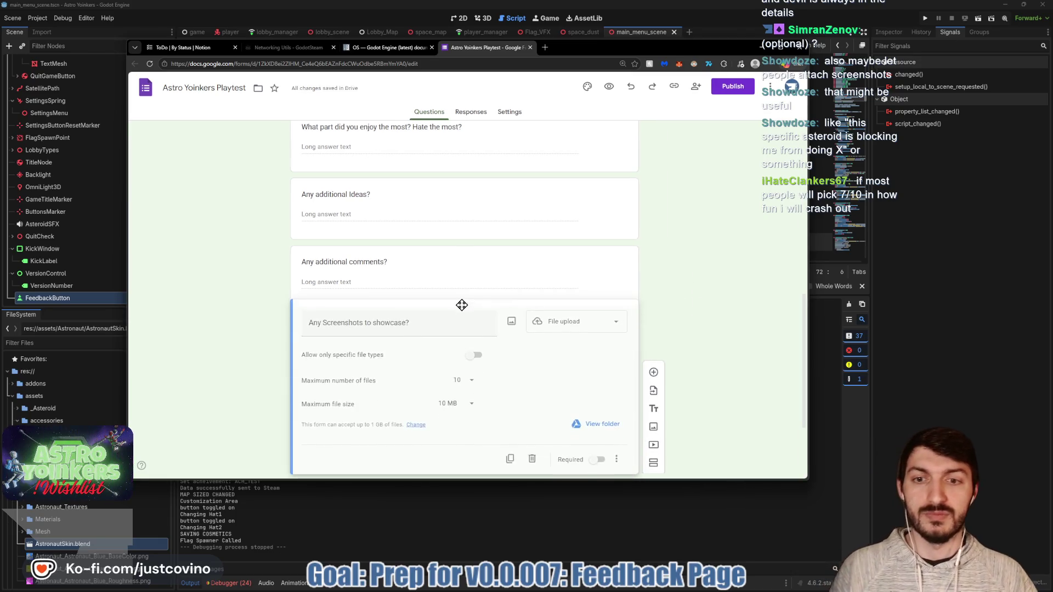
pyautogui.scroll(5, 713, 242)
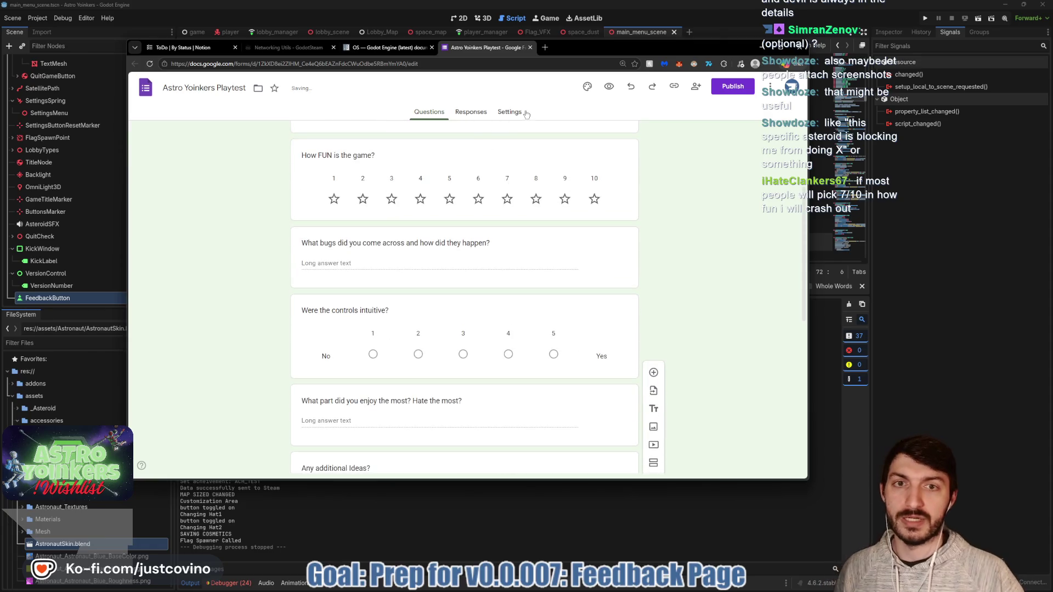
pyautogui.scroll(3, 562, 220)
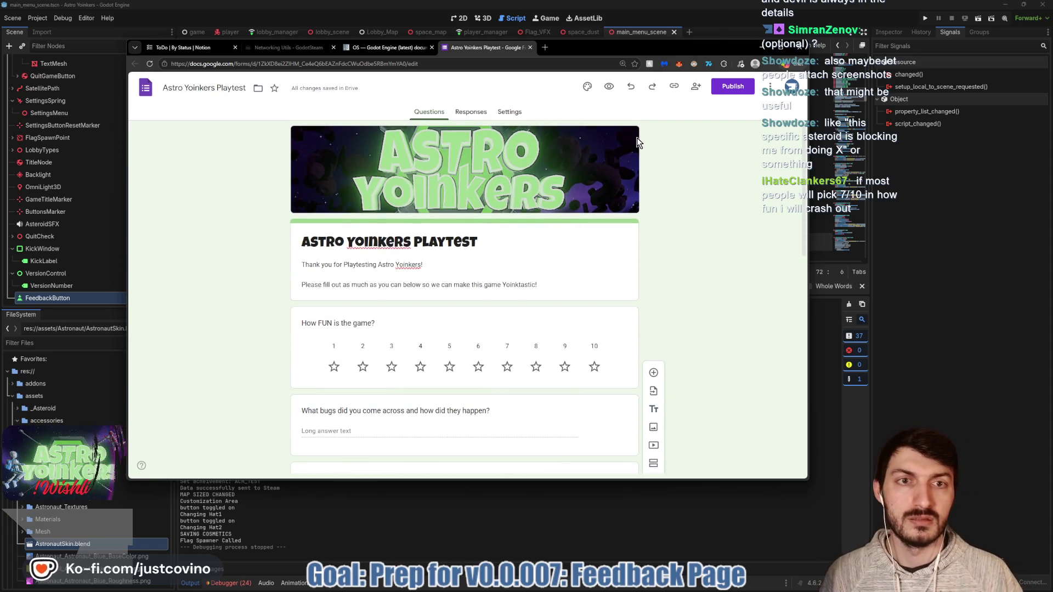
pyautogui.click(607, 93)
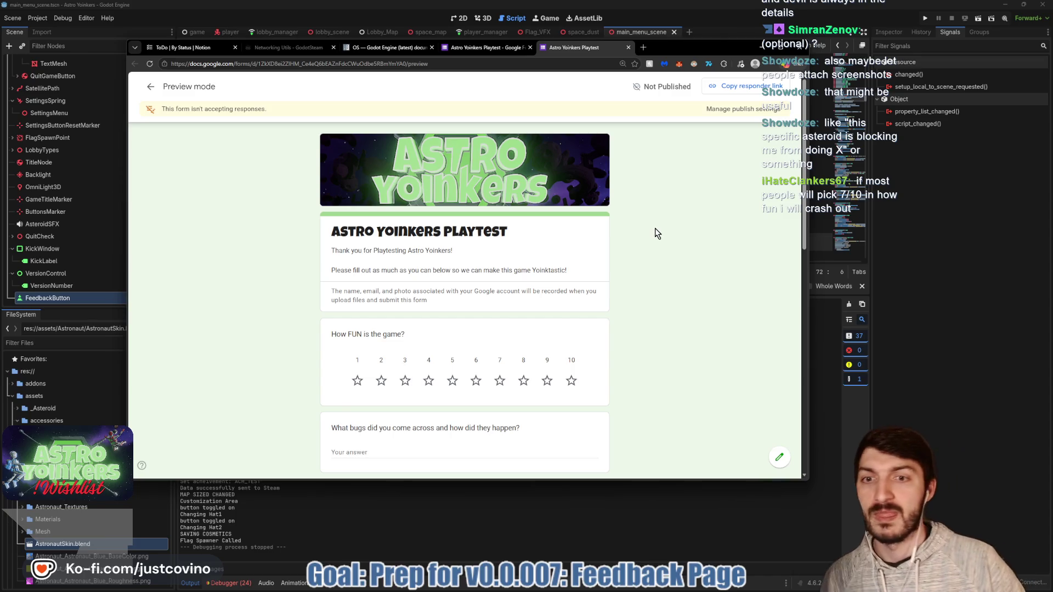
# Scroll through the Astro Yoinkers Playtest preview to check every question to the end.
pyautogui.scroll(-2, 675, 235)
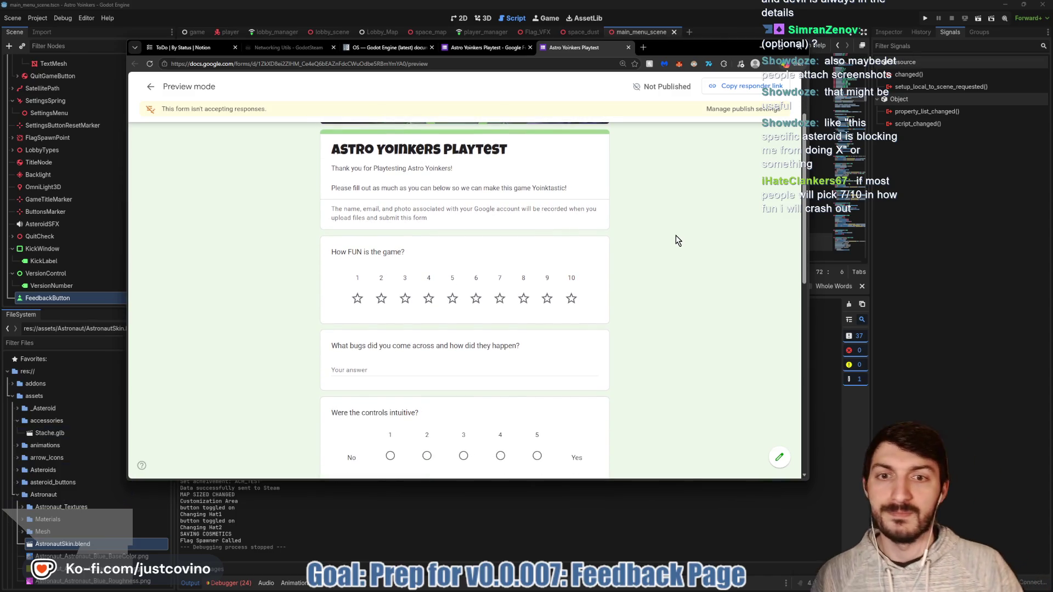
pyautogui.scroll(-1, 678, 240)
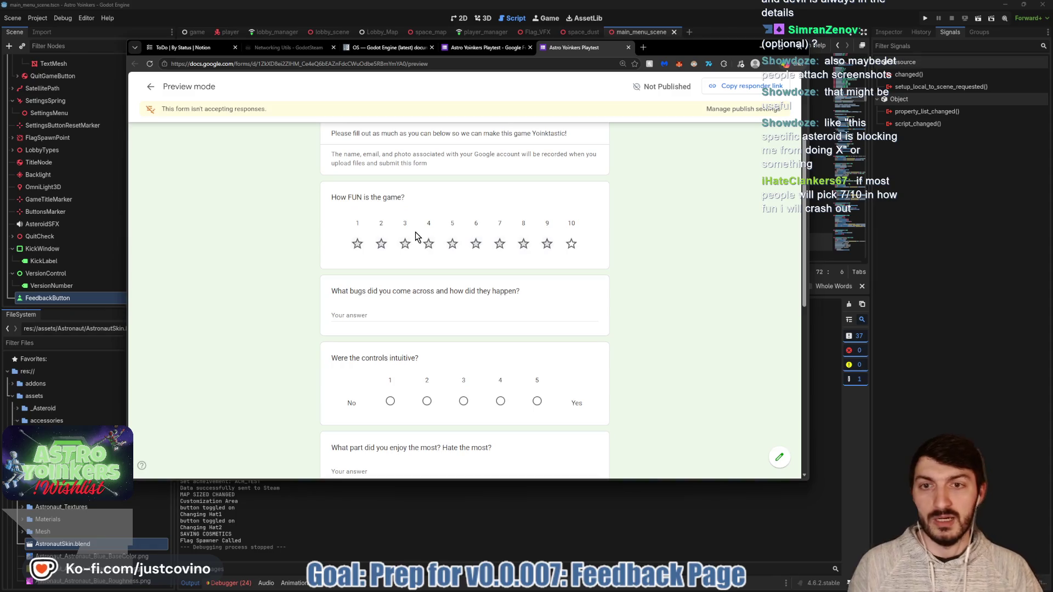
pyautogui.scroll(-1, 603, 229)
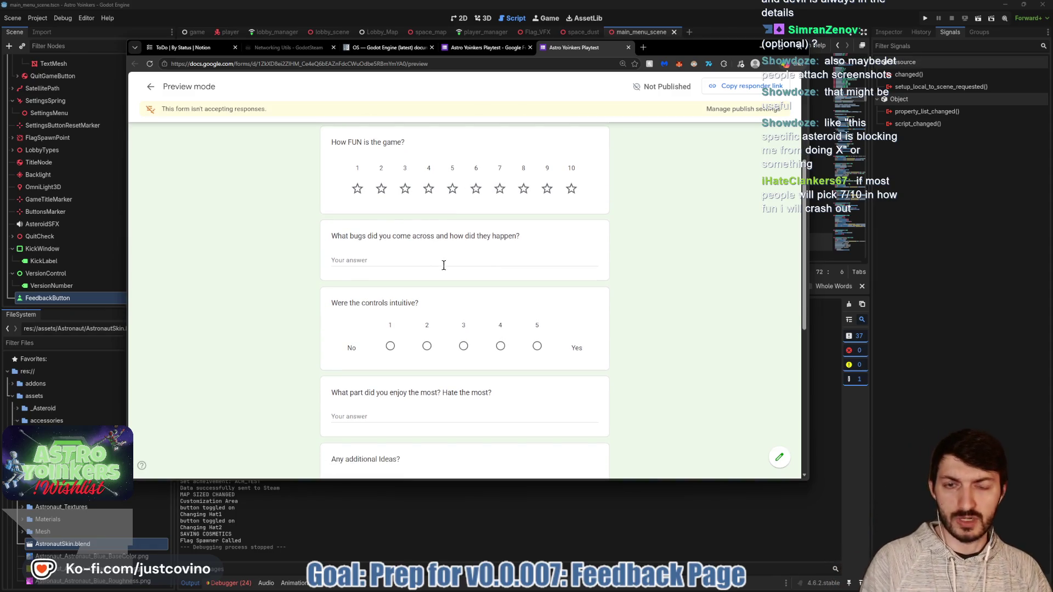
pyautogui.scroll(-2, 421, 267)
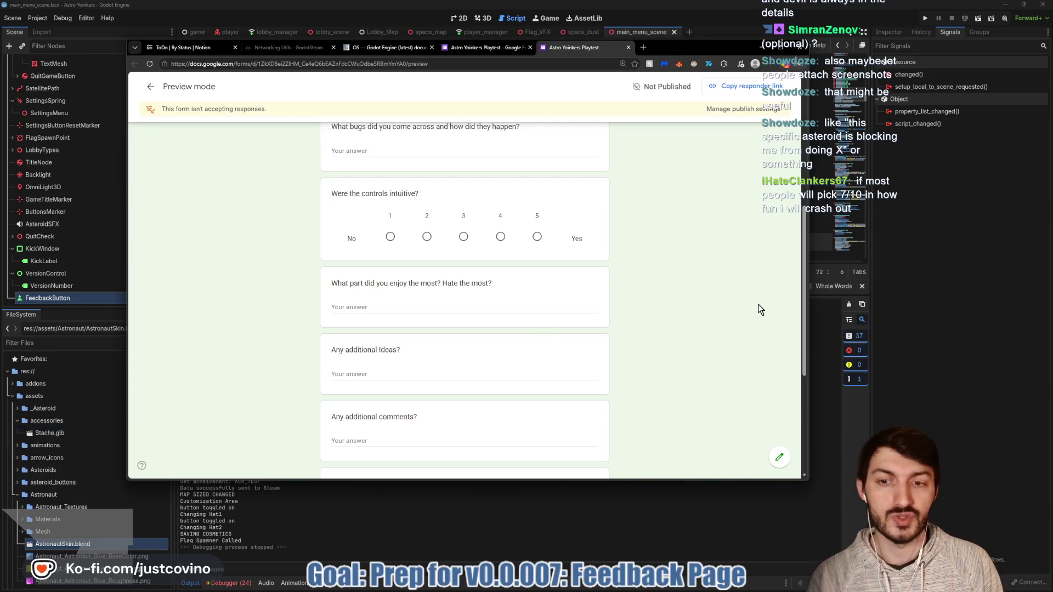
pyautogui.scroll(-3, 760, 310)
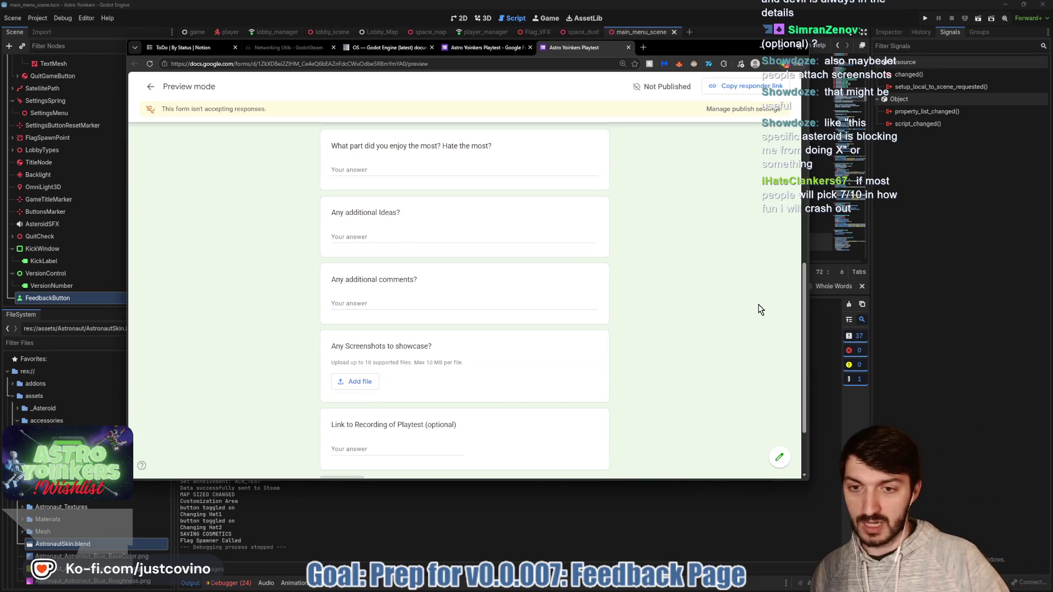
pyautogui.scroll(-2, 669, 277)
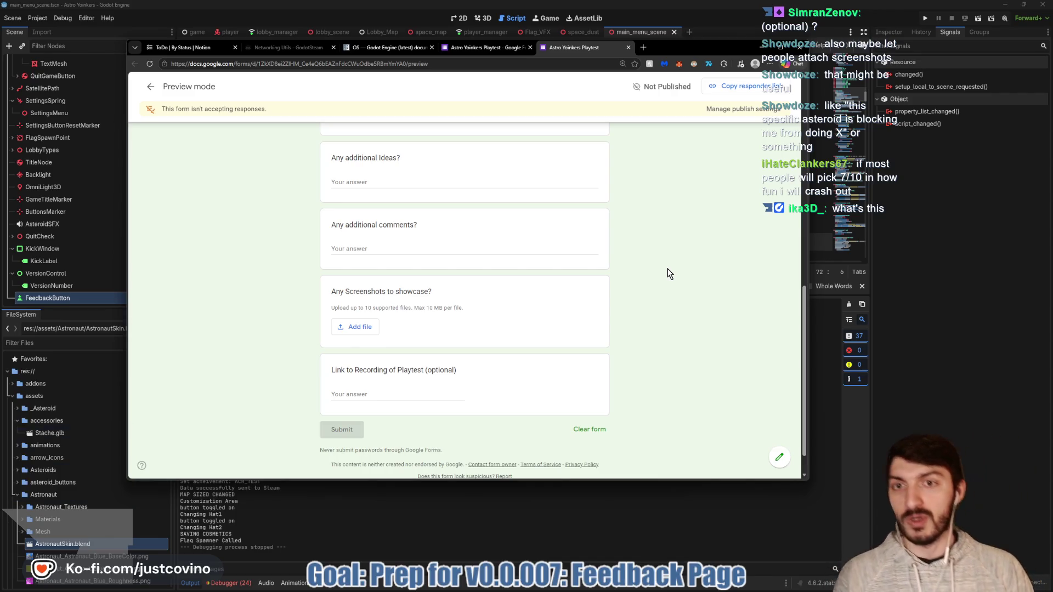
pyautogui.scroll(4, 664, 273)
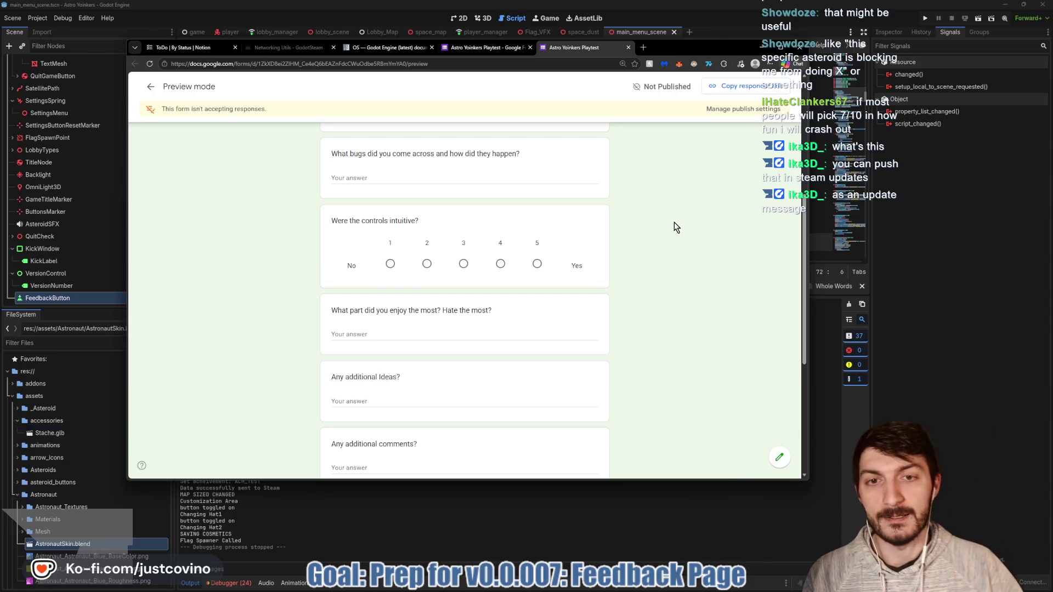
pyautogui.click(459, 545)
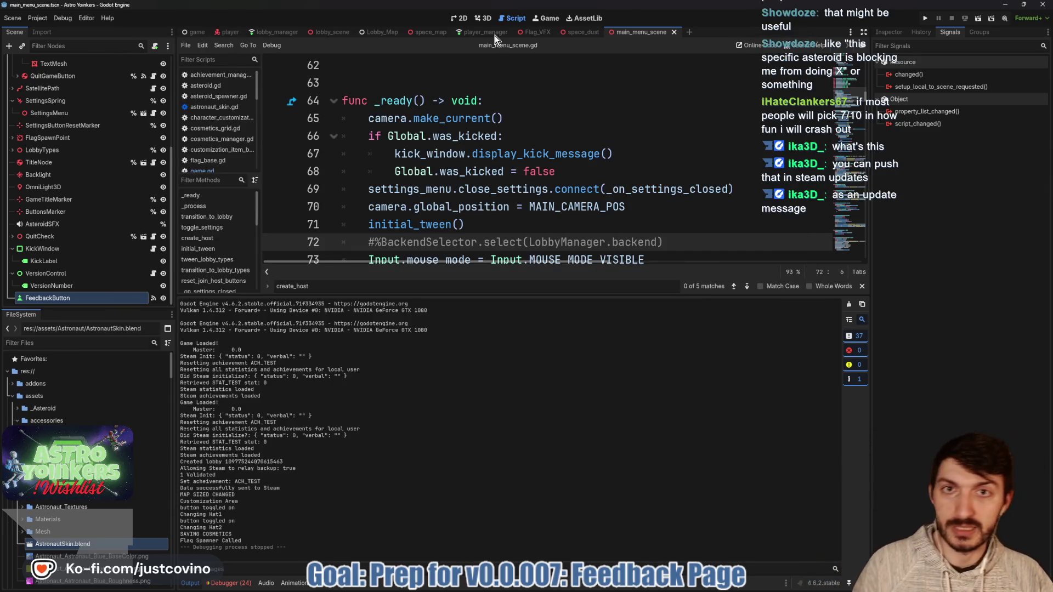
pyautogui.click(459, 19)
pyautogui.scroll(-4, 640, 232)
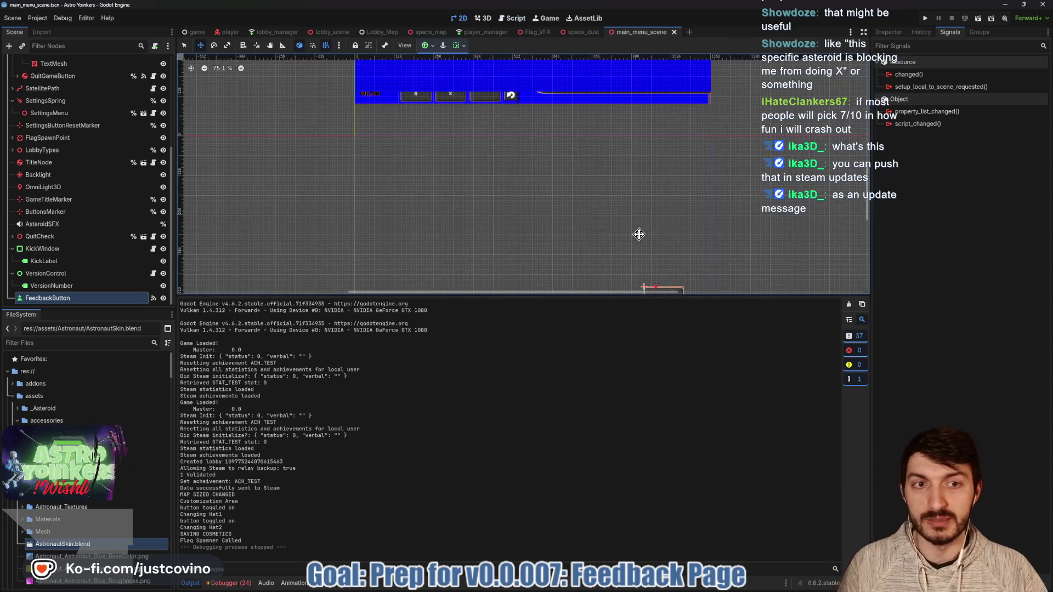
pyautogui.moveTo(712, 254); pyautogui.dragTo(693, 195)
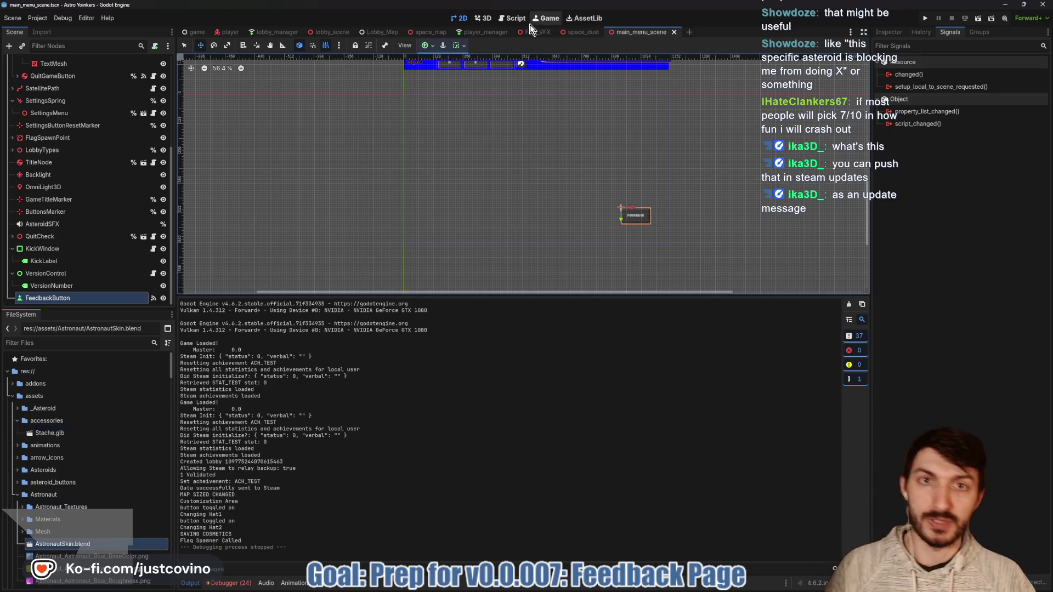
pyautogui.click(513, 19)
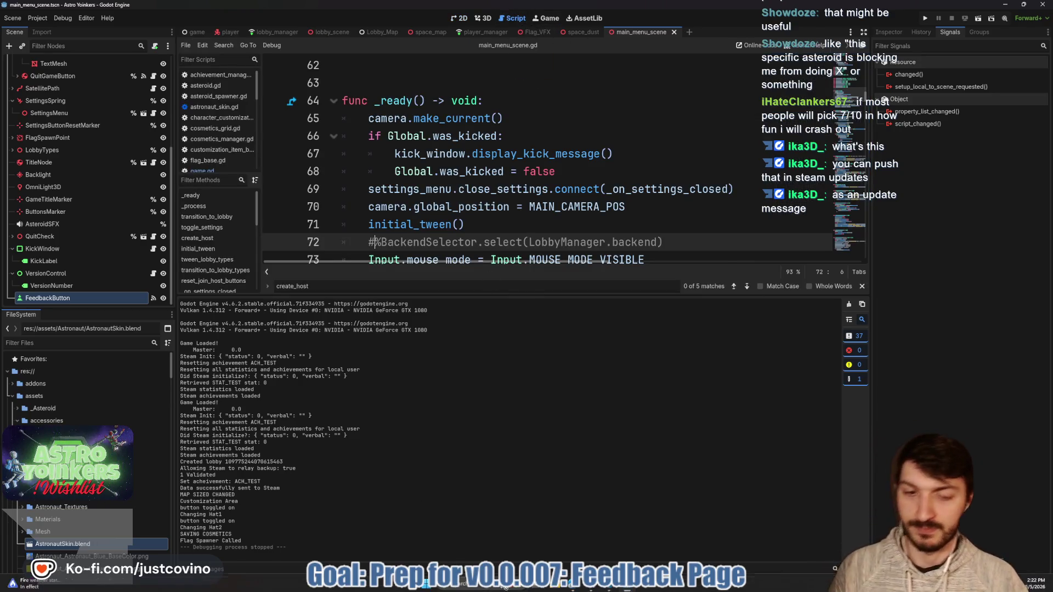
pyautogui.click(579, 586)
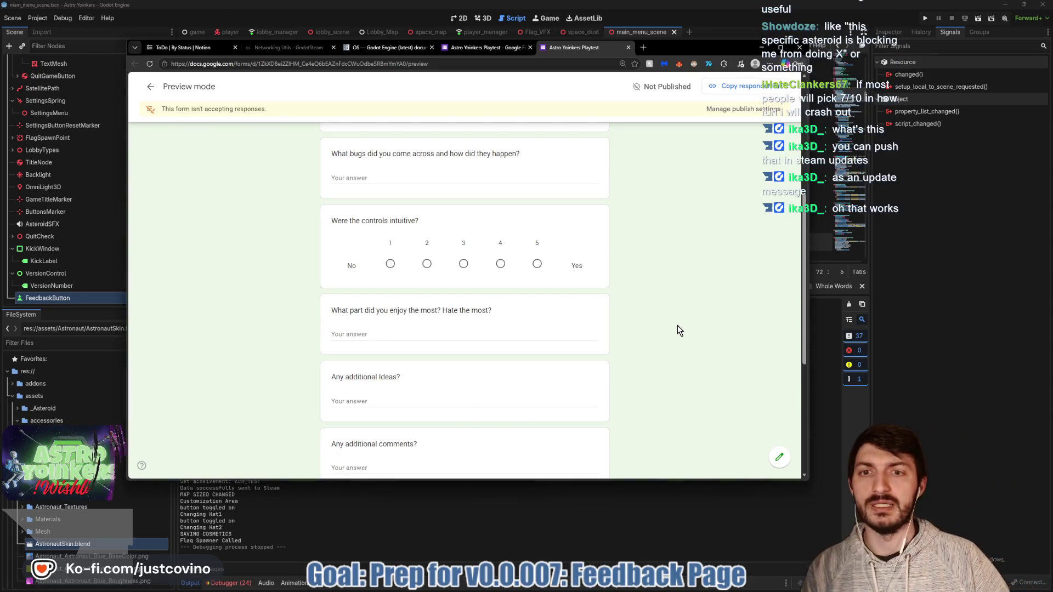
pyautogui.scroll(5, 678, 329)
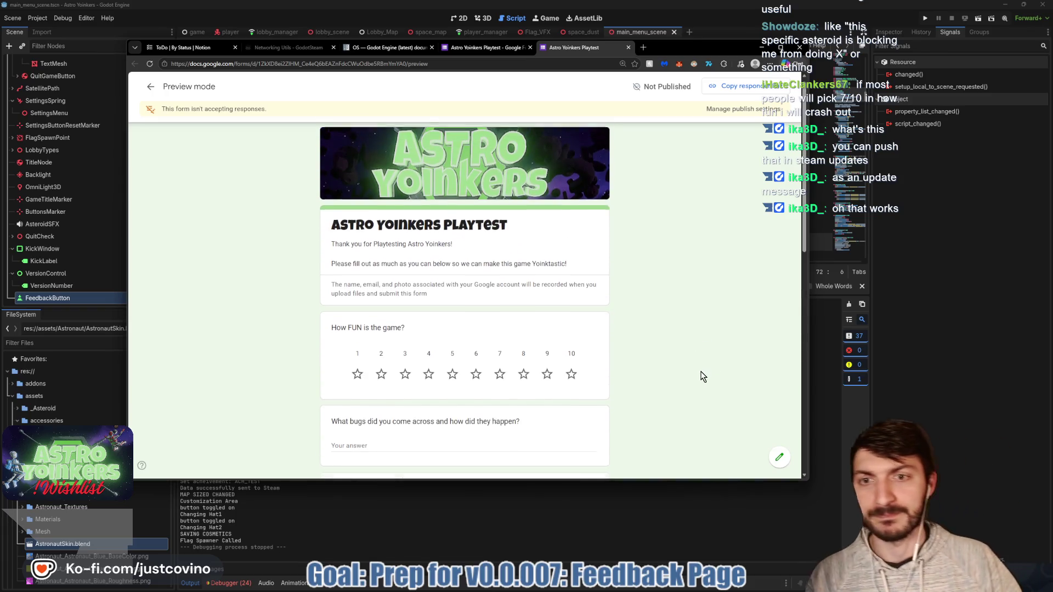
pyautogui.scroll(-1, 673, 364)
pyautogui.scroll(-1, 673, 364)
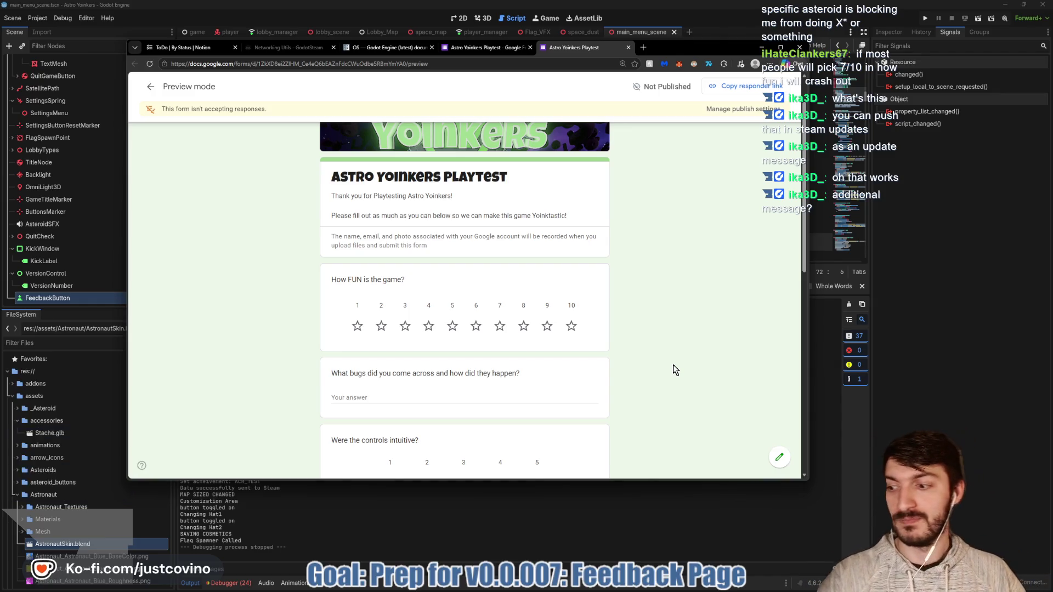
pyautogui.scroll(-10, 673, 364)
pyautogui.scroll(2, 674, 369)
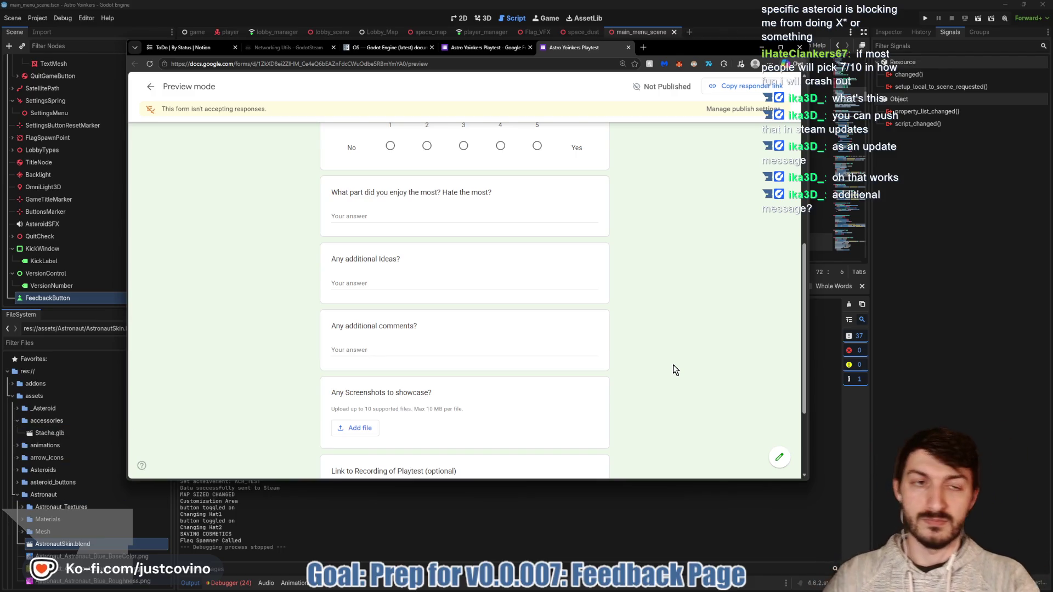
pyautogui.scroll(-1, 624, 291)
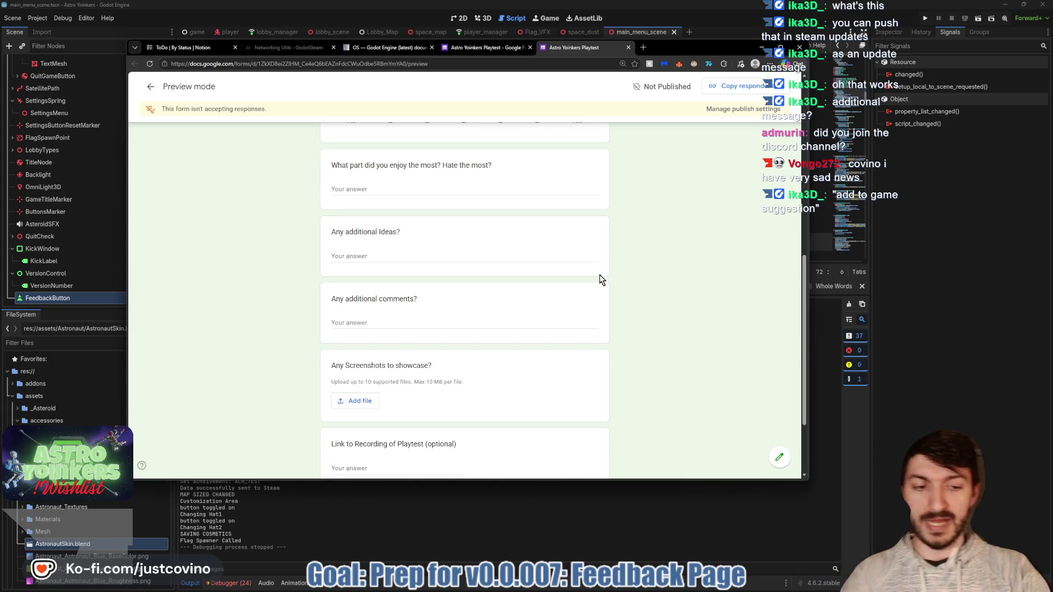
pyautogui.scroll(-2, 601, 279)
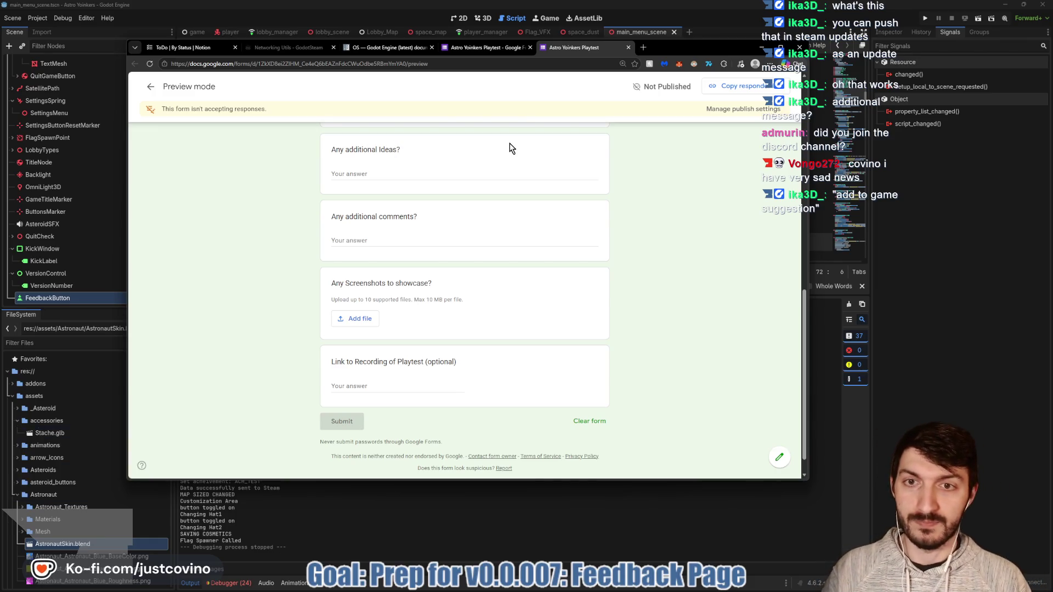
pyautogui.scroll(3, 660, 181)
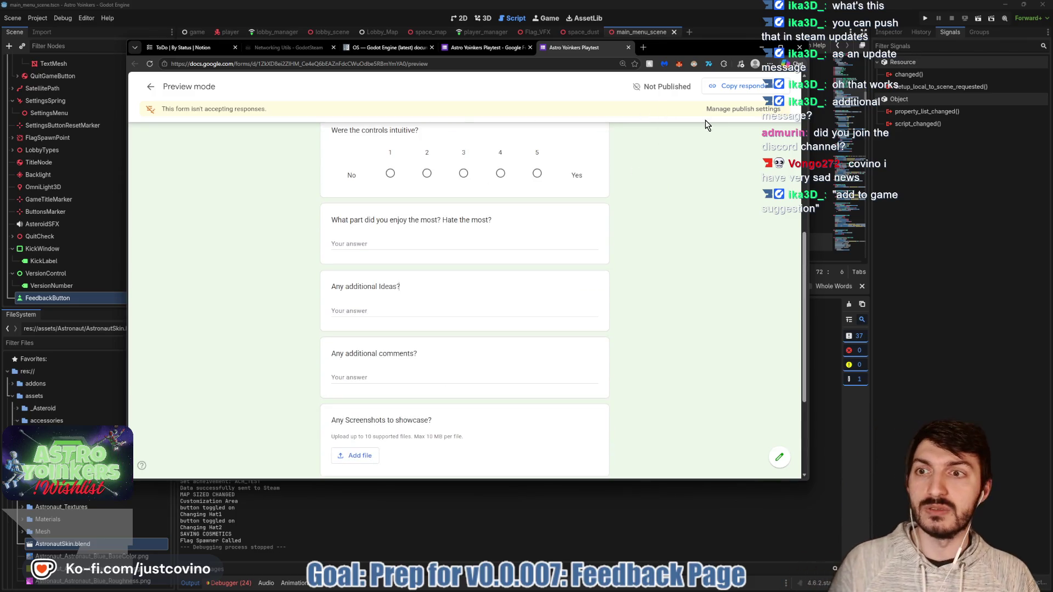
pyautogui.click(150, 86)
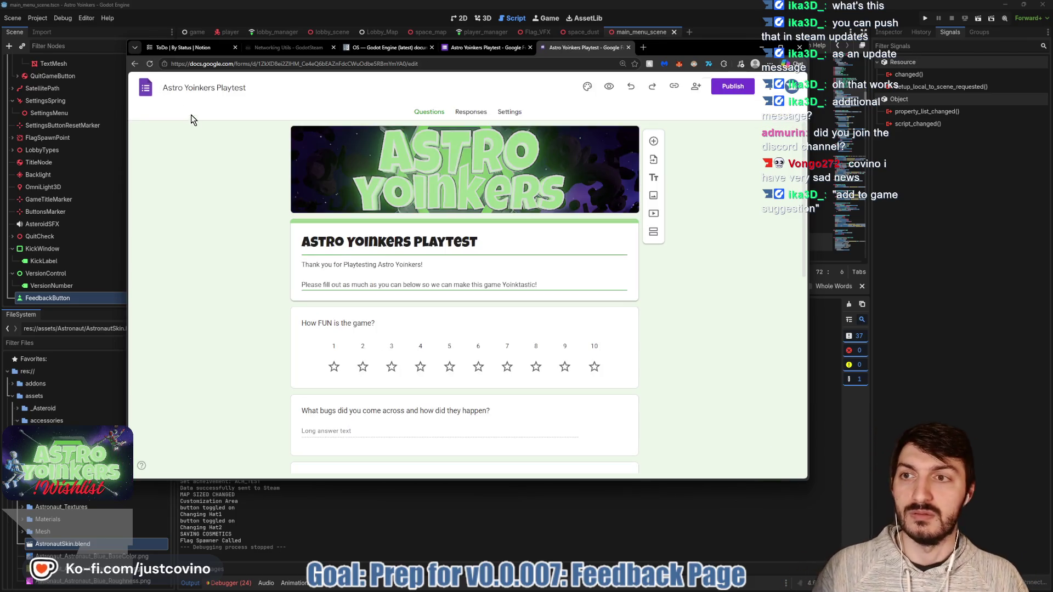
# Insert 'or things to add' after 'Ideas' in the 'Any additional Ideas?' title.
pyautogui.scroll(-8, 694, 264)
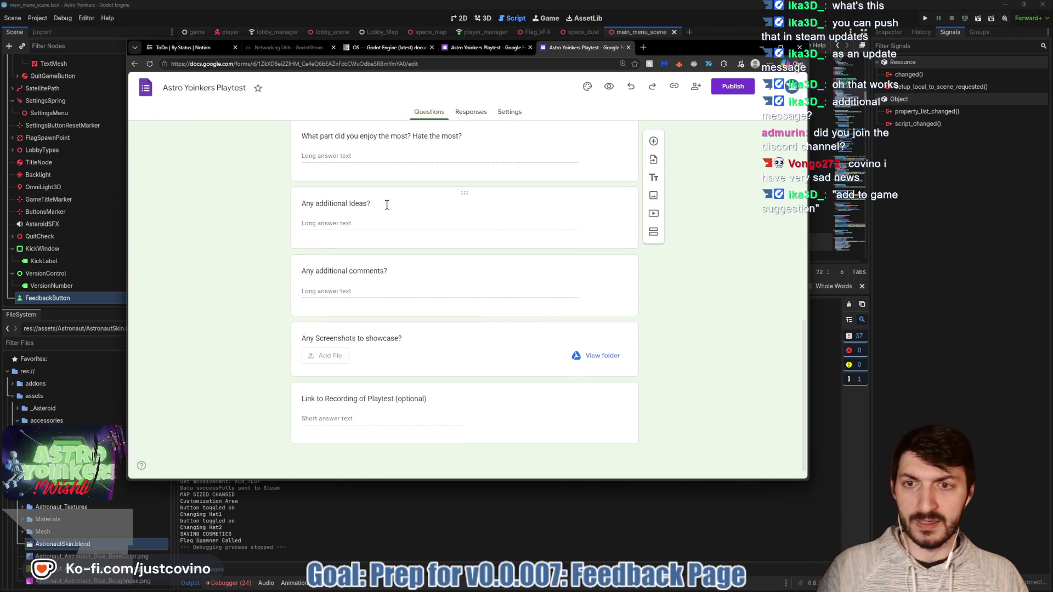
pyautogui.click(368, 203)
pyautogui.click(374, 213)
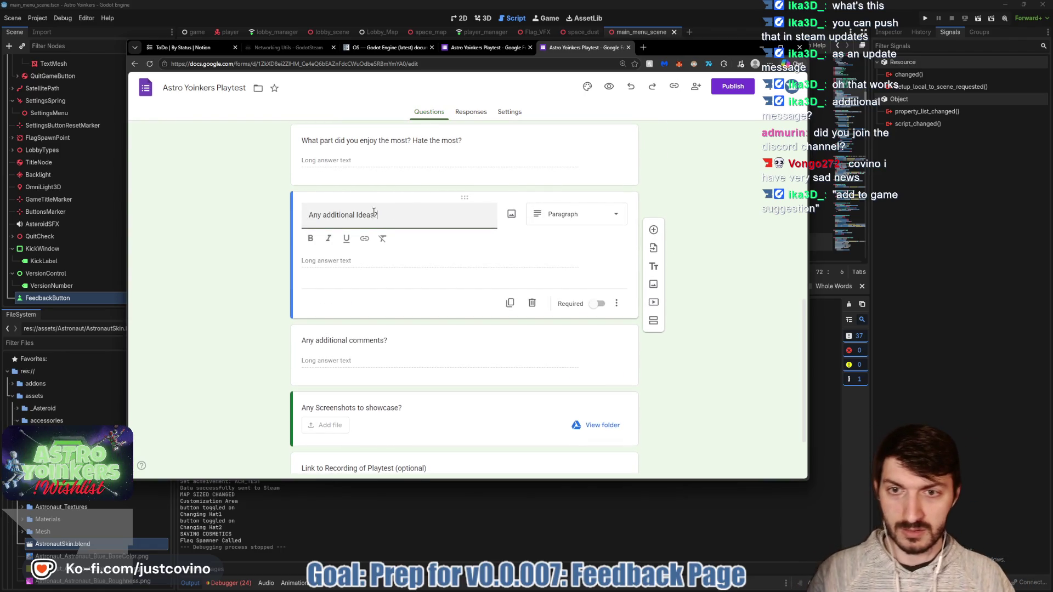
pyautogui.write('or things to add')
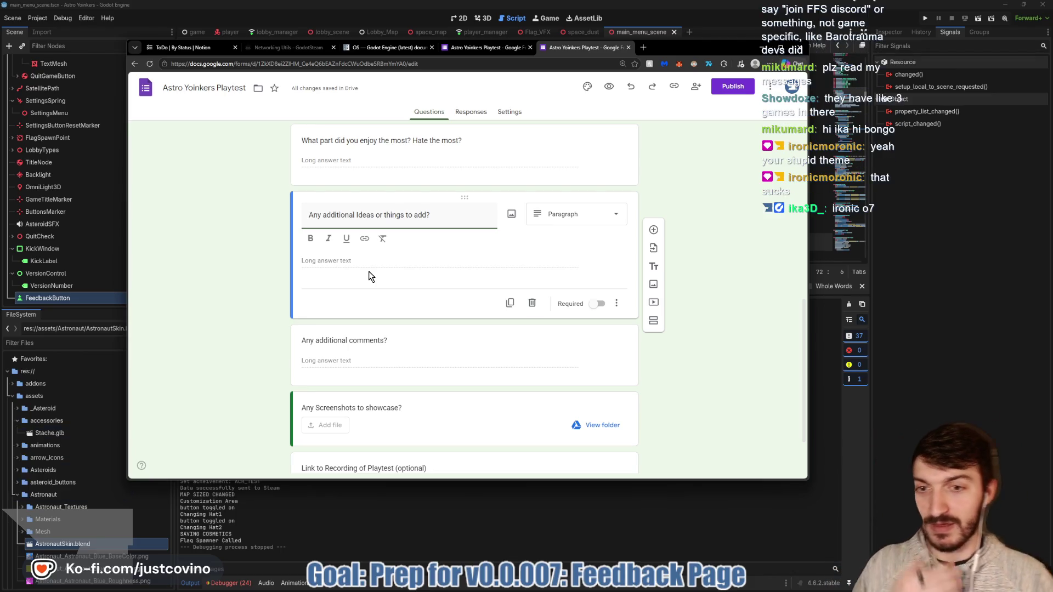
pyautogui.scroll(5, 252, 309)
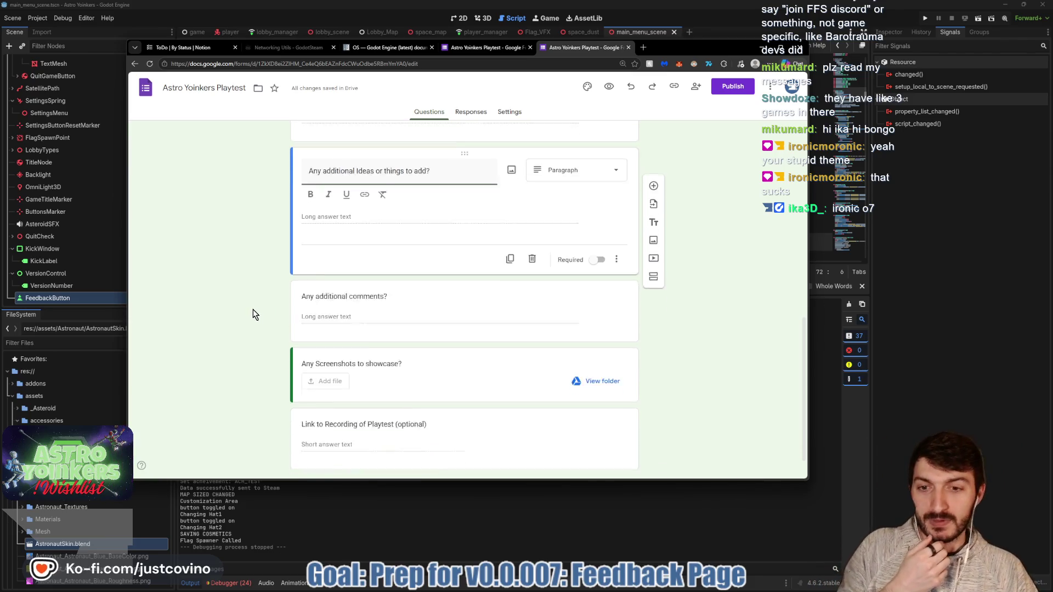
pyautogui.scroll(-6, 249, 321)
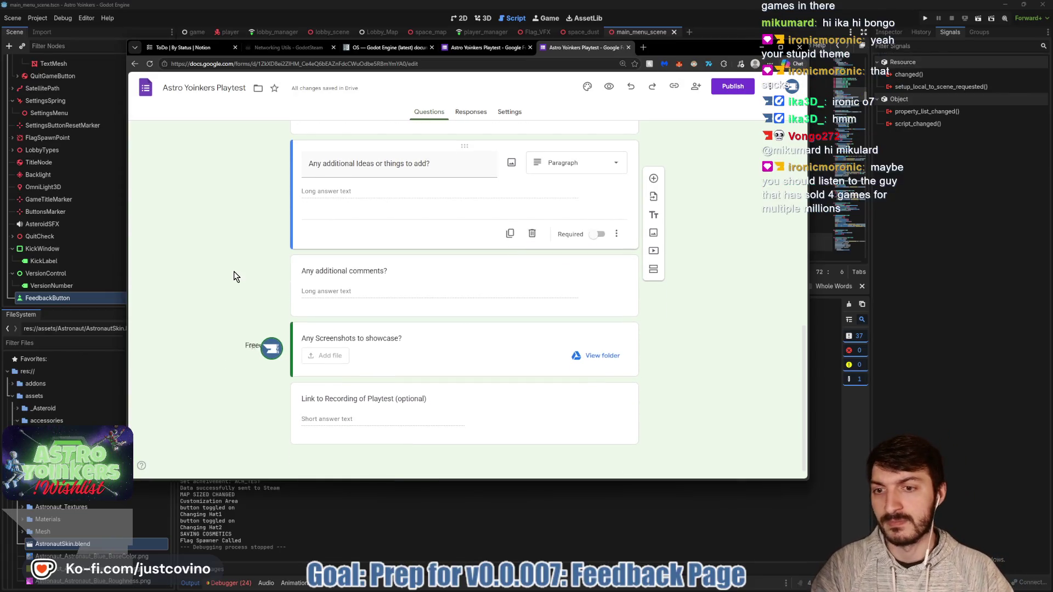
pyautogui.scroll(1, 231, 291)
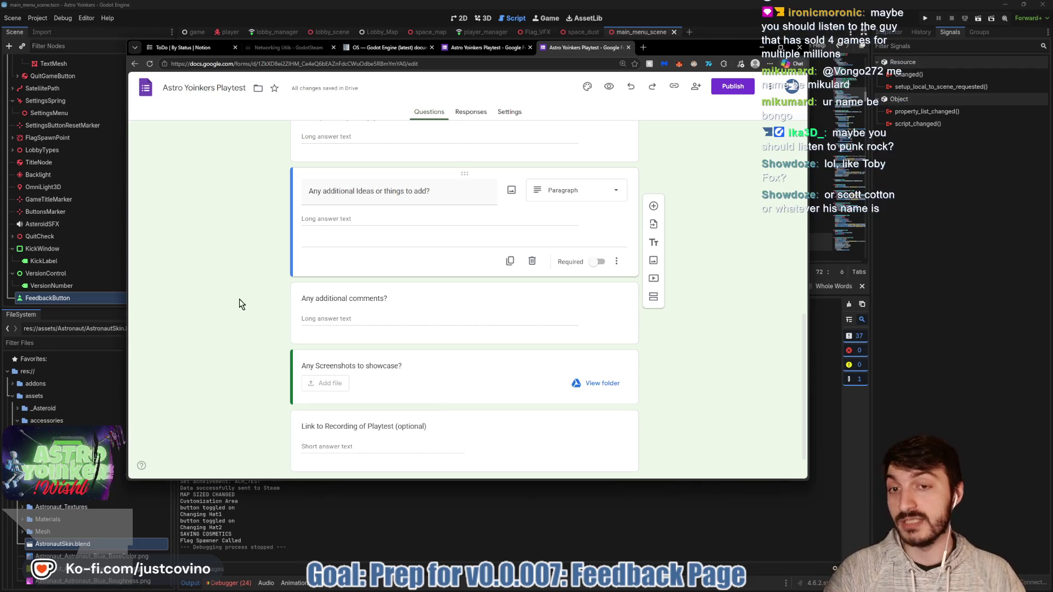
pyautogui.scroll(15, 689, 268)
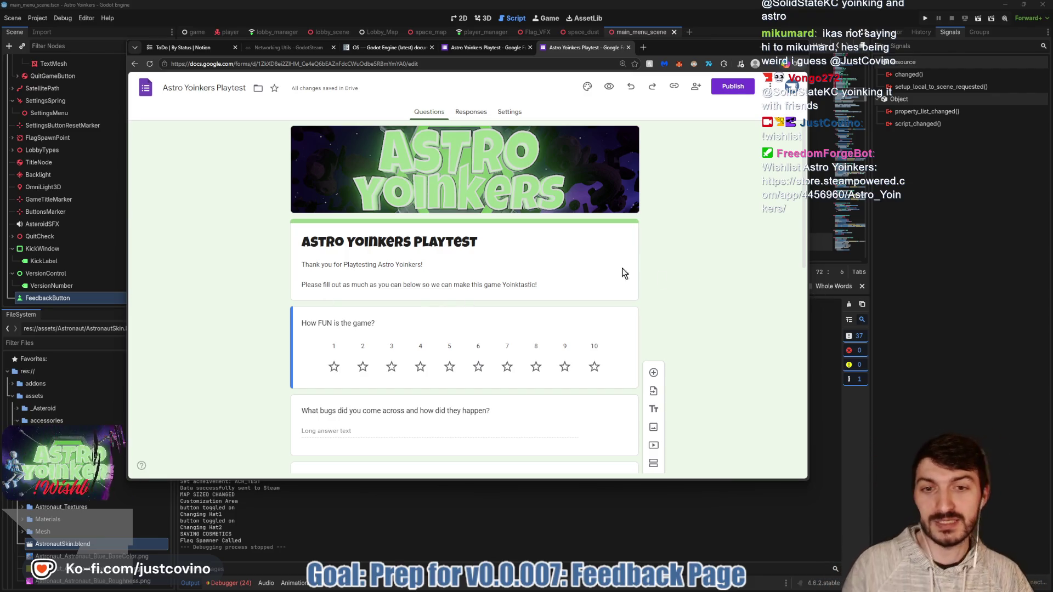
pyautogui.scroll(-8, 556, 283)
pyautogui.scroll(4, 569, 289)
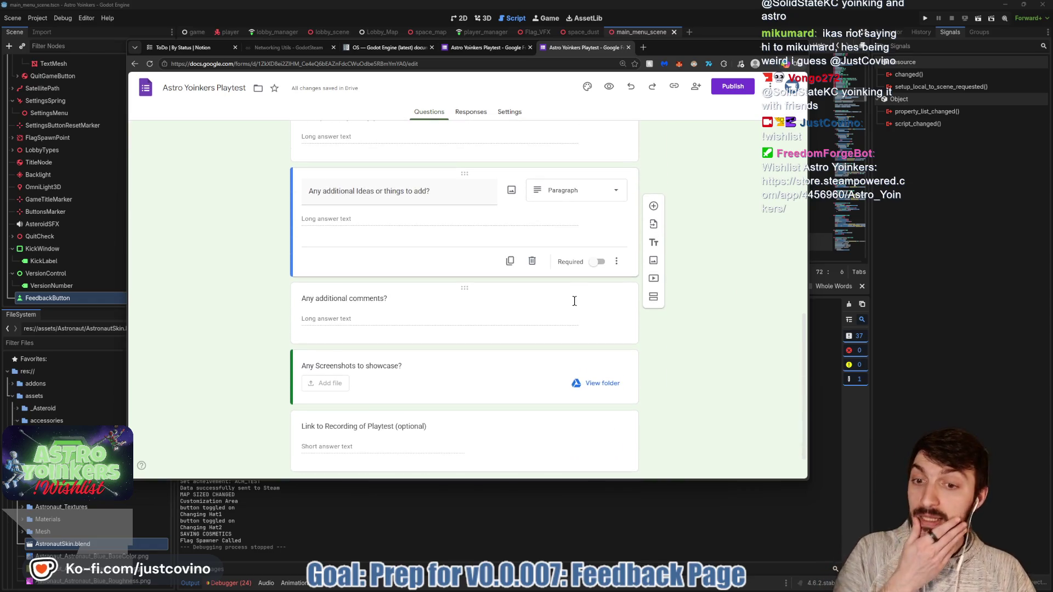
pyautogui.scroll(1, 518, 305)
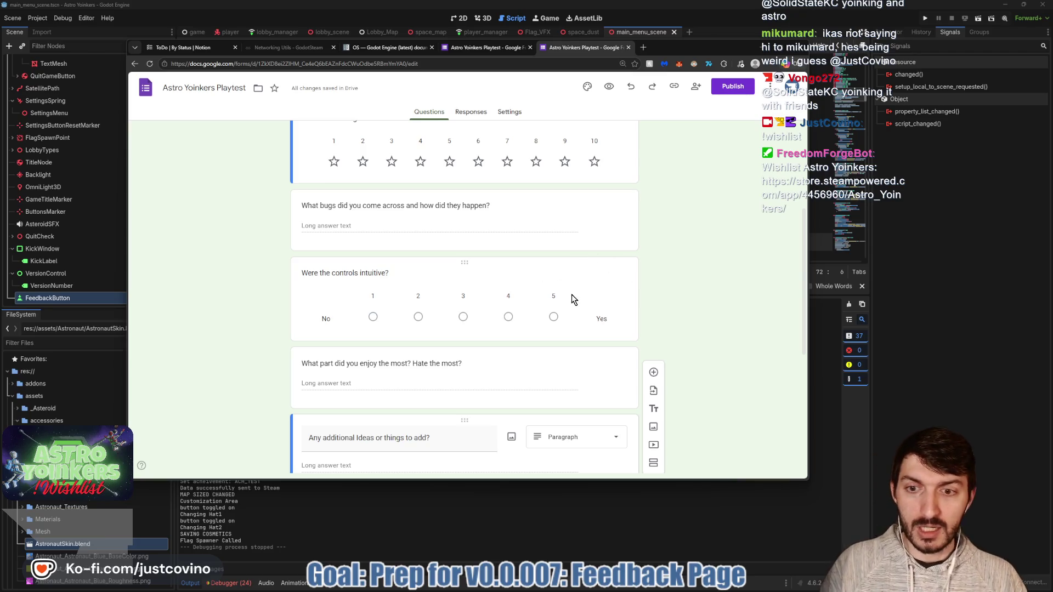
pyautogui.scroll(-1, 570, 303)
pyautogui.scroll(-3, 523, 293)
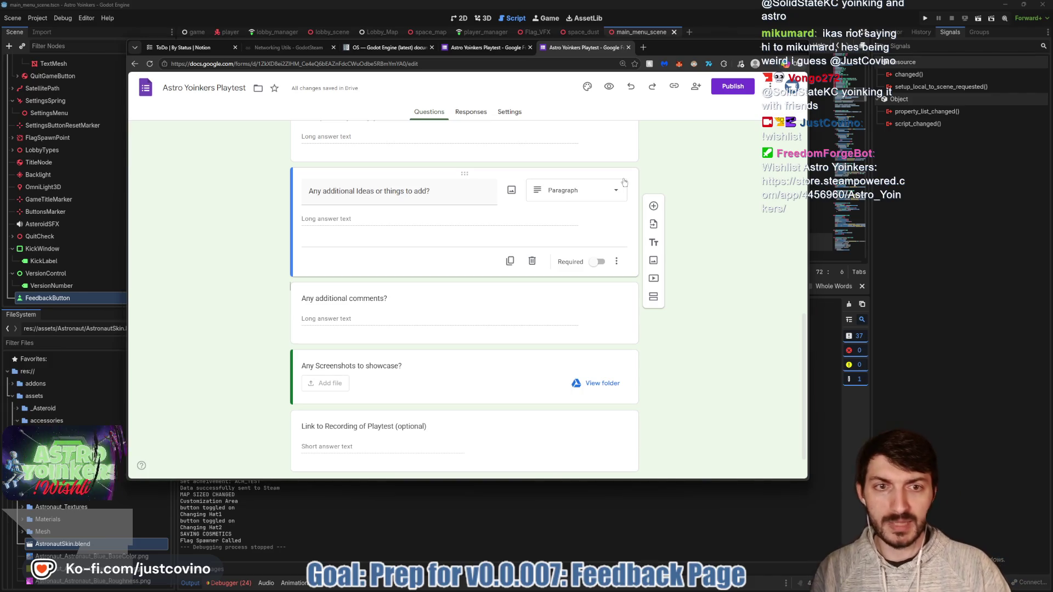
pyautogui.click(653, 207)
pyautogui.write('Would')
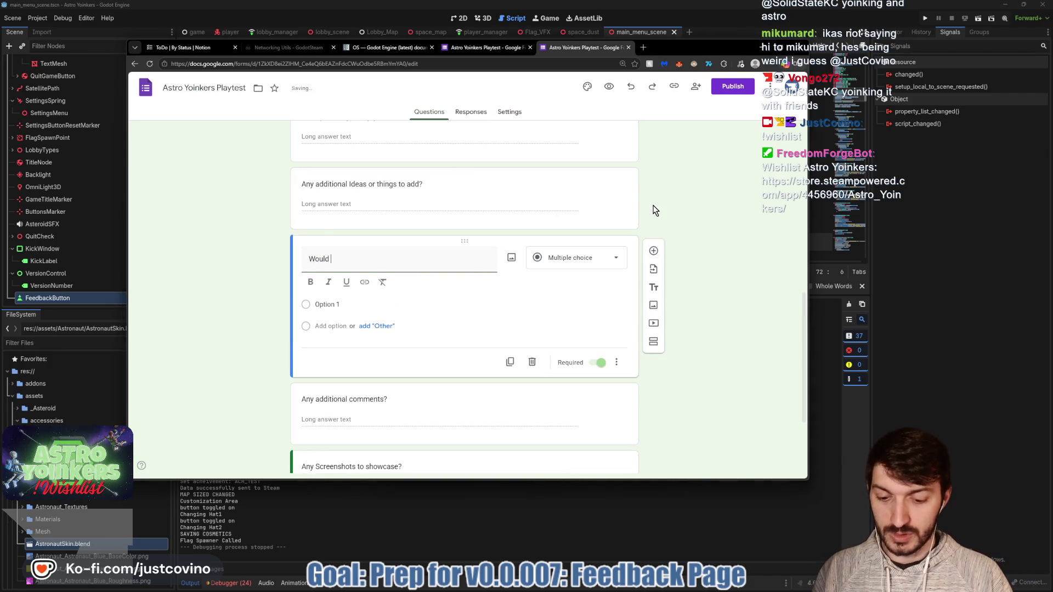
# Complete 'Would you recommend Astro Yoinkers to a Friend?' with answers Yes, No, 'Maybe if changes are made'.
pyautogui.write('you recommend')
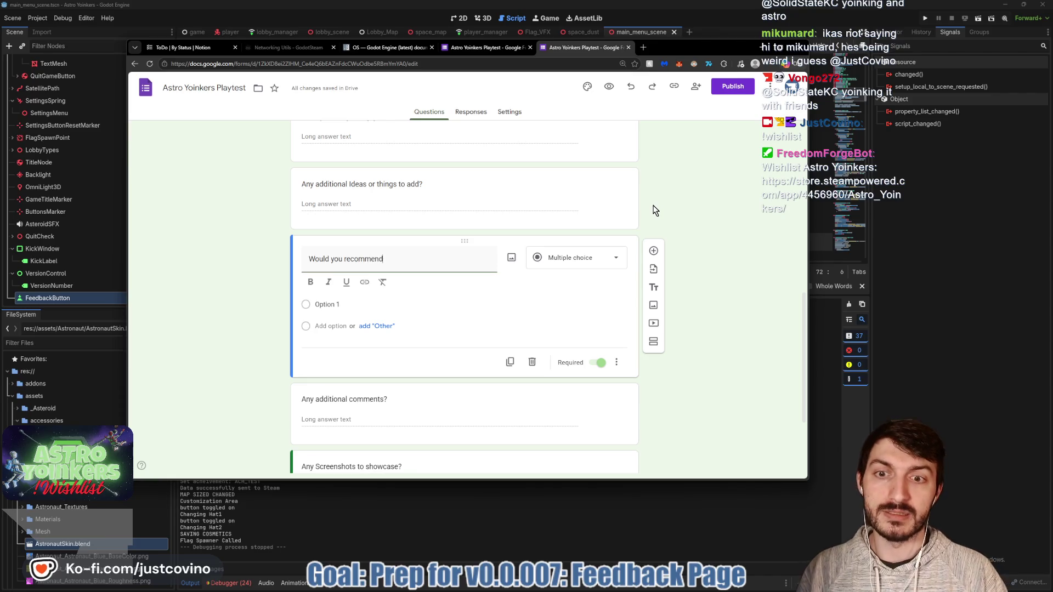
pyautogui.write(' Astro Yoinkers to a Friend?')
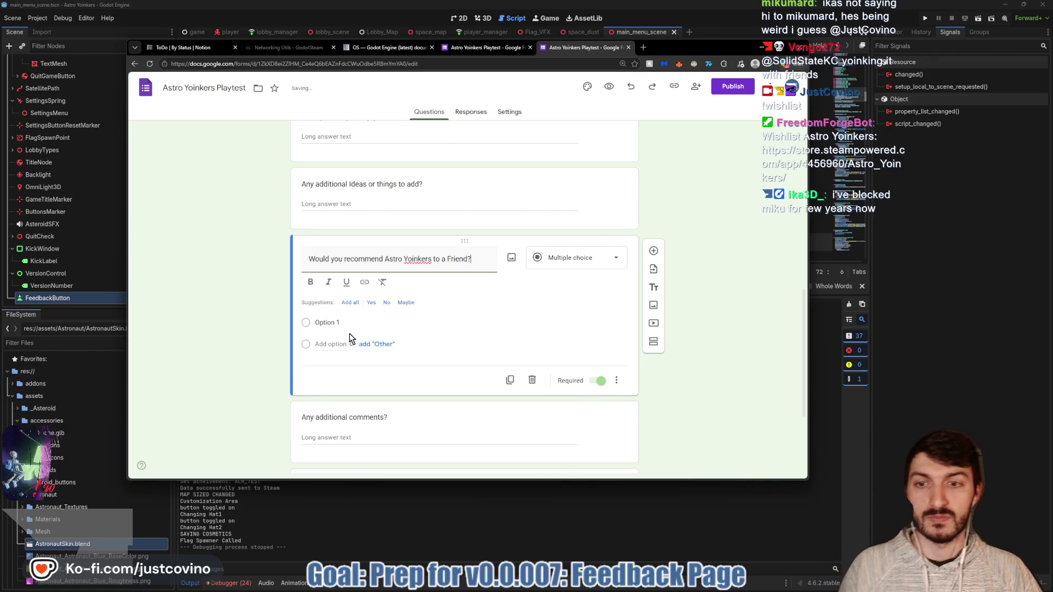
pyautogui.press('Tab')
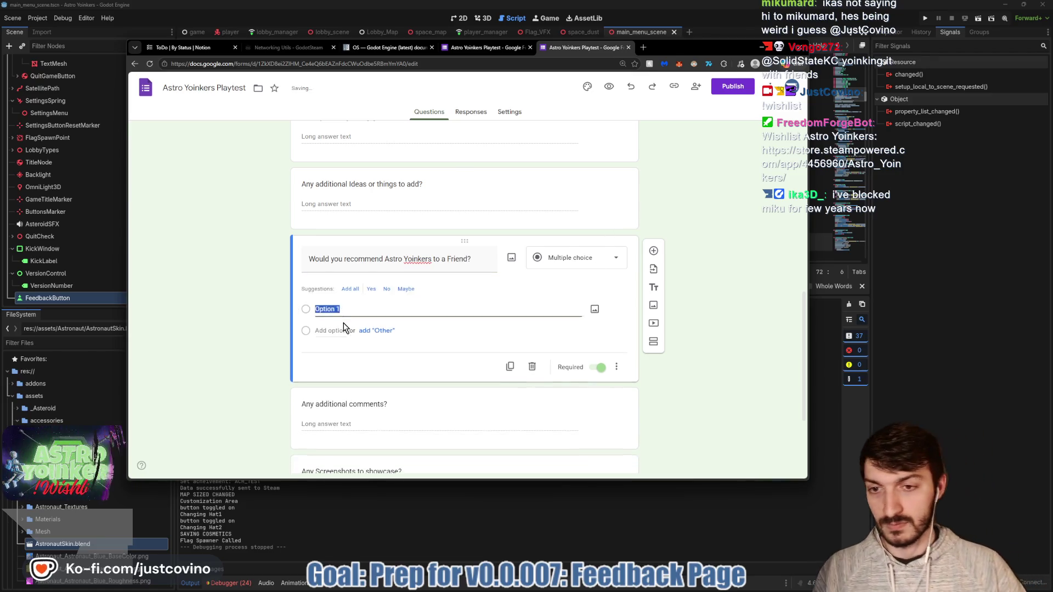
pyautogui.write('Yes')
pyautogui.click(330, 325)
pyautogui.write('No')
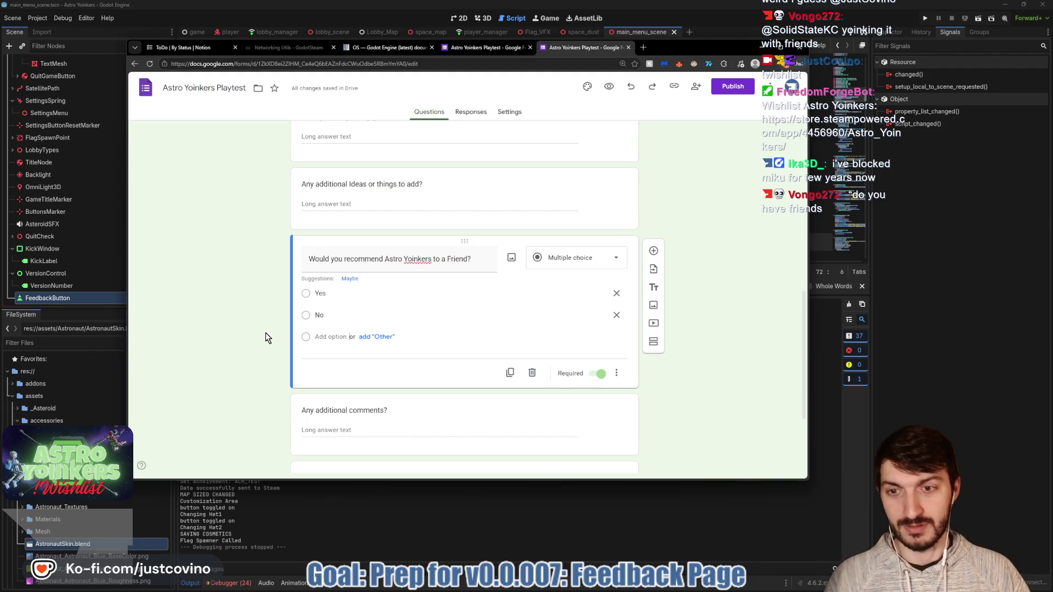
pyautogui.click(329, 337)
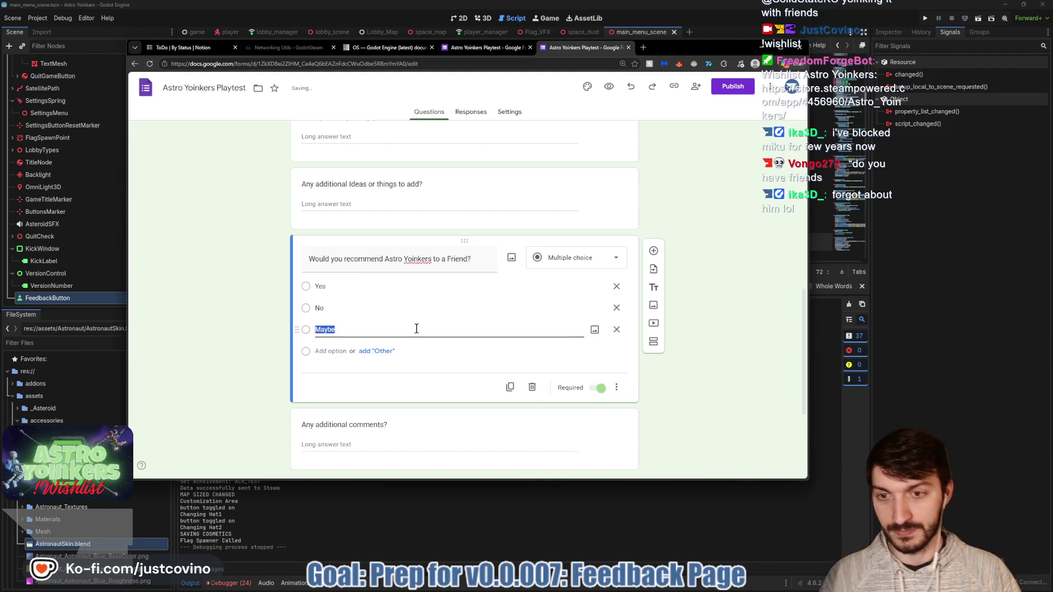
pyautogui.click(416, 328)
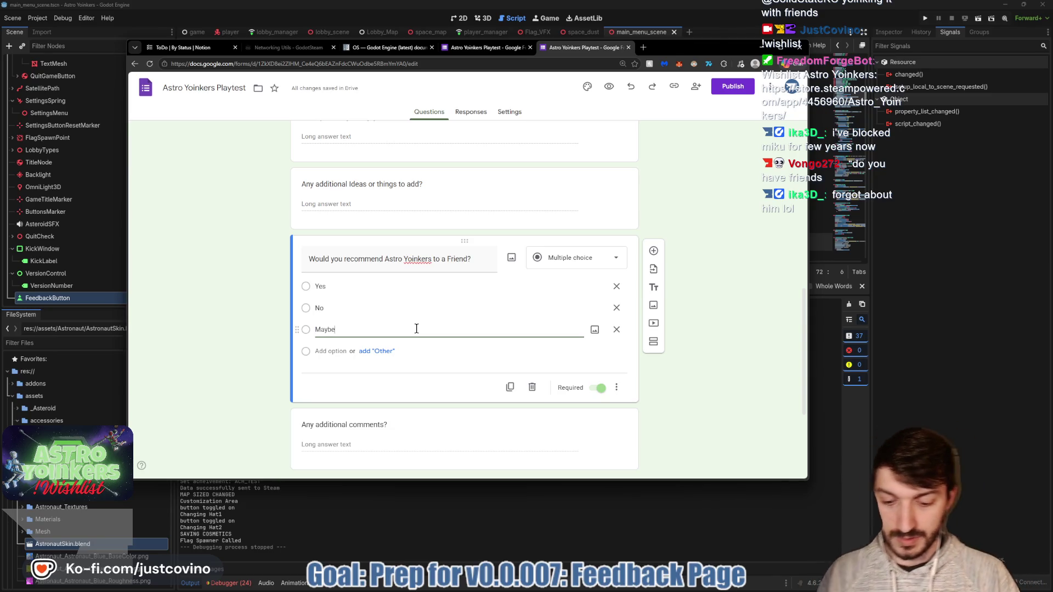
pyautogui.write(' if changes')
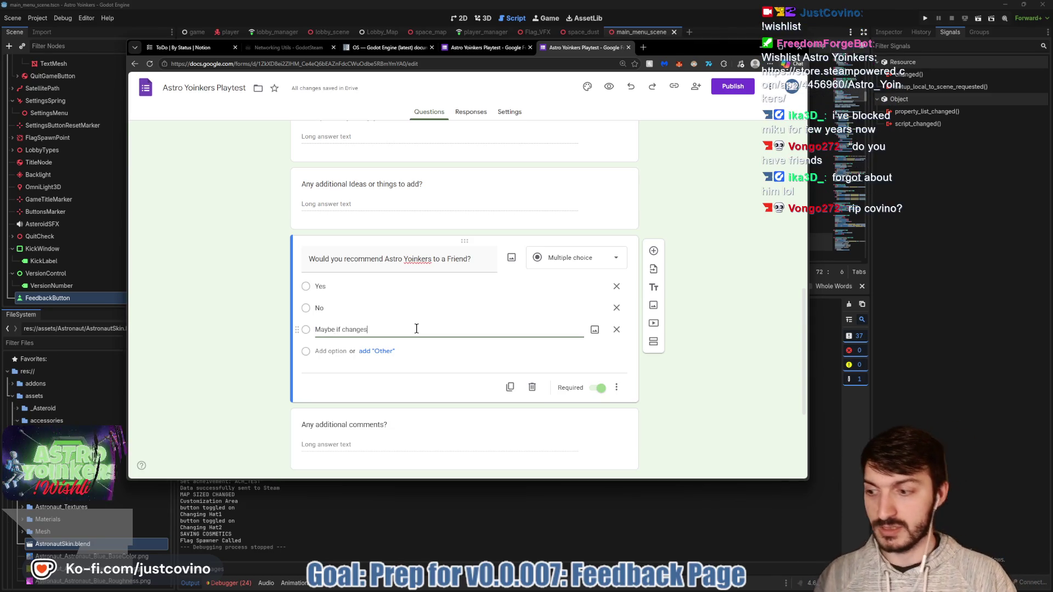
pyautogui.write(' are made')
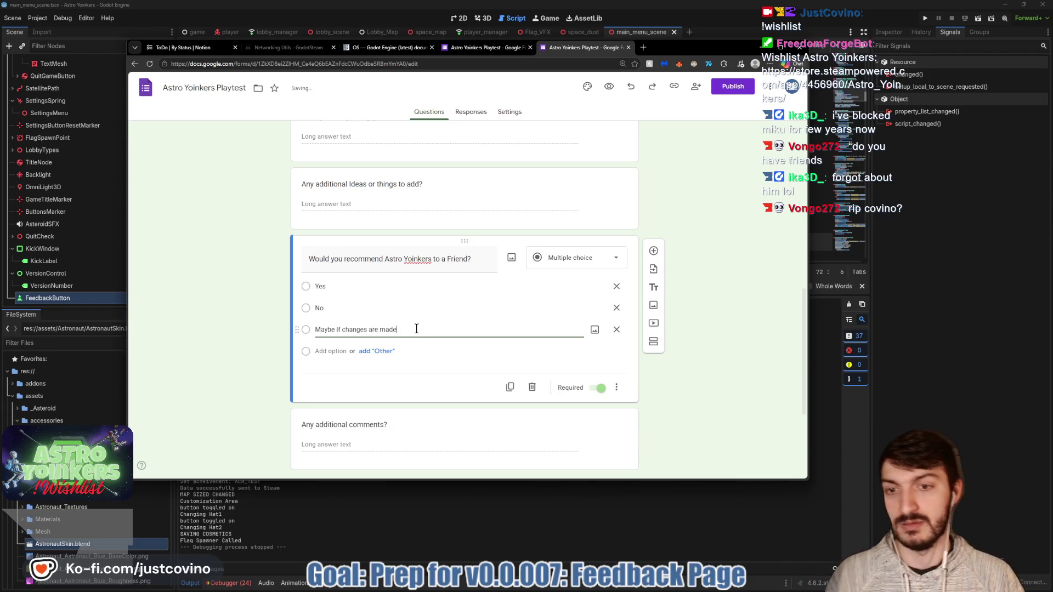
pyautogui.click(221, 324)
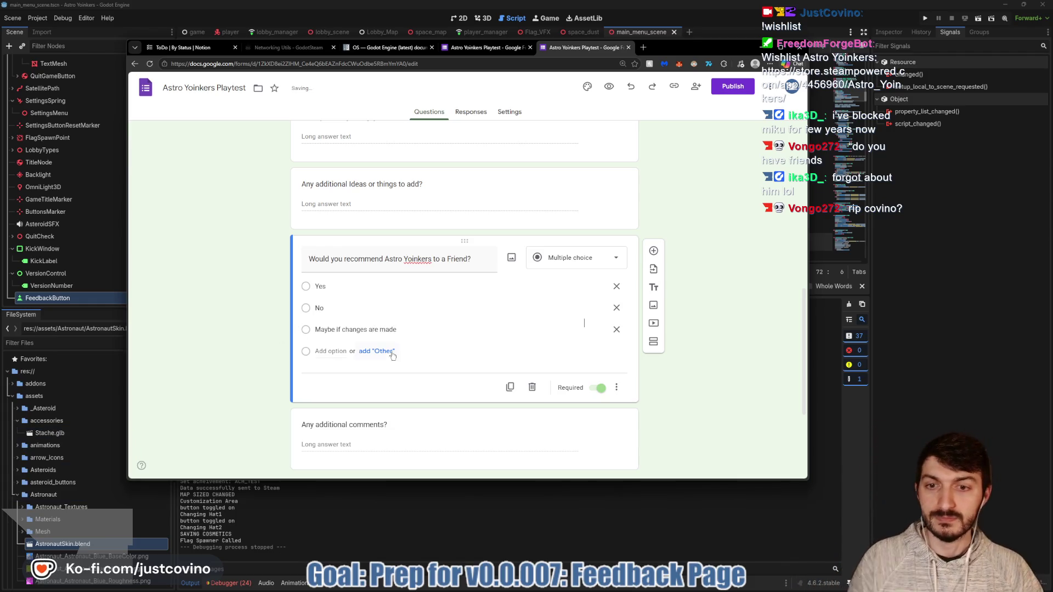
pyautogui.click(597, 388)
# Preview the form as a respondent, reading down past the new recommend question, then return.
pyautogui.scroll(1, 706, 248)
pyautogui.scroll(10, 706, 248)
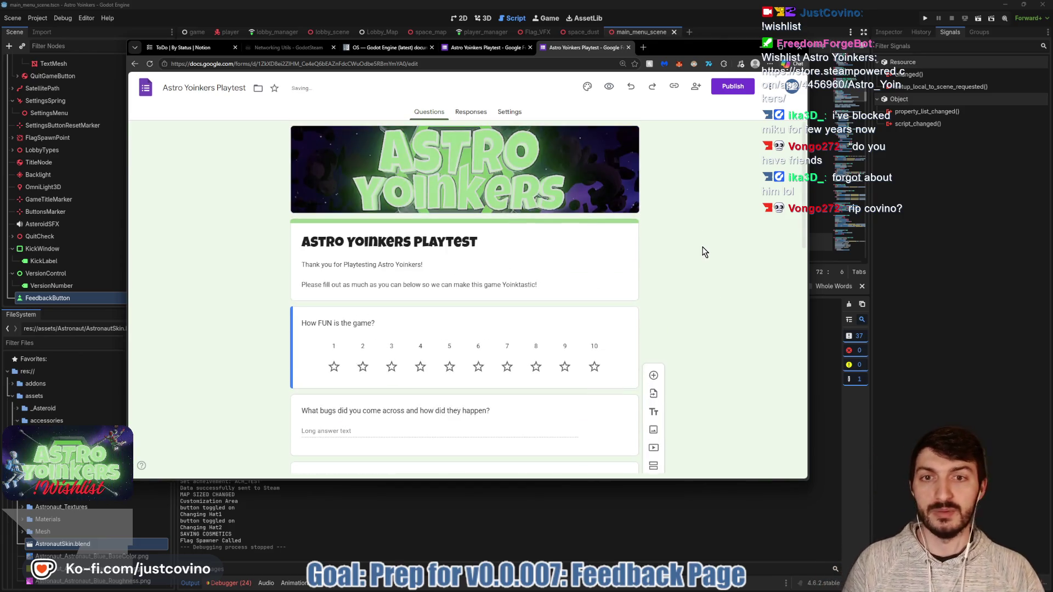
pyautogui.click(608, 87)
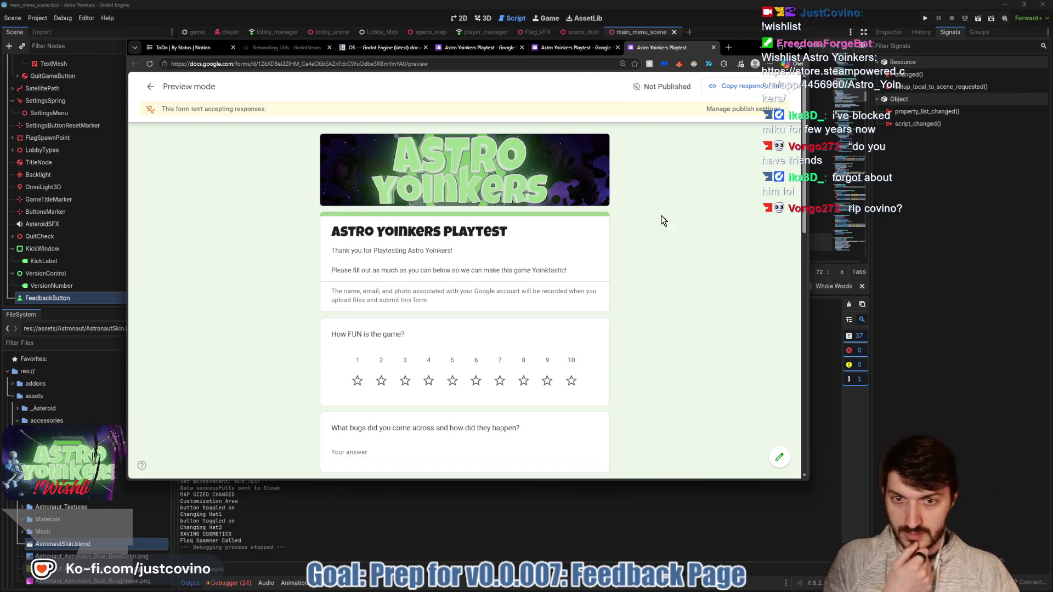
pyautogui.scroll(-3, 679, 226)
pyautogui.scroll(-3, 659, 215)
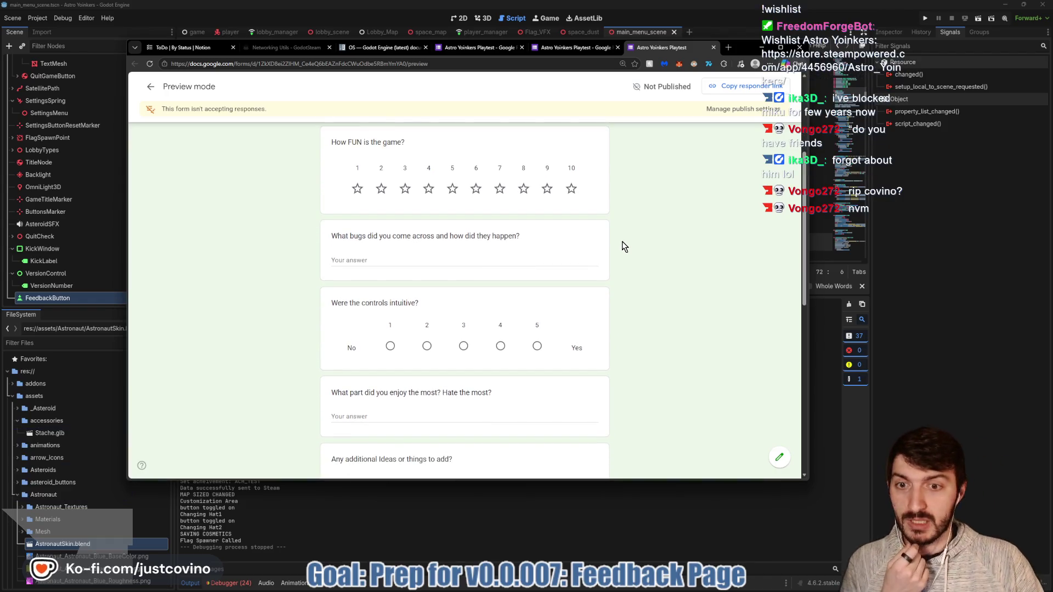
pyautogui.scroll(-1, 624, 247)
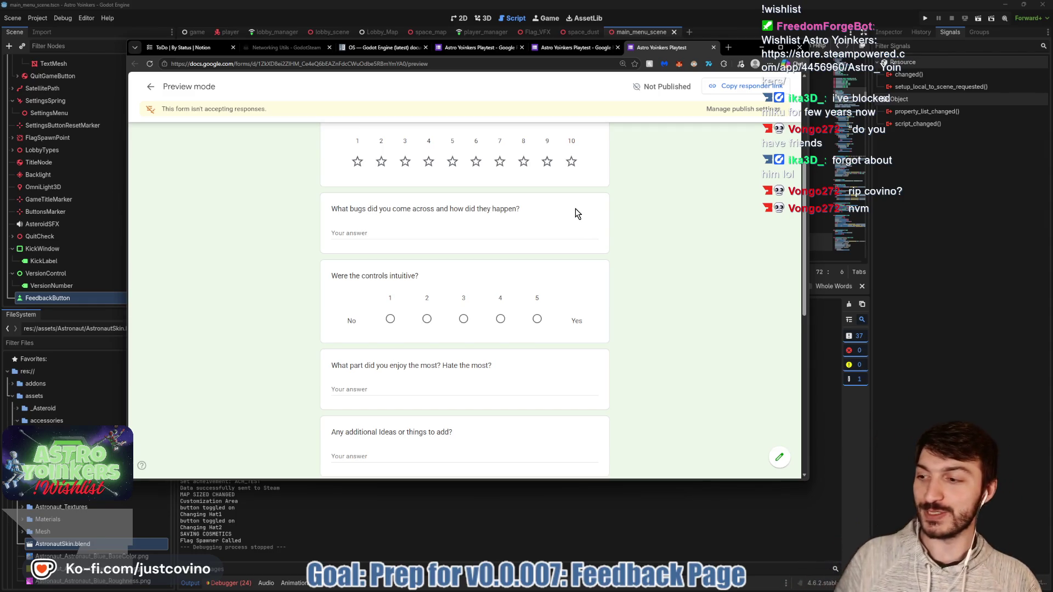
pyautogui.scroll(-1, 656, 234)
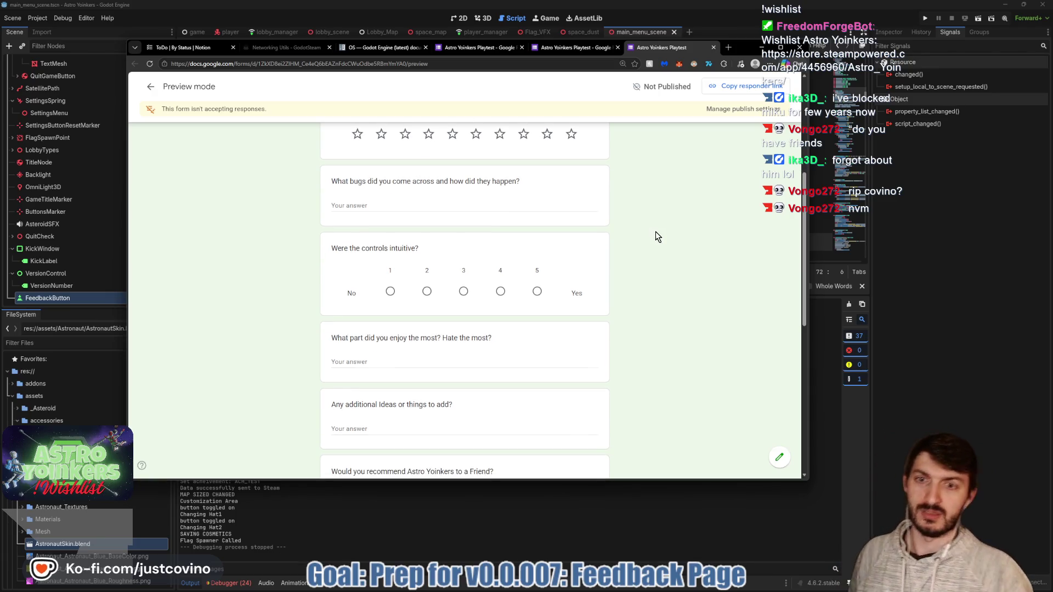
pyautogui.scroll(-3, 655, 228)
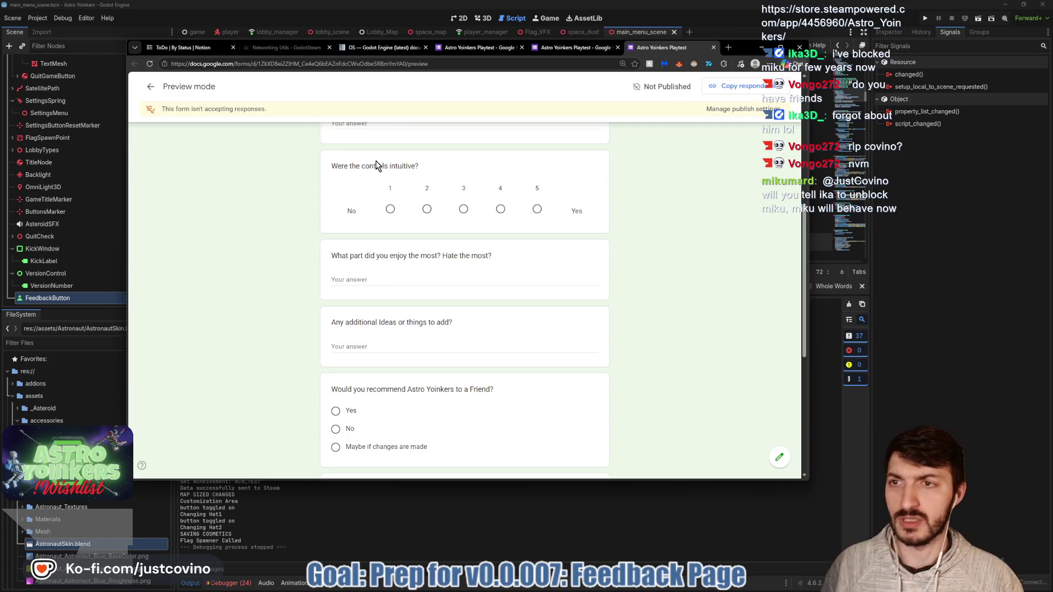
pyautogui.click(150, 86)
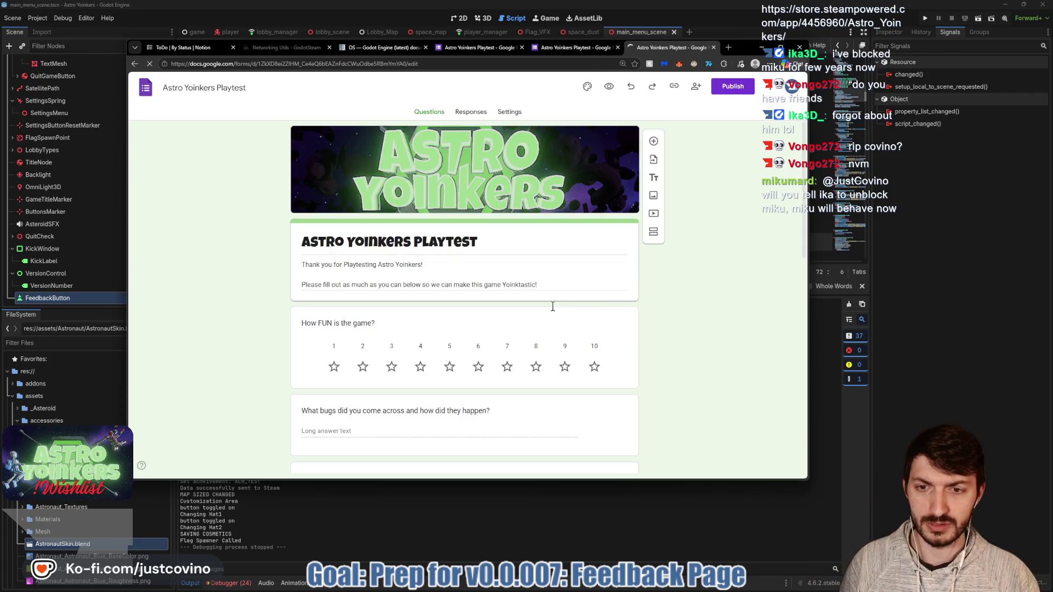
# Change 'Were the controls intuitive?' from a 1–5 scale to Short answer.
pyautogui.scroll(-2, 553, 307)
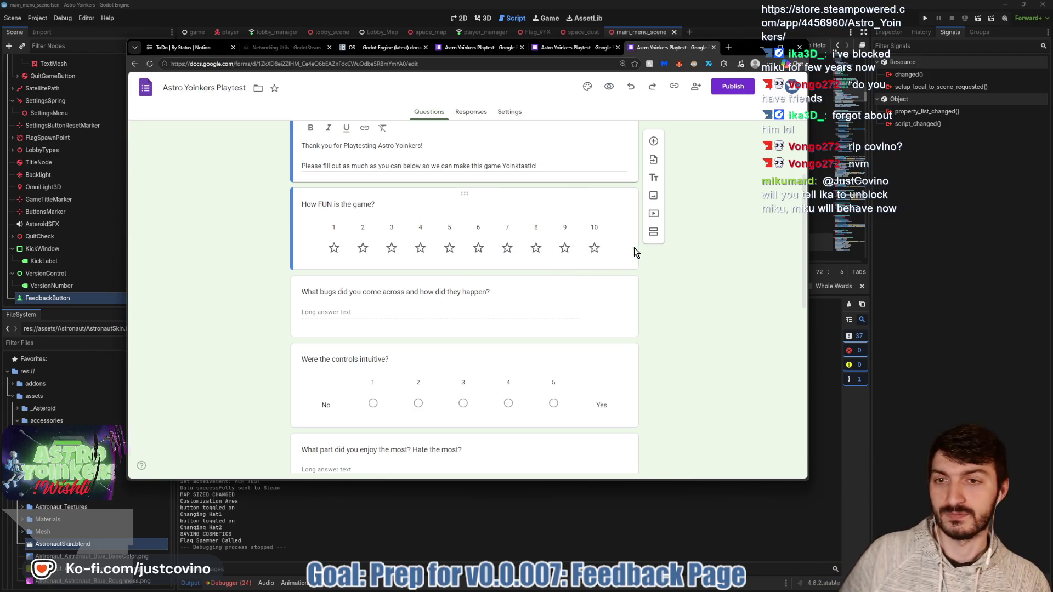
pyautogui.scroll(-1, 607, 254)
pyautogui.click(504, 302)
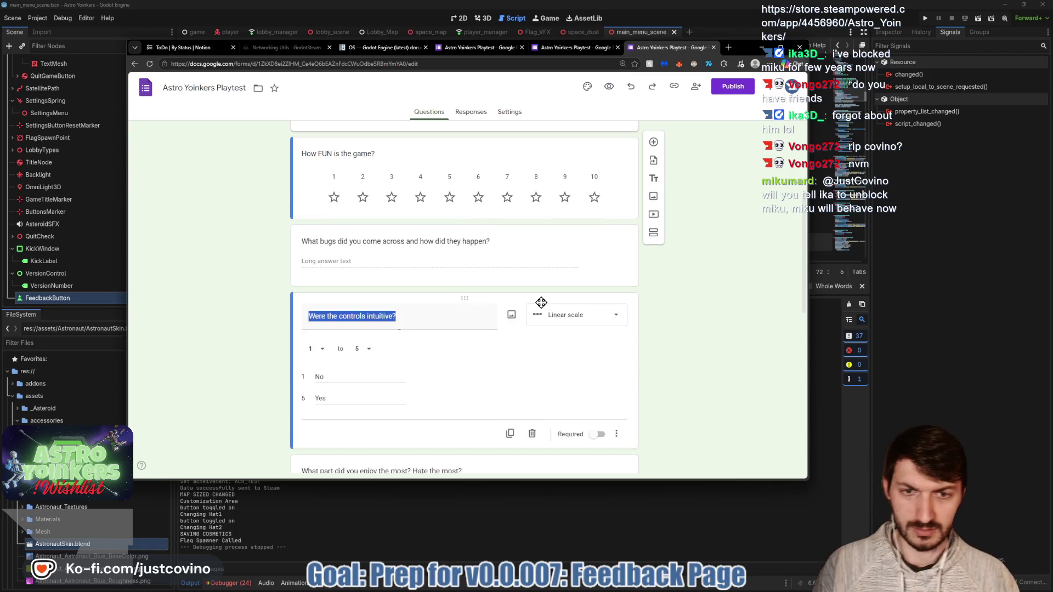
pyautogui.click(591, 320)
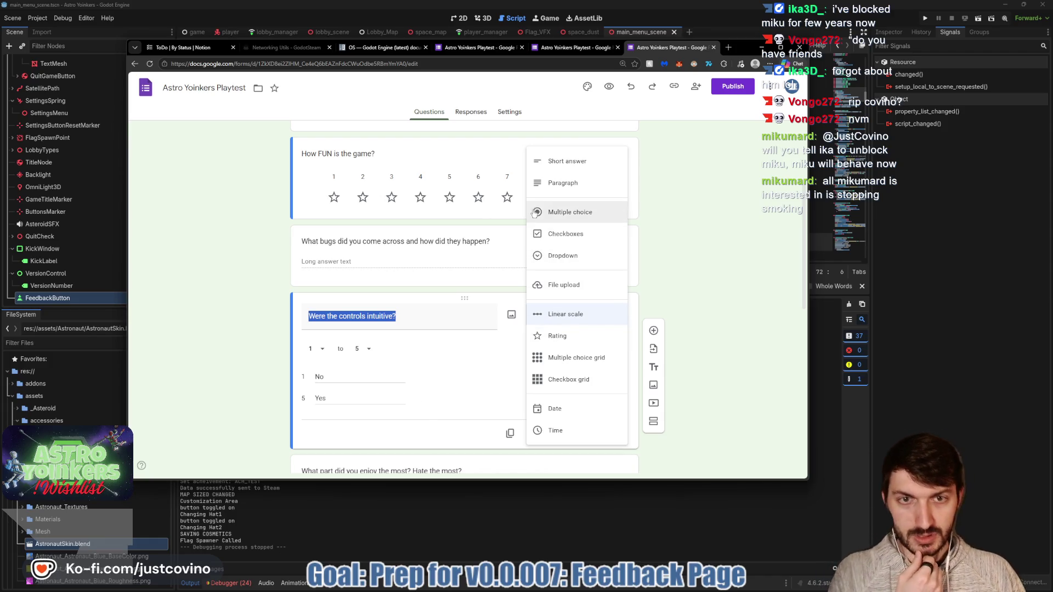
pyautogui.click(554, 172)
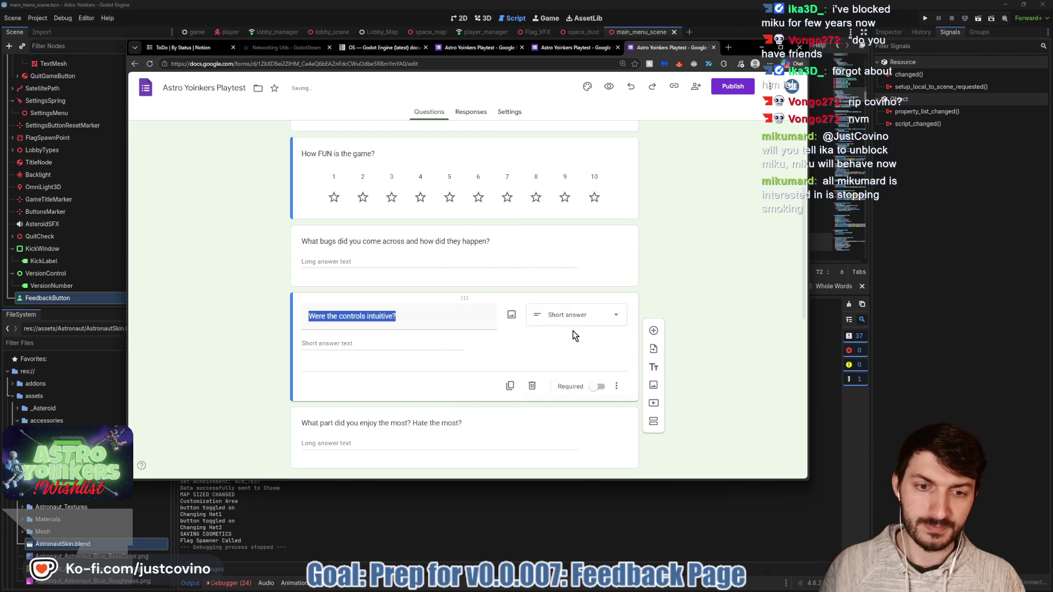
# Add a new untitled section below the controls question.
pyautogui.click(570, 320)
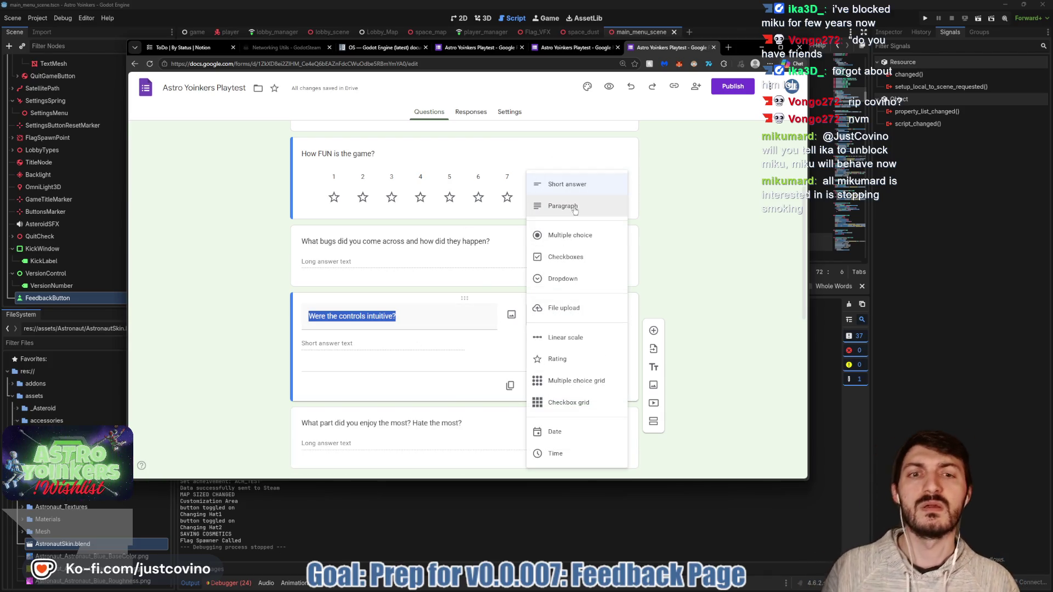
pyautogui.click(653, 422)
pyautogui.scroll(-1, 521, 318)
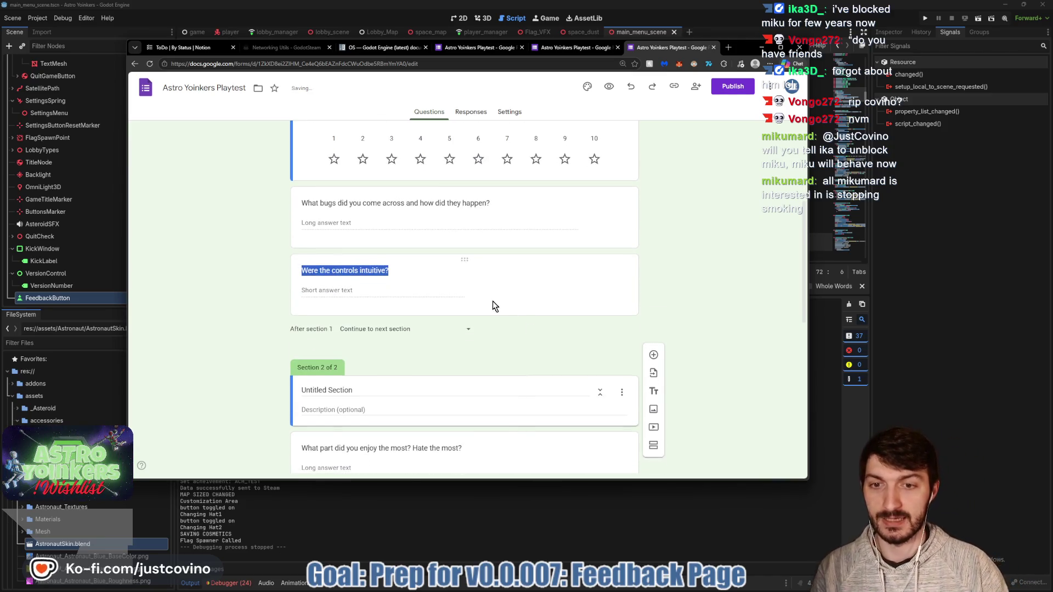
pyautogui.scroll(-2, 398, 361)
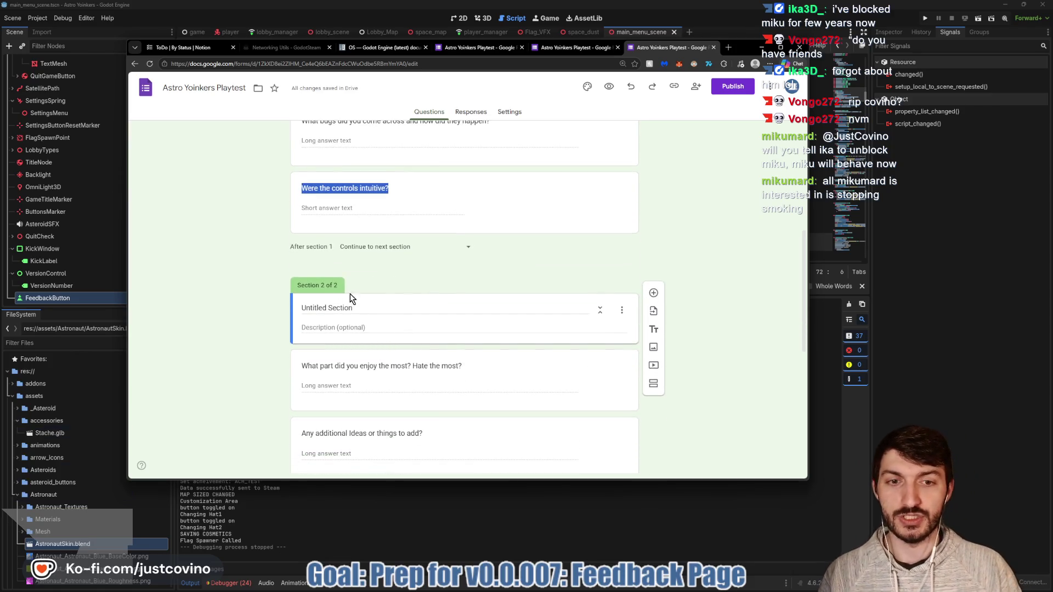
pyautogui.click(622, 311)
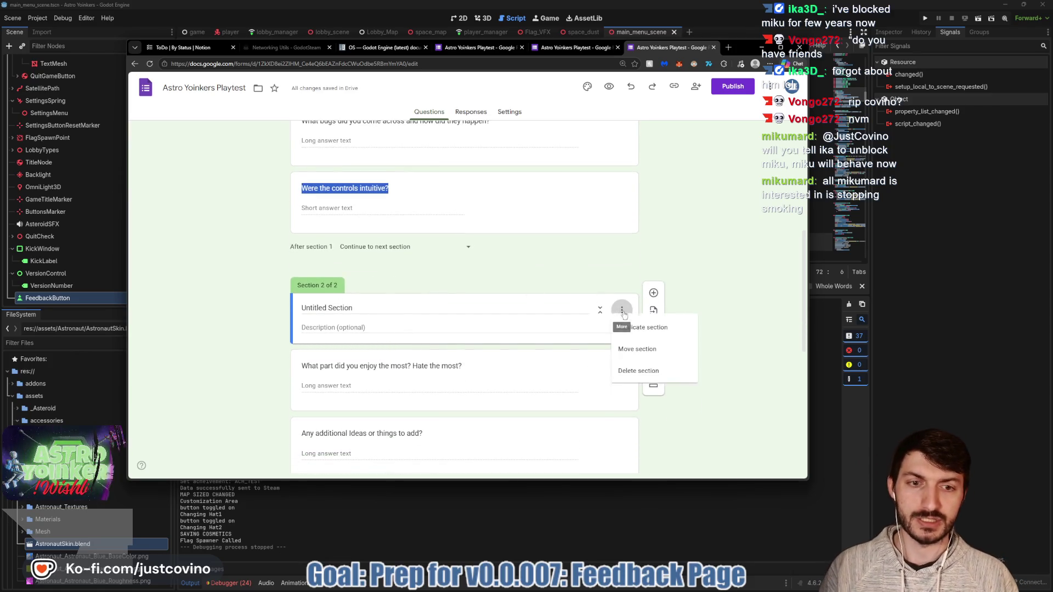
pyautogui.click(638, 380)
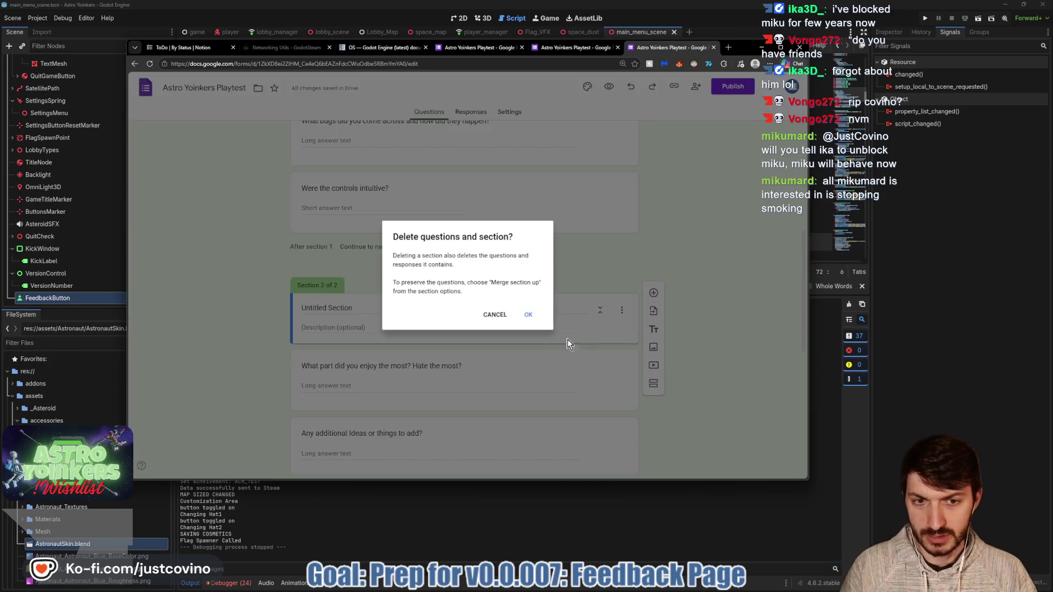
pyautogui.click(495, 315)
pyautogui.click(621, 311)
# Merge the untitled section into the one above, and try multiple choice and extra options on the controls question.
pyautogui.click(641, 401)
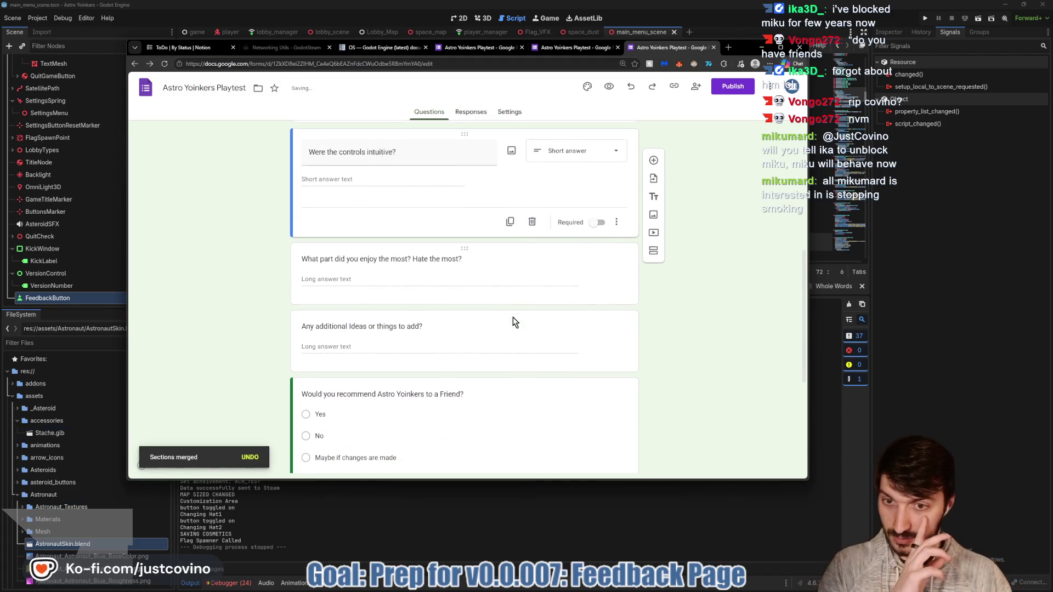
pyautogui.scroll(1, 472, 288)
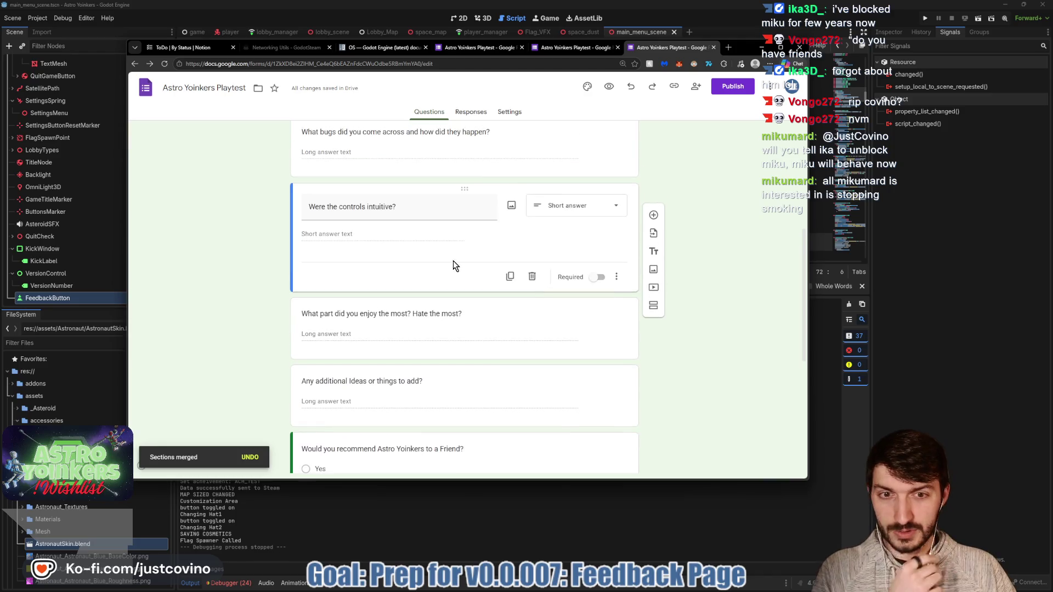
pyautogui.click(603, 217)
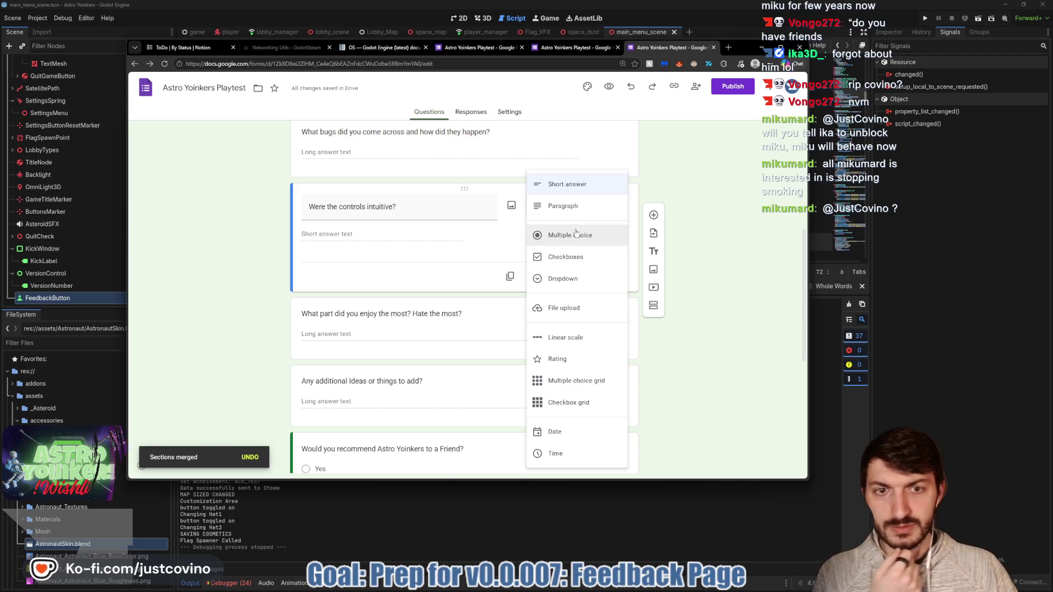
pyautogui.click(578, 239)
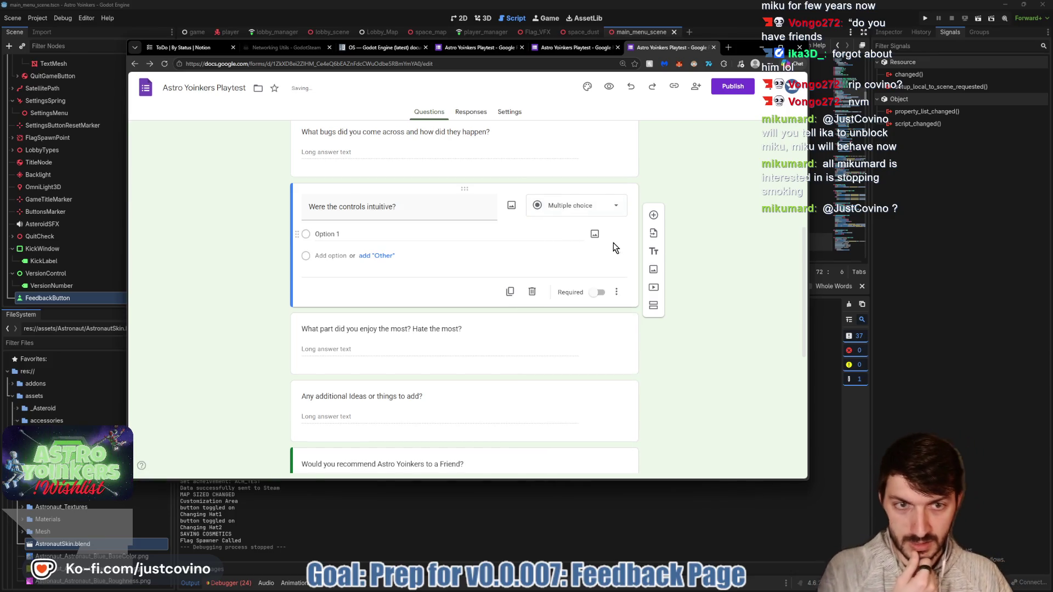
pyautogui.click(615, 293)
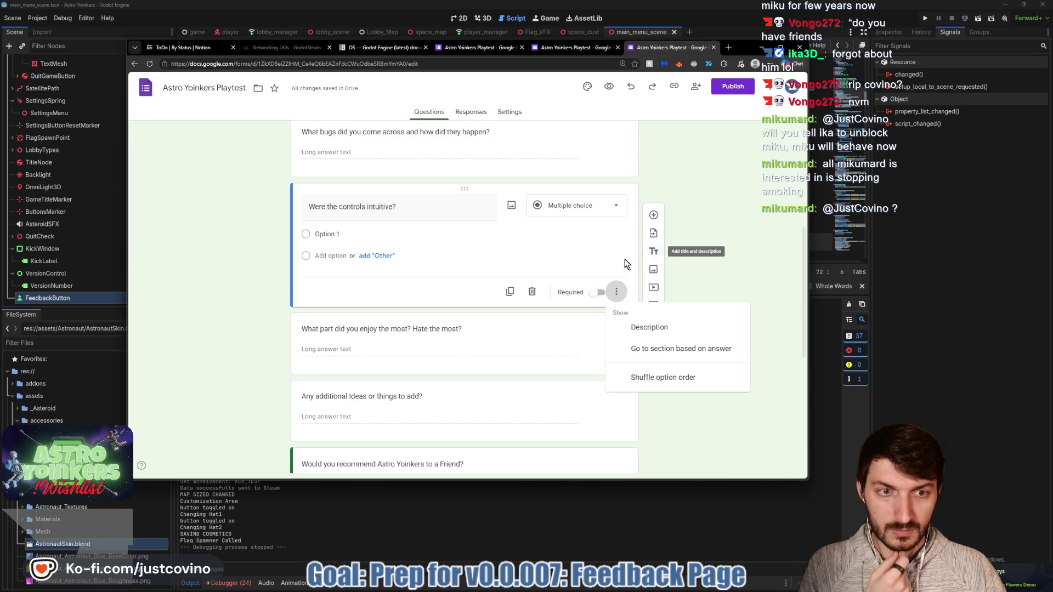
pyautogui.click(413, 272)
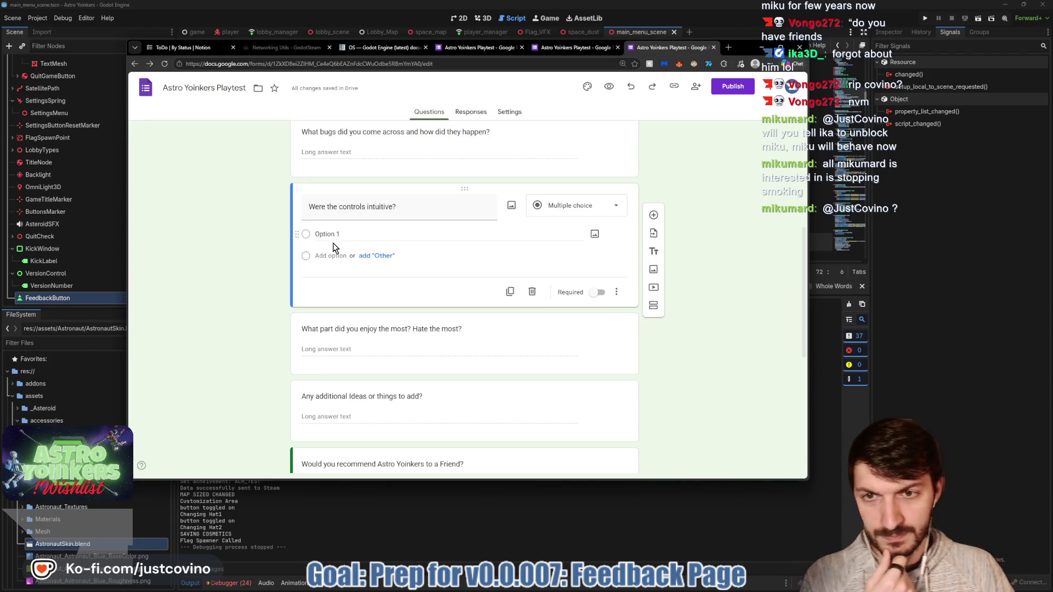
# Switch the controls question back to Short answer and start editing its title.
pyautogui.click(570, 207)
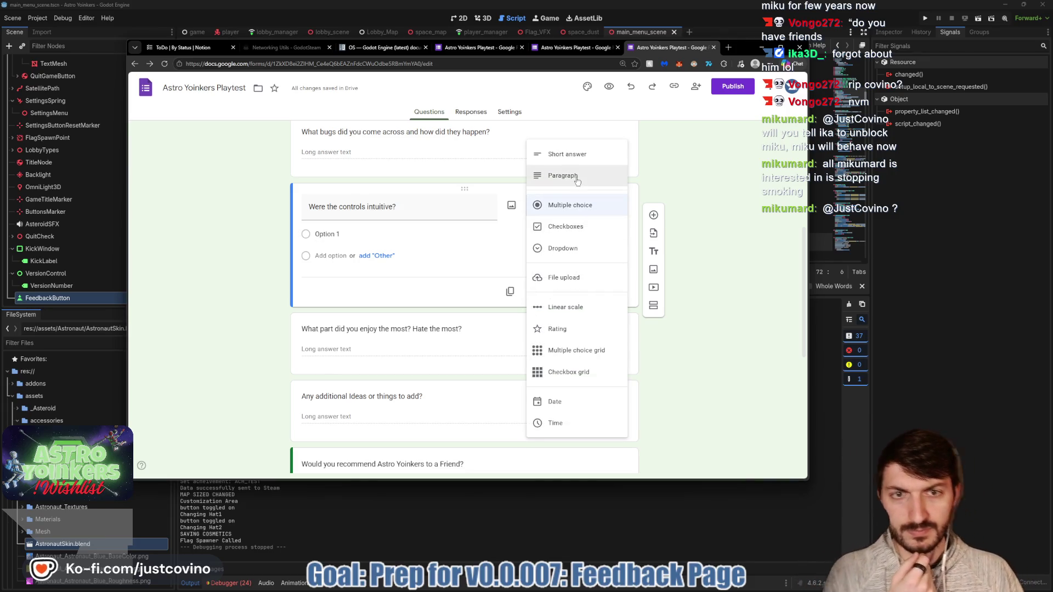
pyautogui.click(558, 163)
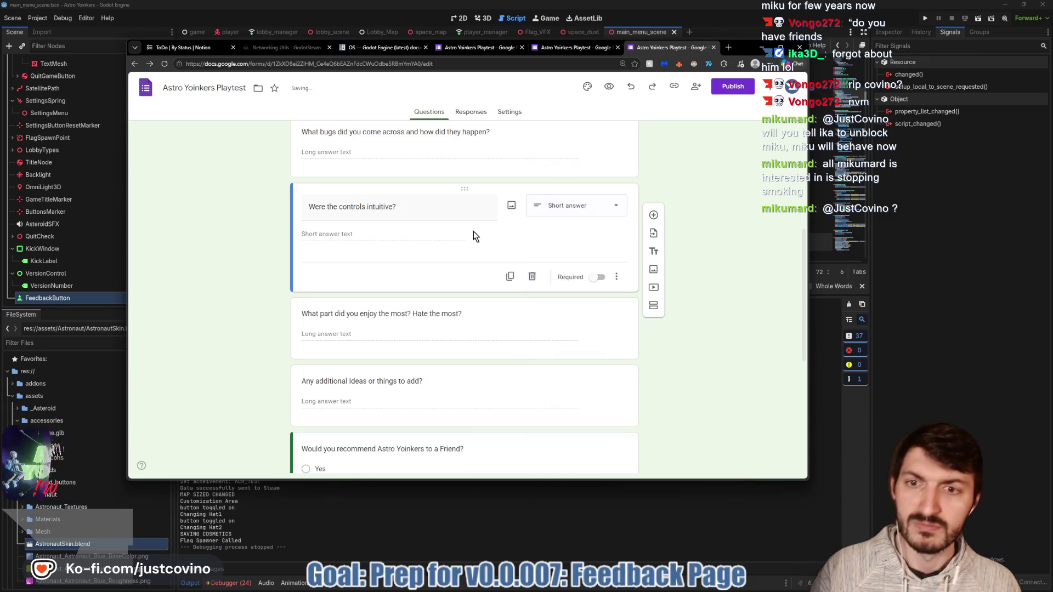
pyautogui.click(411, 207)
pyautogui.click(423, 207)
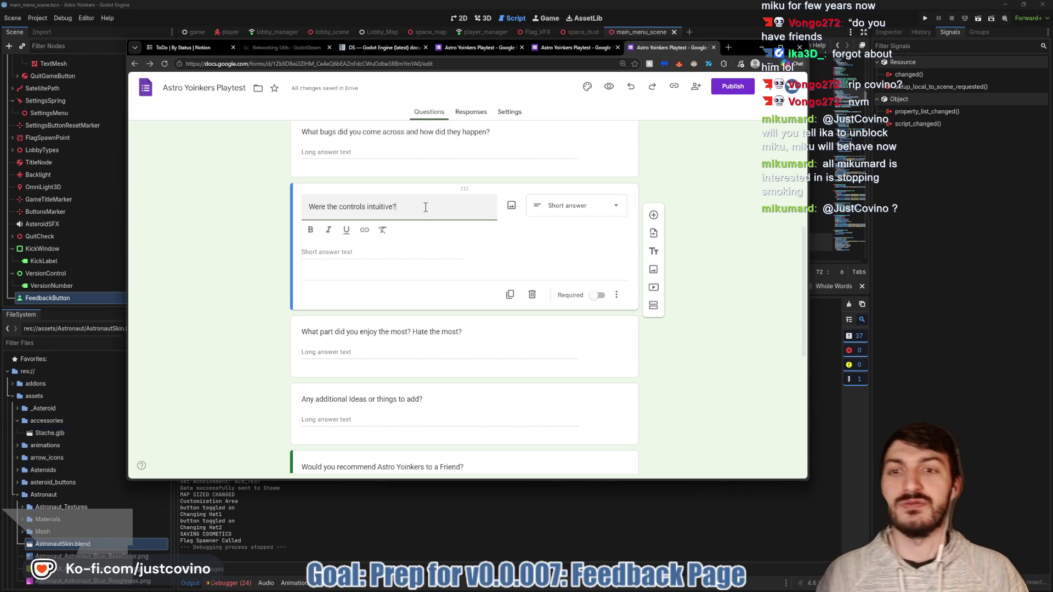
# Complete the title as 'Were the controls intuitive? If not, what controls would you change?' and review the form.
pyautogui.write(' If n')
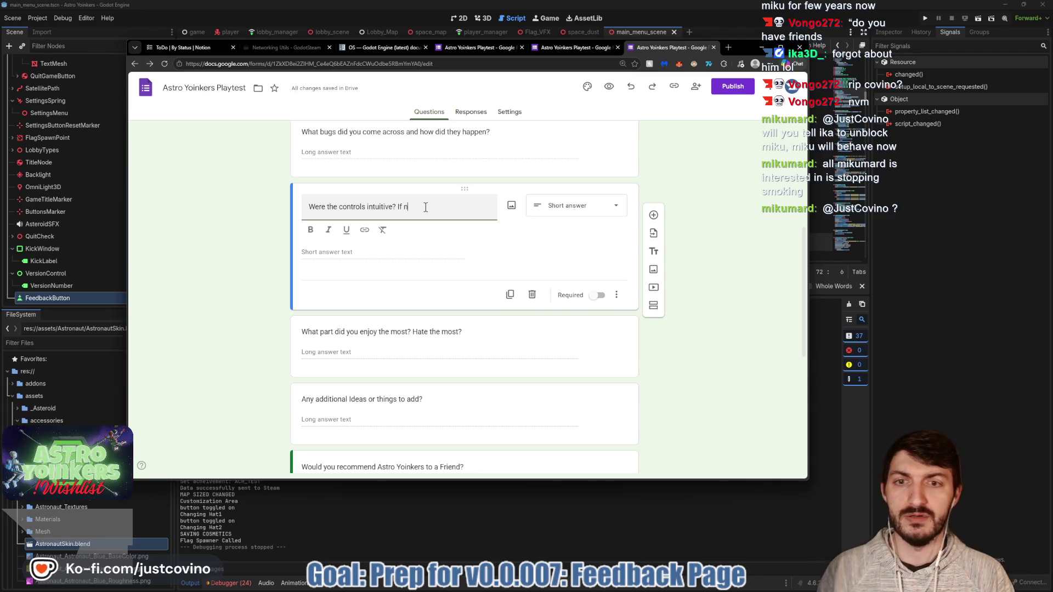
pyautogui.write('ot, what')
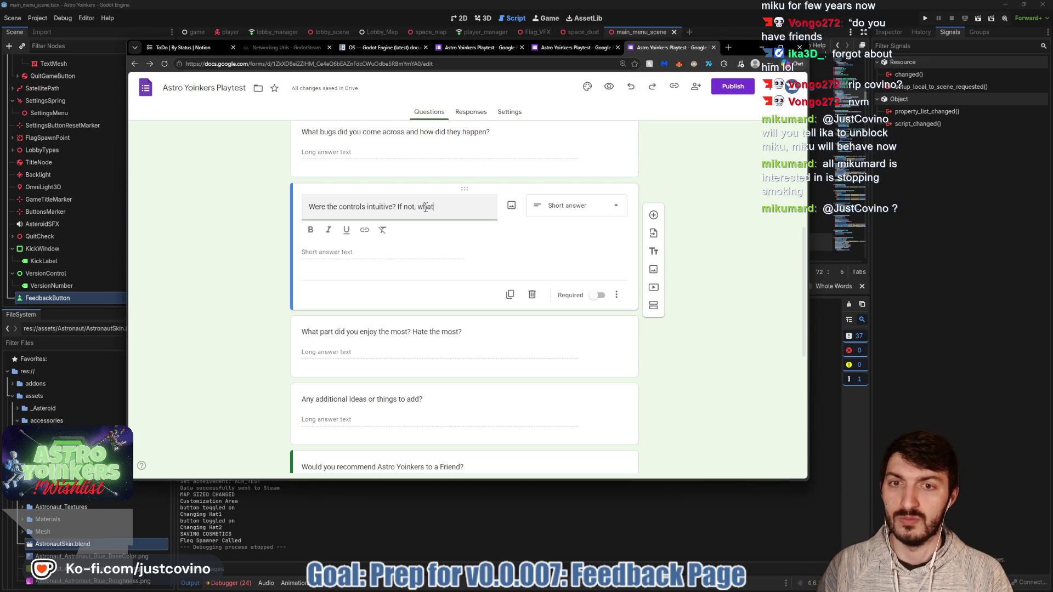
pyautogui.write(' controls would you chan')
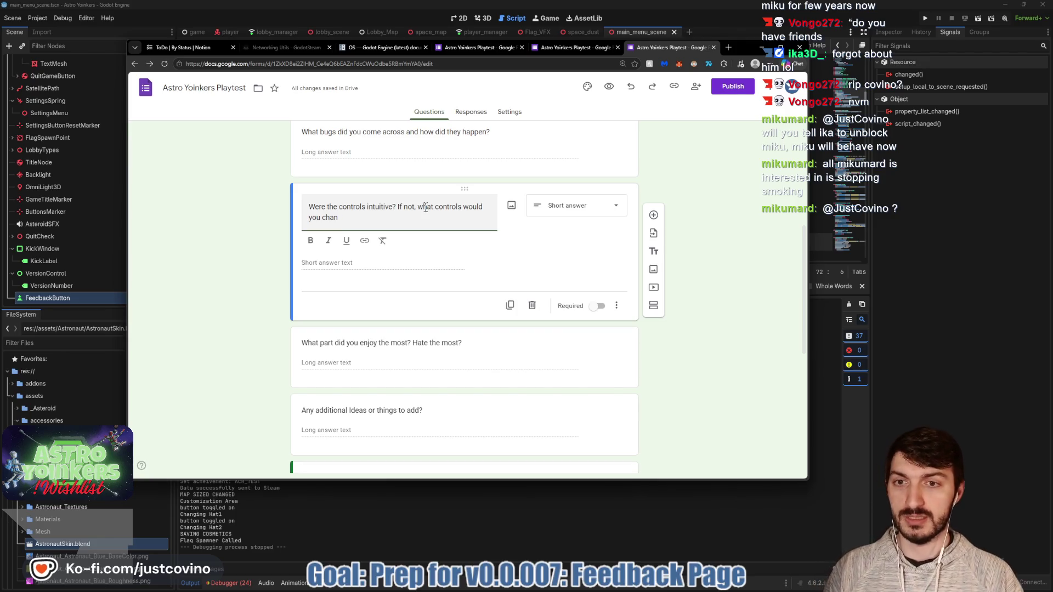
pyautogui.write('ge?')
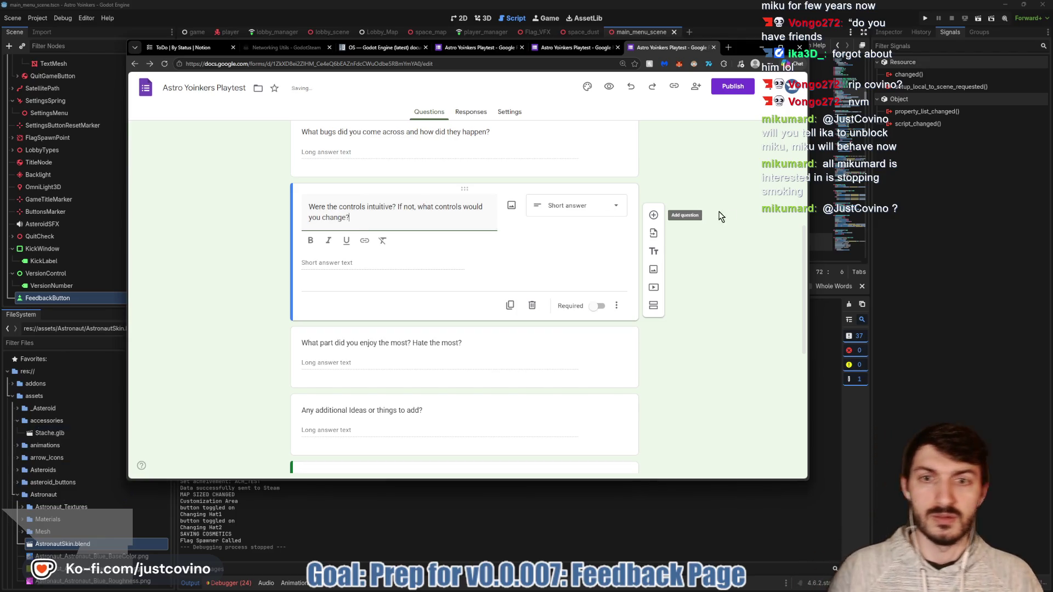
pyautogui.click(724, 189)
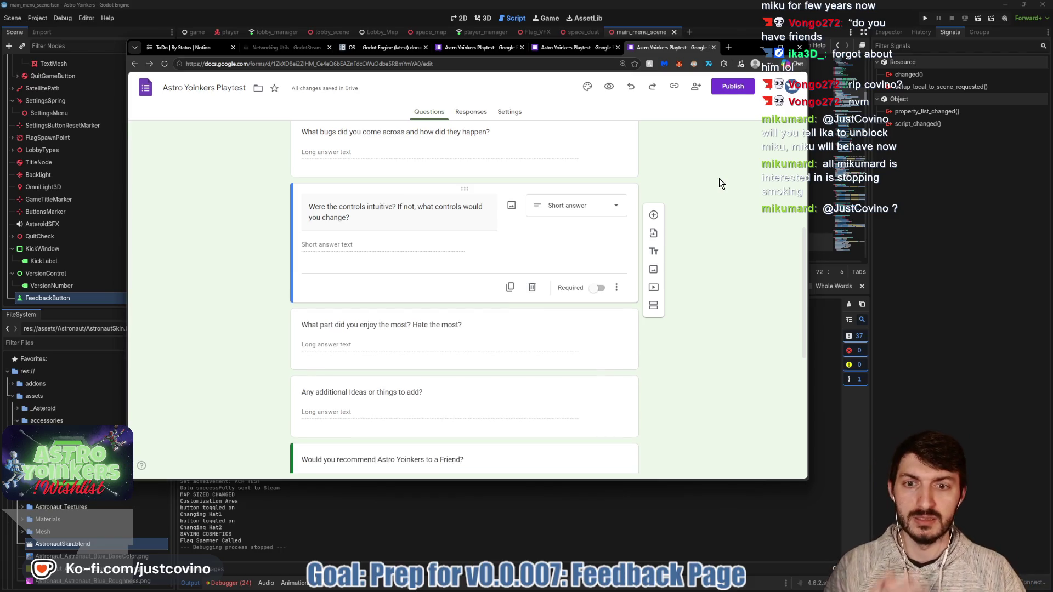
pyautogui.scroll(-1, 701, 159)
pyautogui.scroll(4, 702, 178)
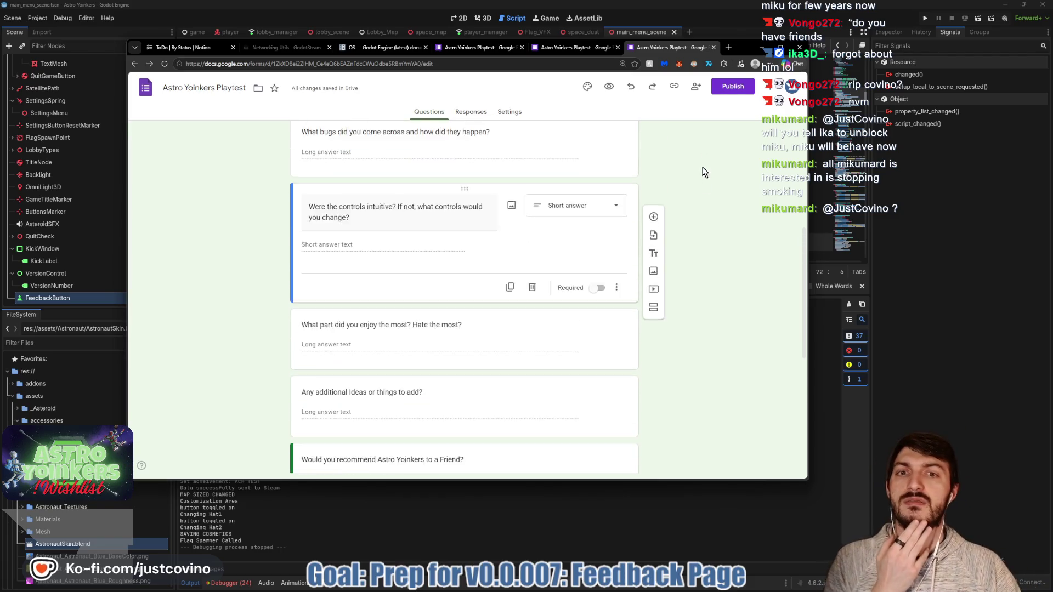
pyautogui.scroll(1, 705, 220)
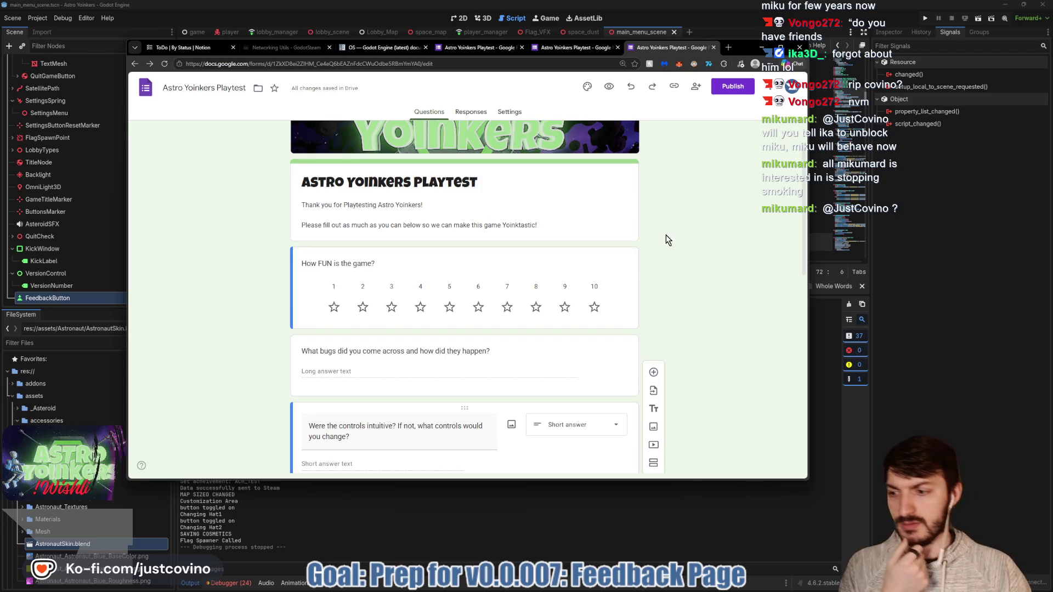
pyautogui.scroll(1, 641, 224)
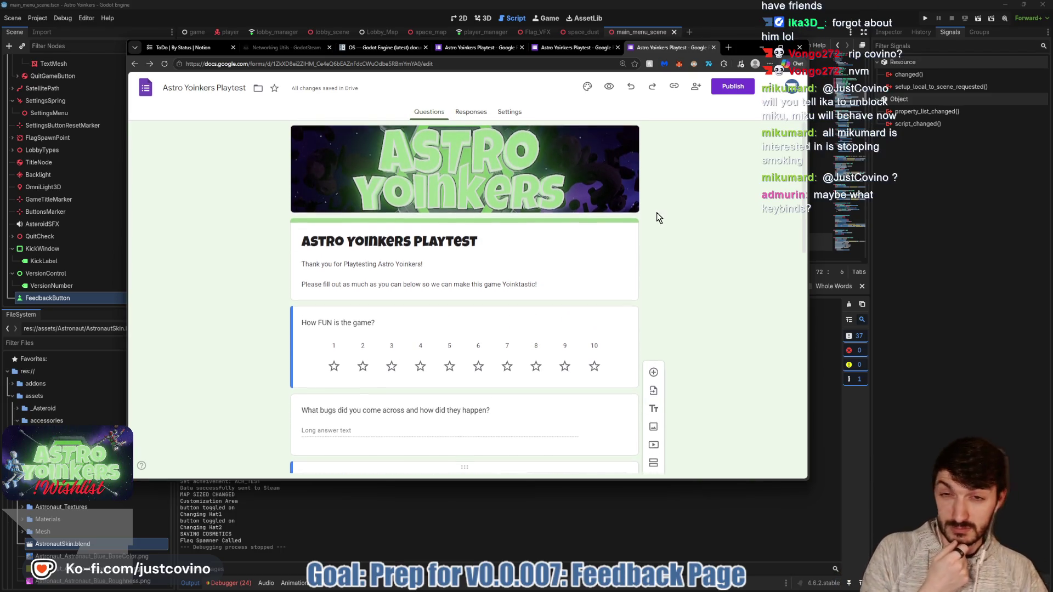
pyautogui.scroll(-6, 656, 212)
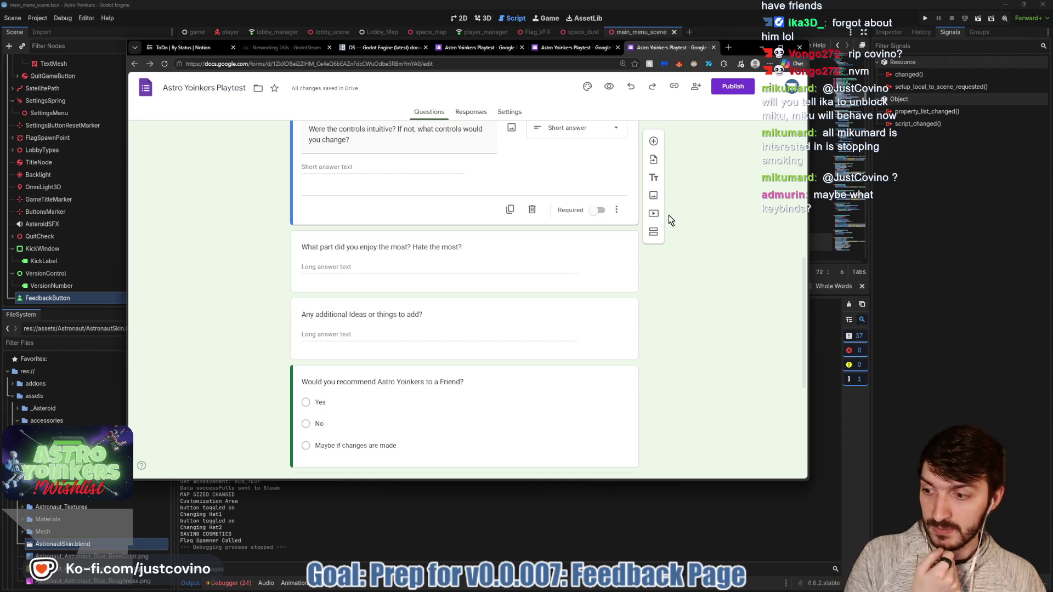
pyautogui.scroll(2, 449, 245)
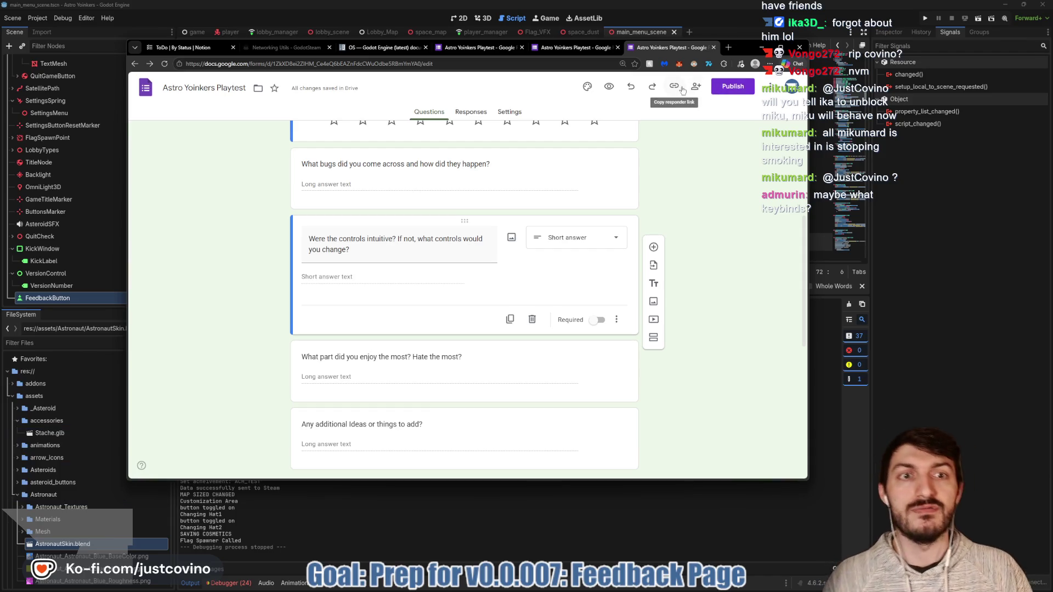
# Publish the form to anyone with the link and copy its shortened responder URL.
pyautogui.click(733, 87)
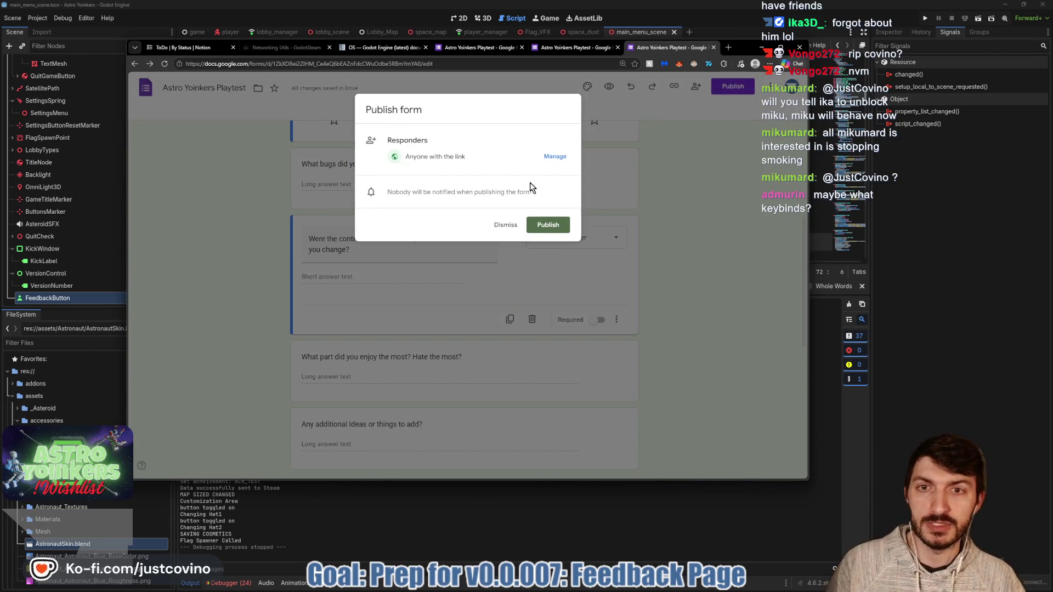
pyautogui.click(547, 226)
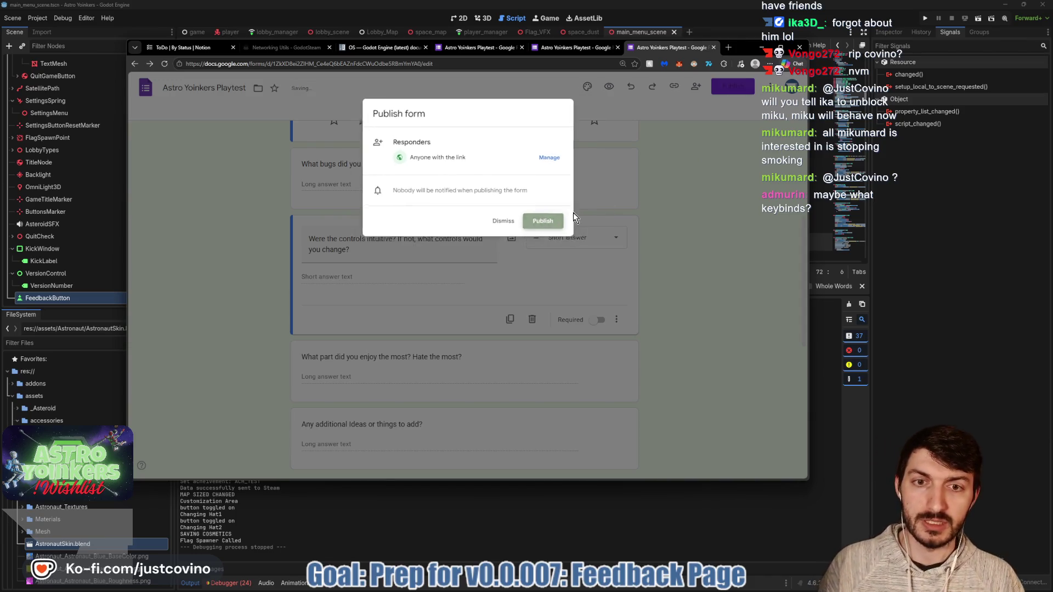
pyautogui.click(664, 144)
pyautogui.click(778, 152)
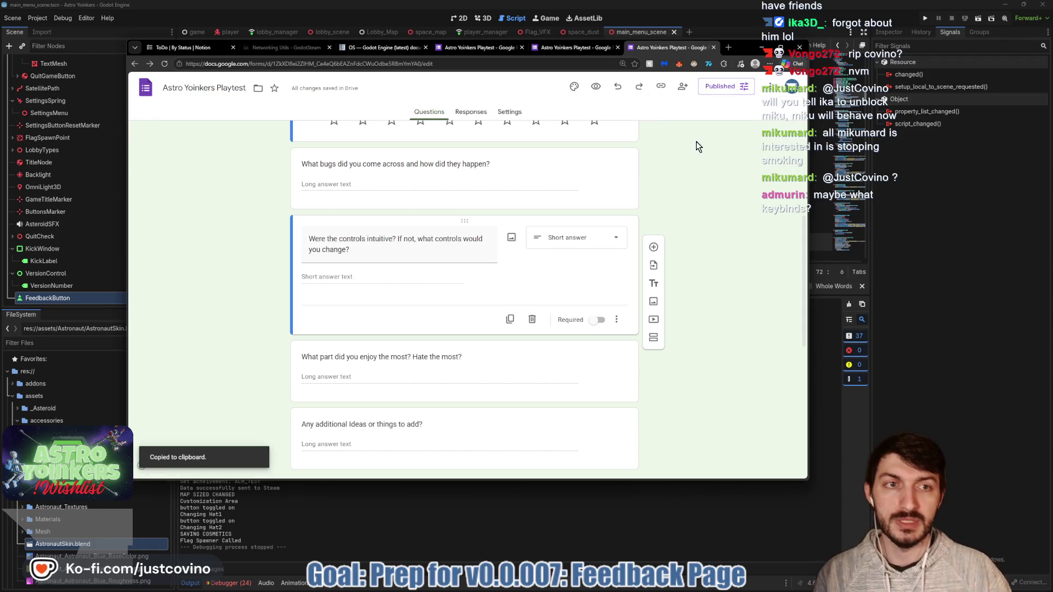
# Return to the Godot script editor and scroll to the feedback handler.
pyautogui.click(397, 500)
pyautogui.scroll(-20, 453, 167)
pyautogui.scroll(-20, 471, 198)
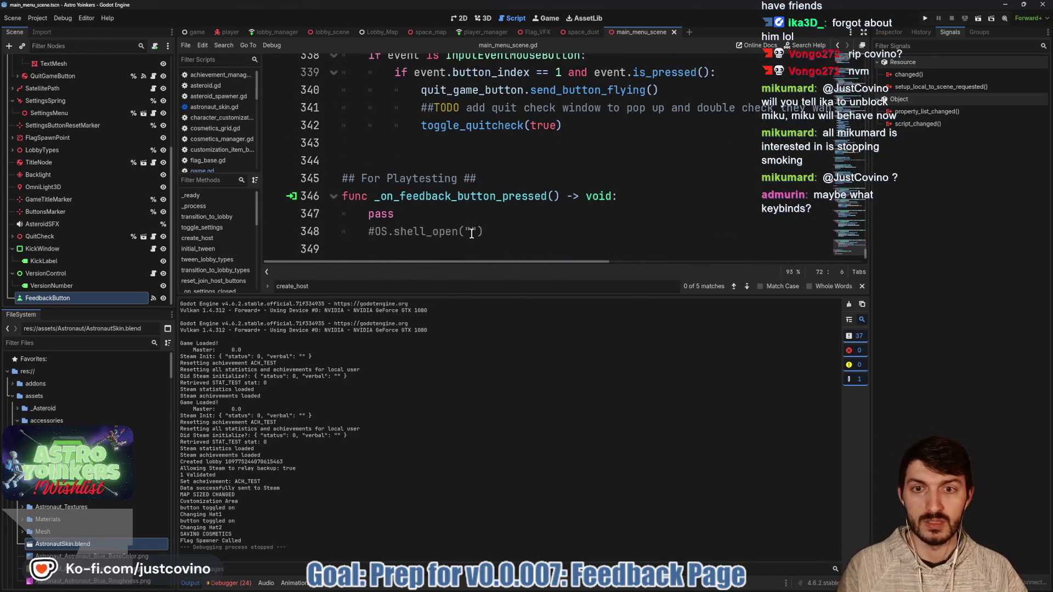
# Replace 'pass' with OS.shell_open containing the pasted form short link, and save the script.
pyautogui.click(394, 214)
pyautogui.hotkey('shift', 'Home')
pyautogui.hotkey('shift', 'Home')
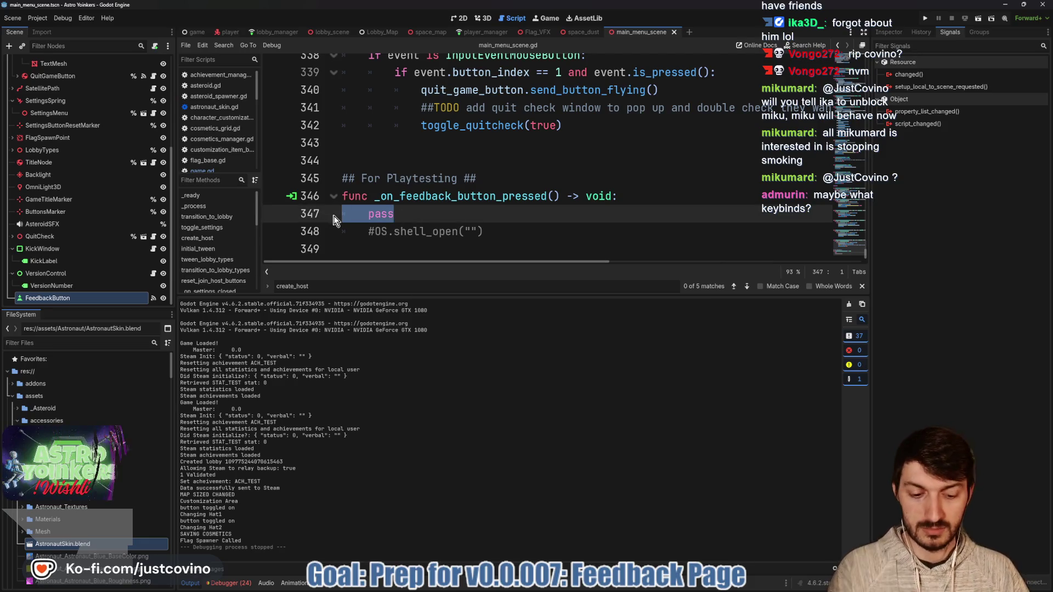
pyautogui.press('BackSpace')
pyautogui.press('BackSpace')
pyautogui.click(373, 214)
pyautogui.press('BackSpace')
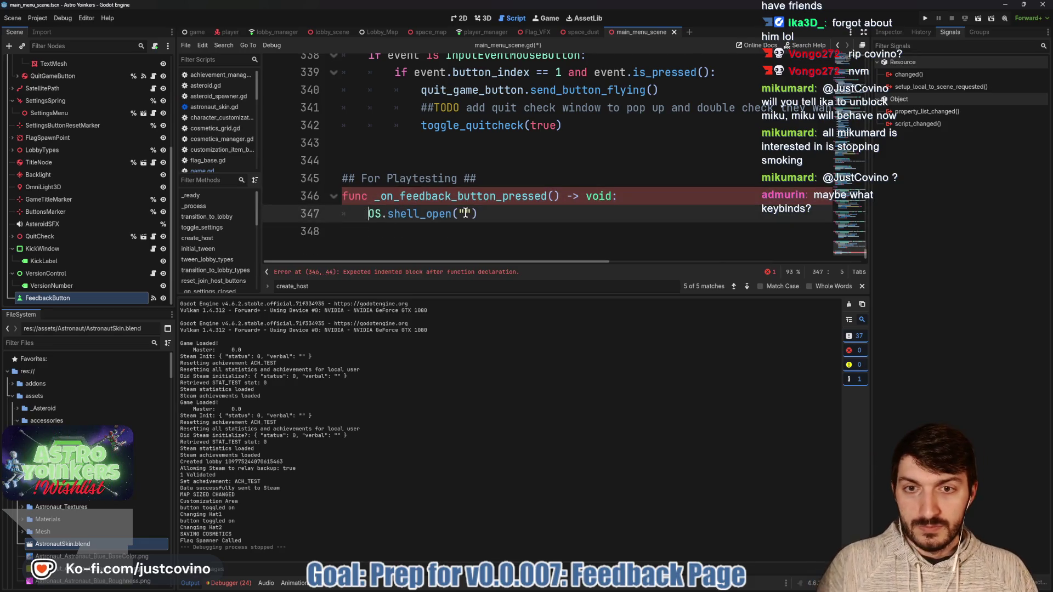
pyautogui.click(465, 214)
pyautogui.hotkey('ctrl', 'v')
pyautogui.hotkey('ctrl', 's')
# Collapse the output panel, close the extra Google Forms tab, and return to the script.
pyautogui.click(192, 583)
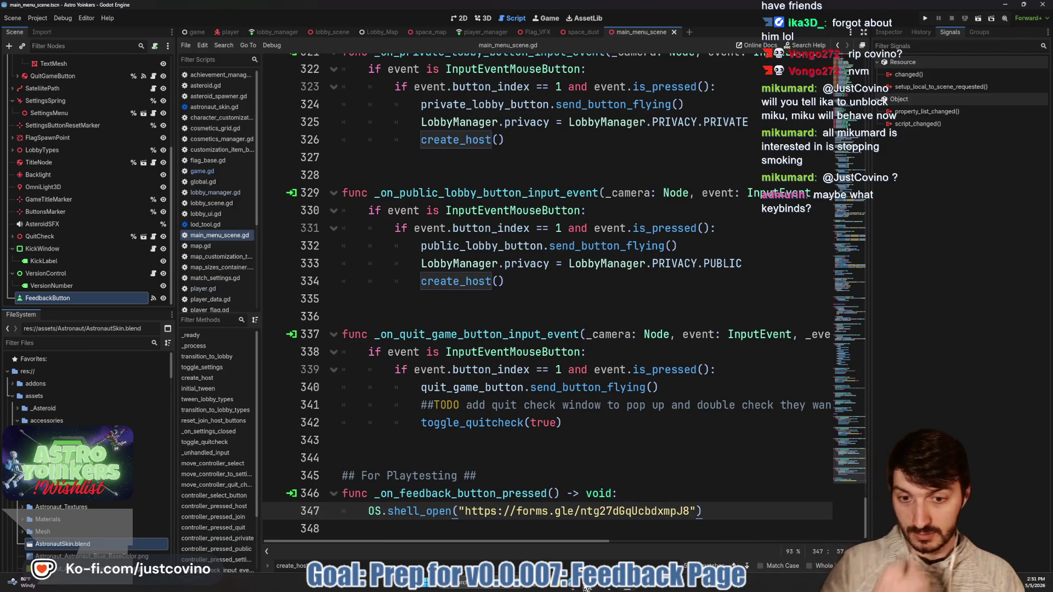
pyautogui.click(573, 586)
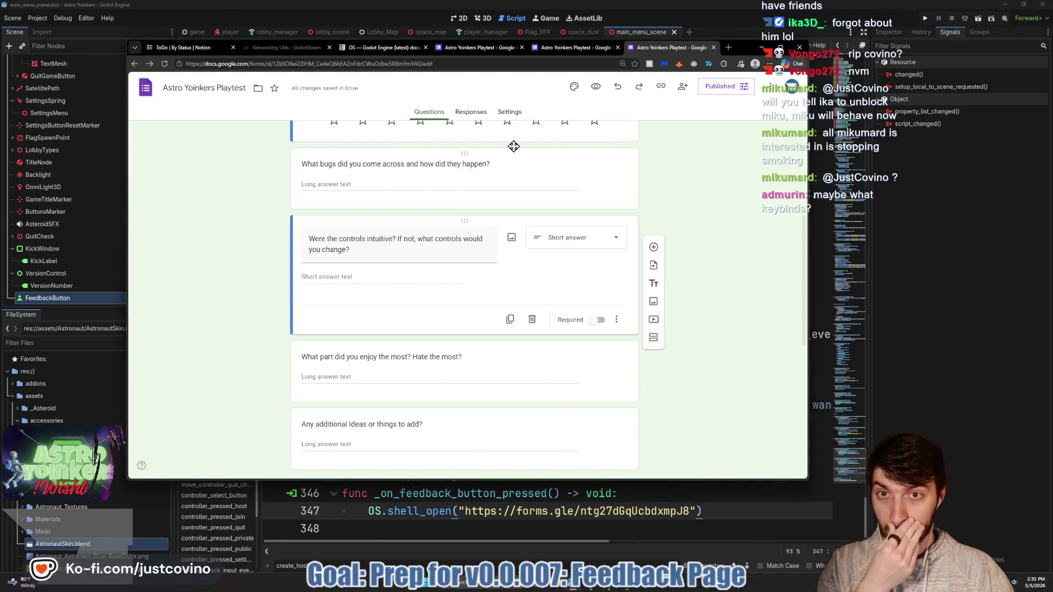
pyautogui.click(522, 48)
pyautogui.click(946, 178)
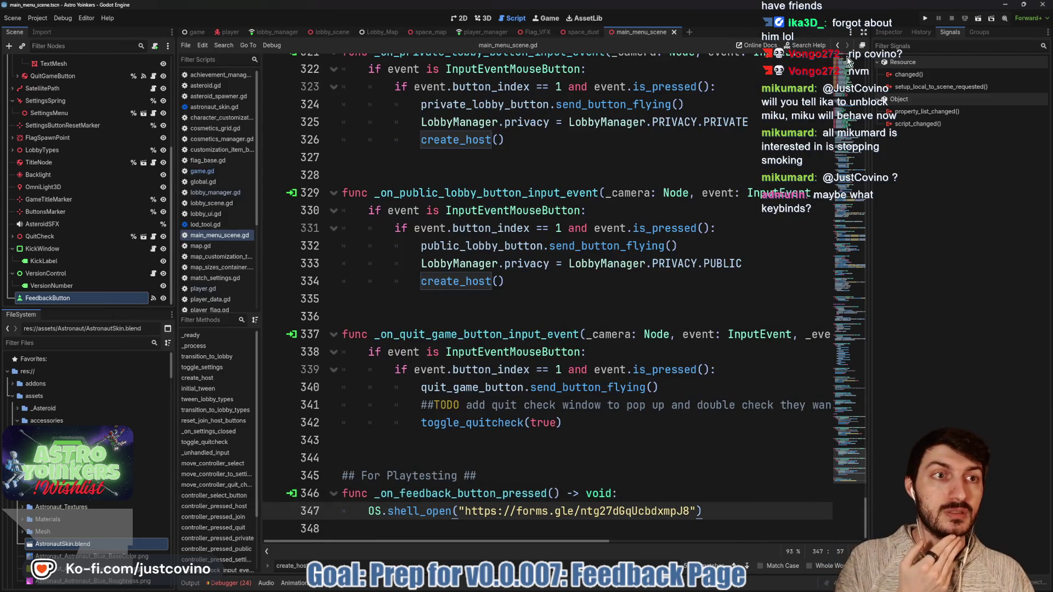
# Run the game, press FEEDBACK to confirm the playtest form opens, then close that tab.
pyautogui.click(926, 18)
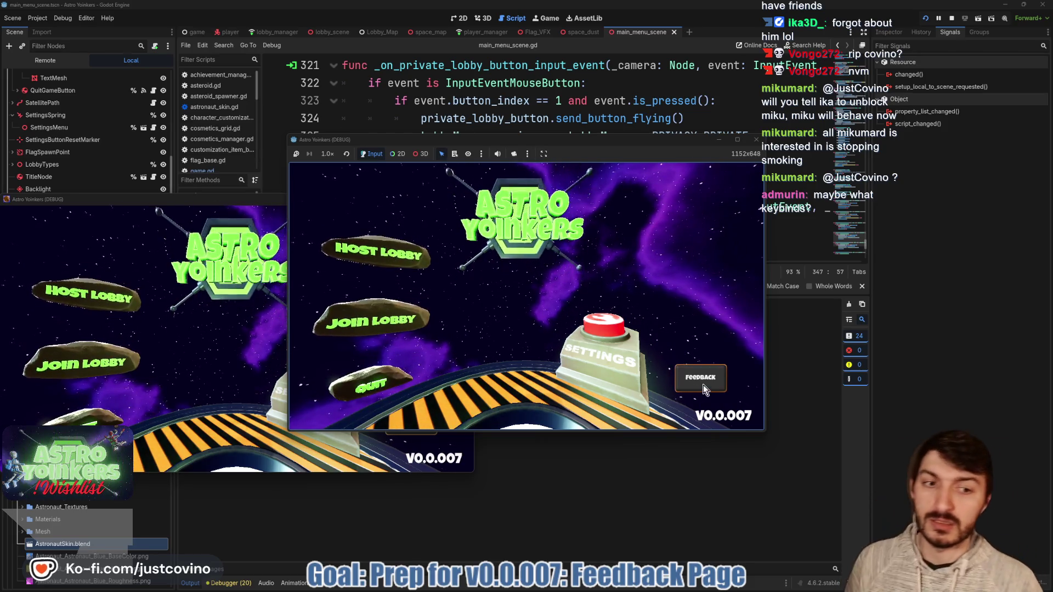
pyautogui.click(701, 380)
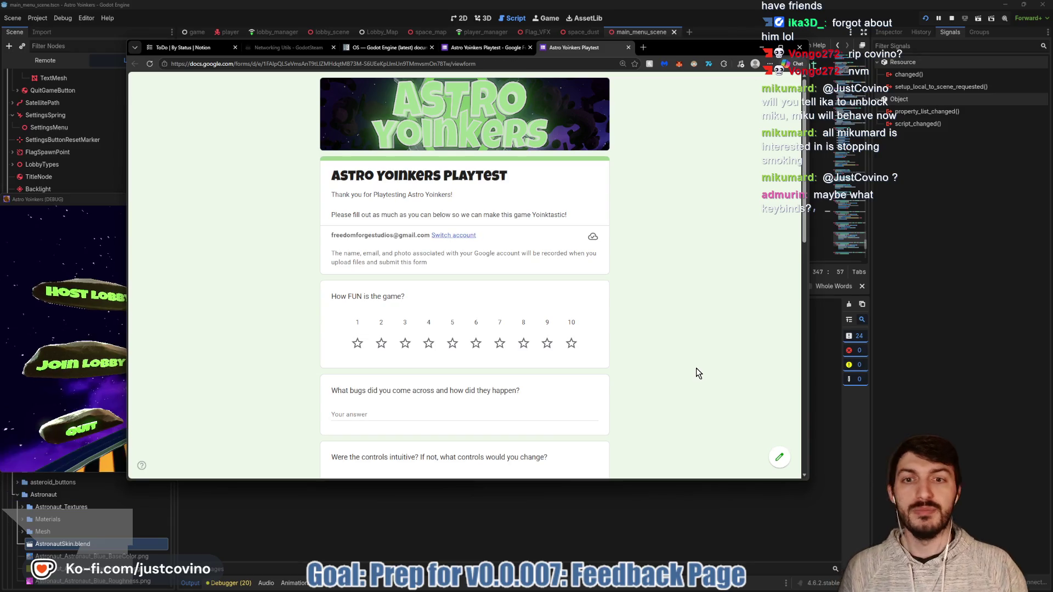
pyautogui.click(628, 47)
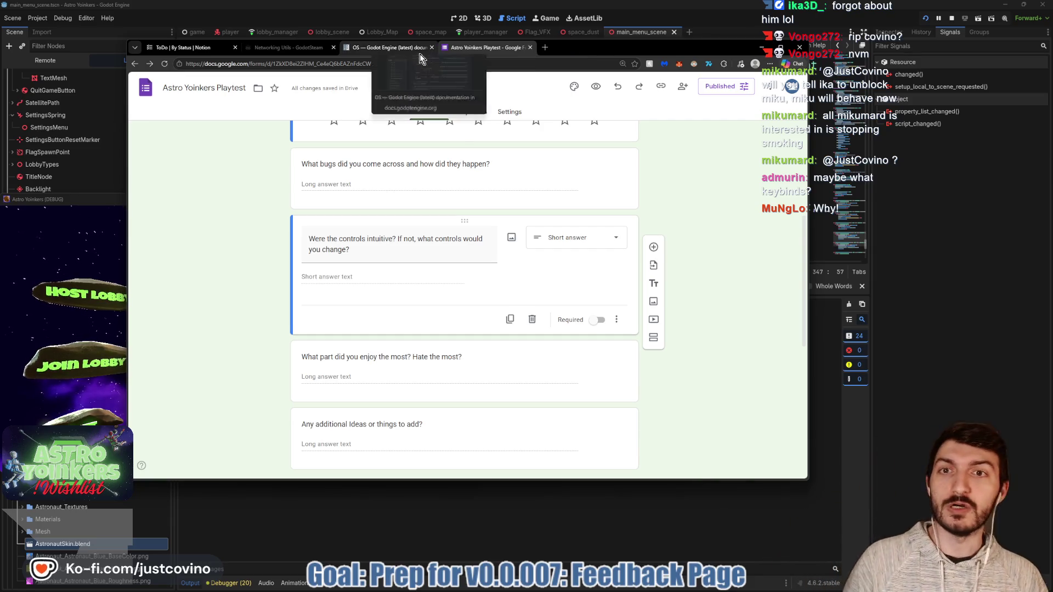
# Close the Godot OS documentation tab and save the scene in Godot with Ctrl+S.
pyautogui.click(432, 47)
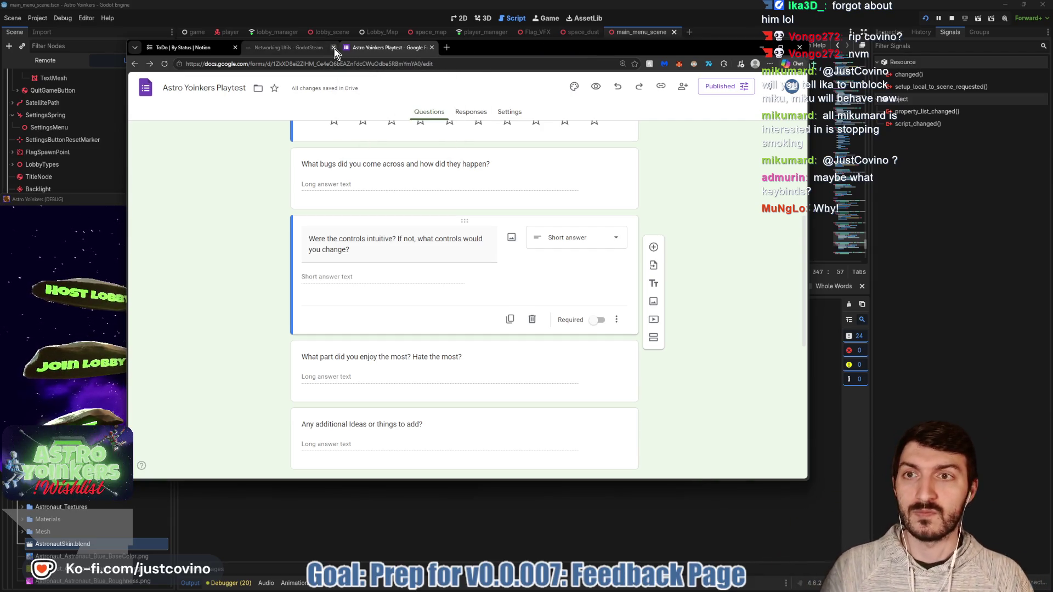
pyautogui.hotkey('alt', 'Tab')
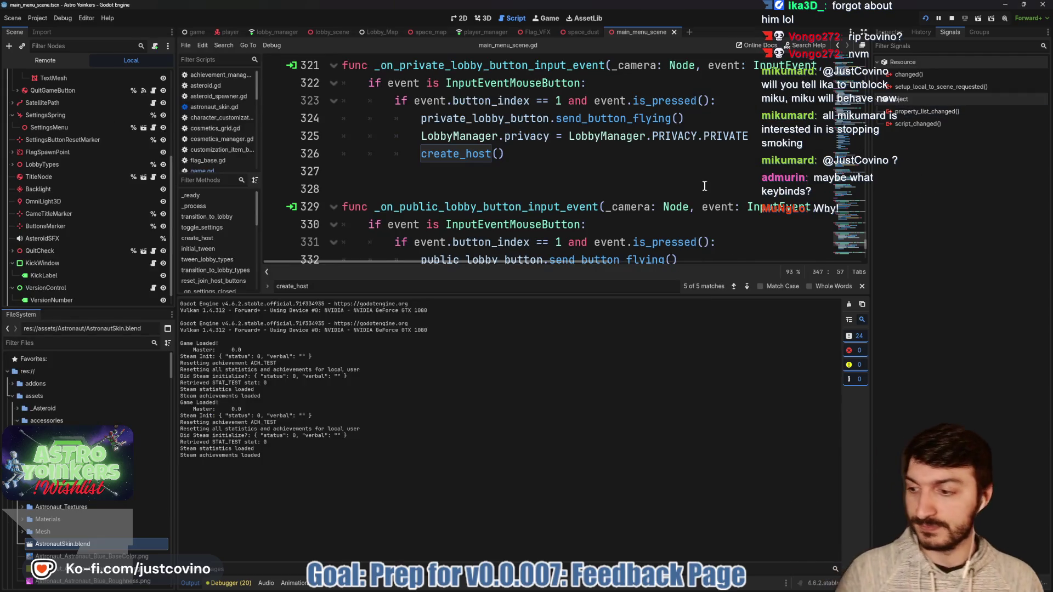
pyautogui.click(539, 174)
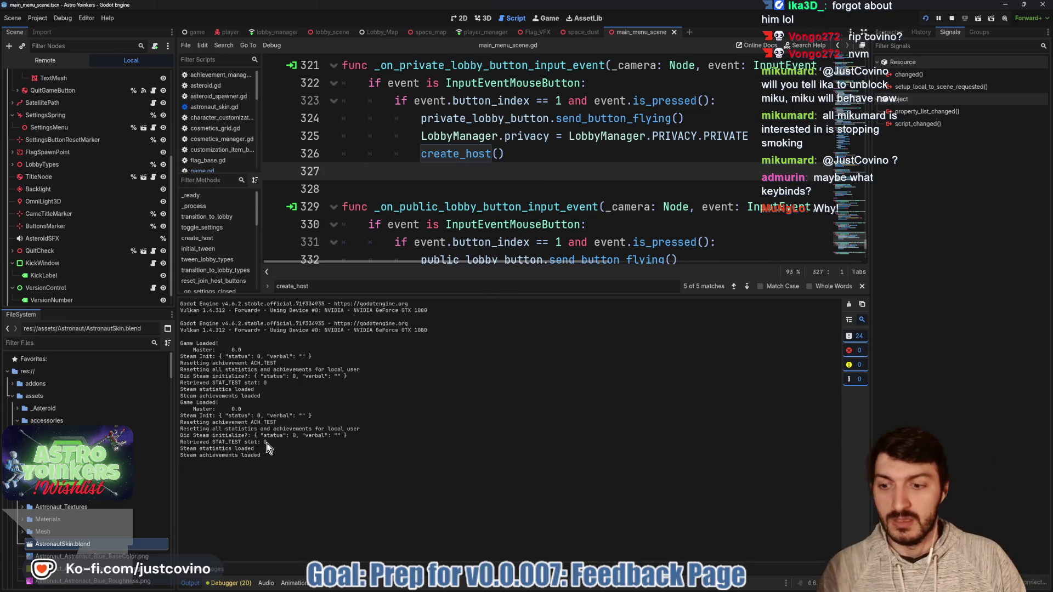
pyautogui.click(192, 583)
pyautogui.click(439, 472)
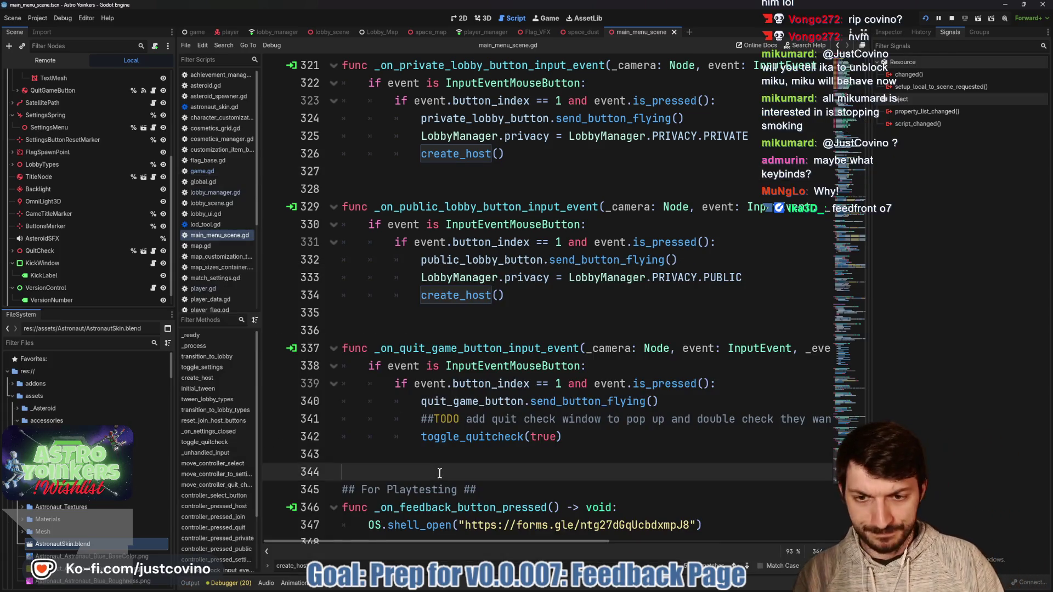
pyautogui.hotkey('ctrl', 's')
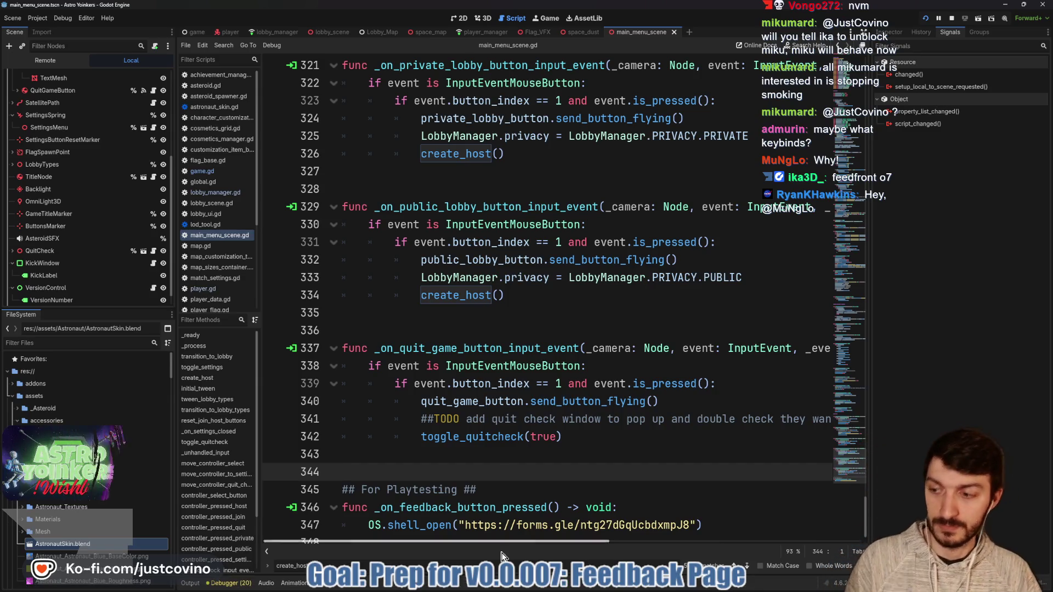
# Bring the browser forward and show the Notion ToDo board tab.
pyautogui.click(569, 584)
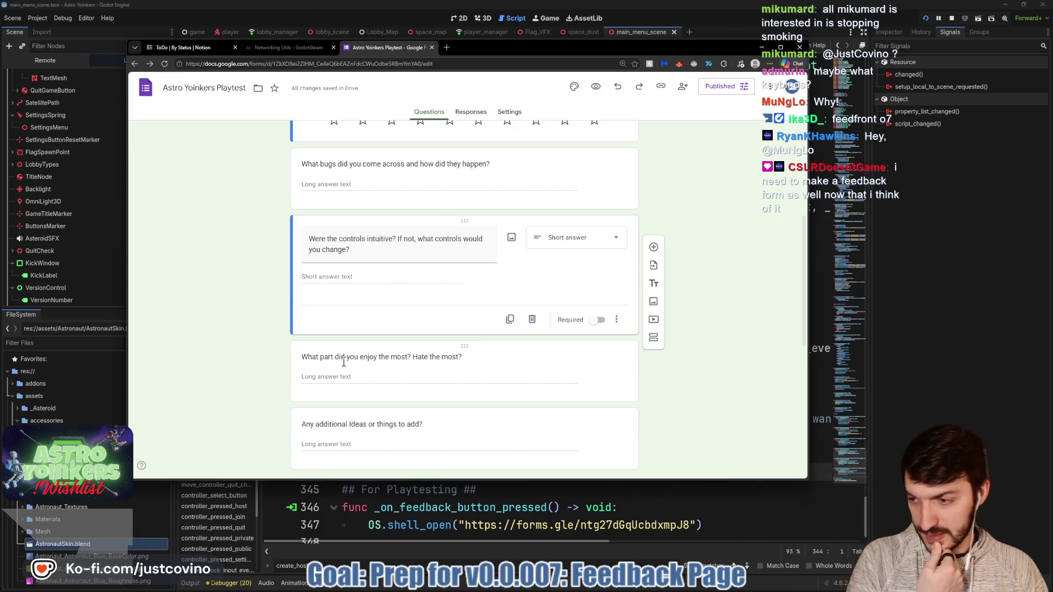
pyautogui.click(288, 49)
pyautogui.click(204, 48)
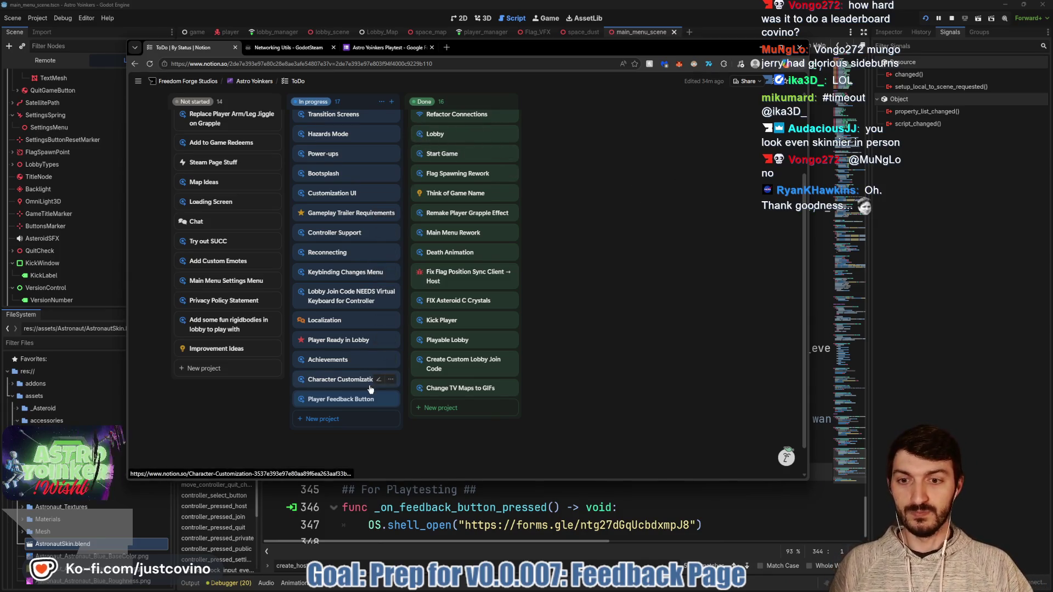
# Drag the 'Player Feedback Button' card from In progress into the Done column.
pyautogui.moveTo(345, 402)
pyautogui.mouseDown()
pyautogui.moveTo(507, 389)
pyautogui.moveTo(503, 398)
pyautogui.mouseUp()
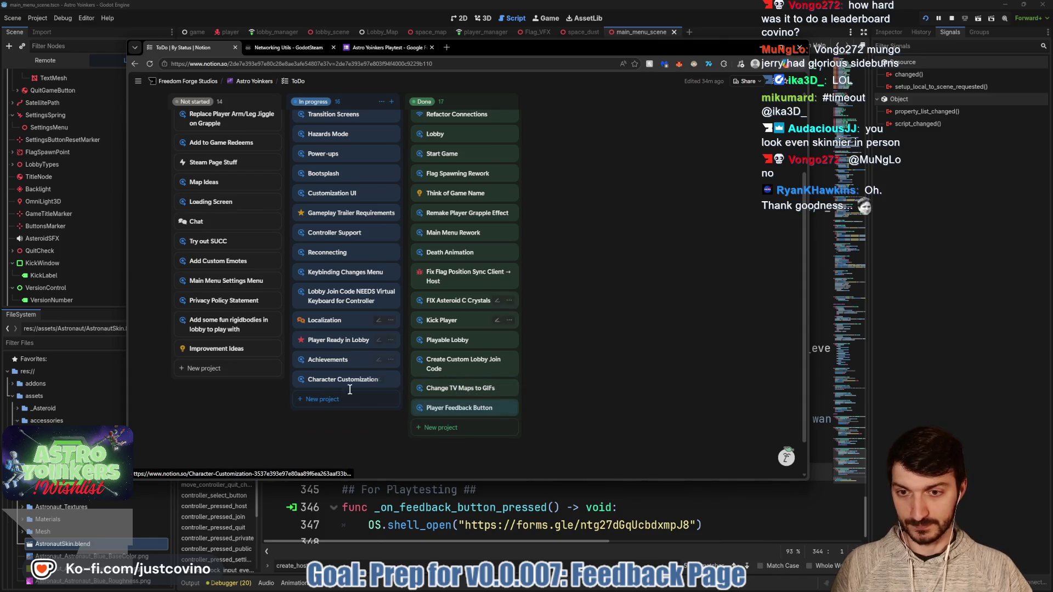
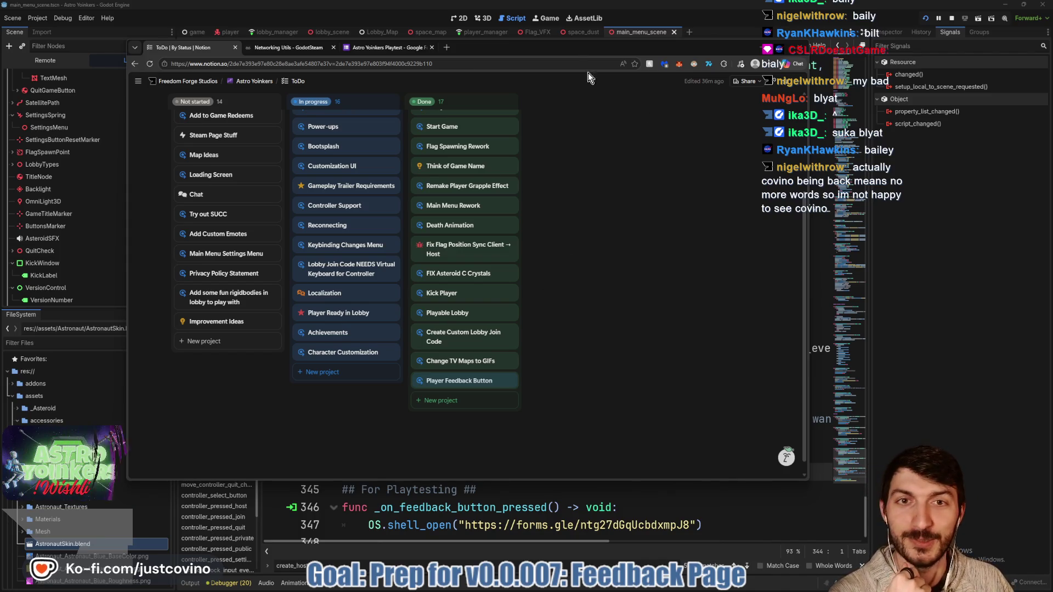
# Reposition the browser window and scroll through the Astro Yoinkers ToDo board.
pyautogui.moveTo(551, 48); pyautogui.dragTo(583, 54)
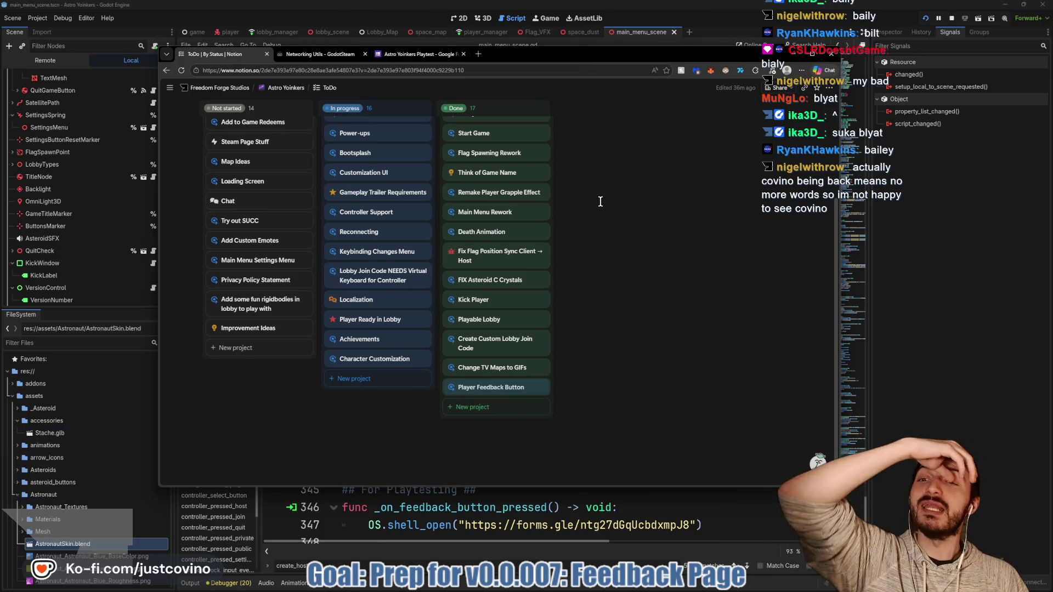
pyautogui.scroll(2, 586, 202)
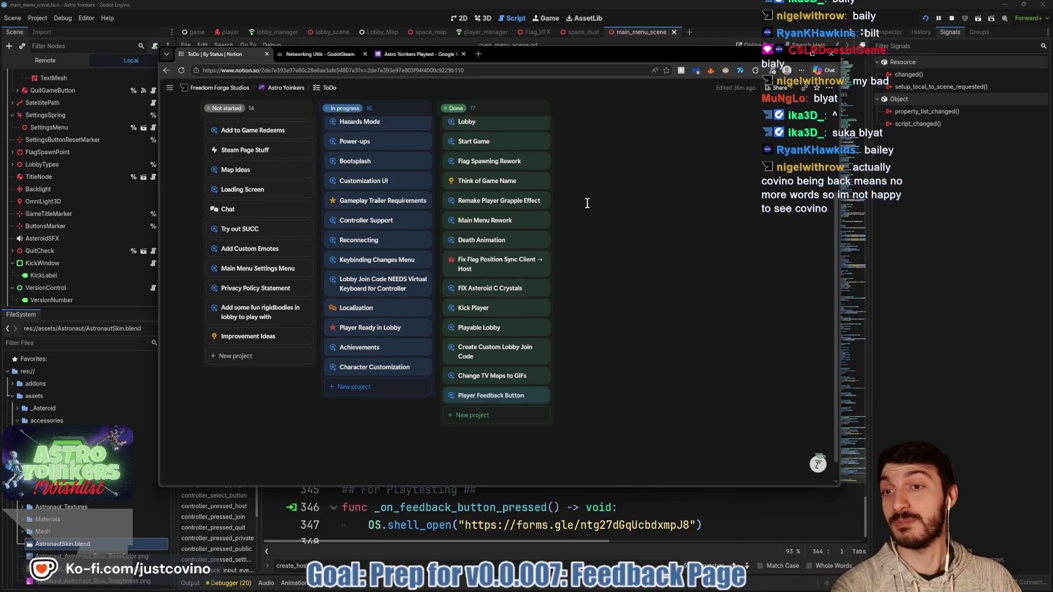
pyautogui.scroll(3, 576, 206)
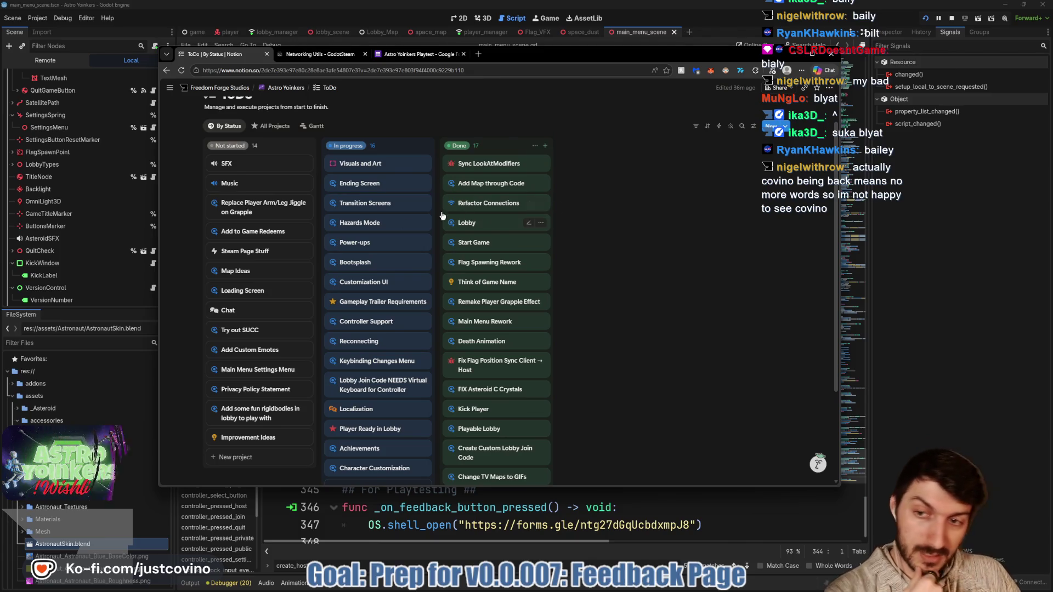
pyautogui.scroll(-2, 255, 277)
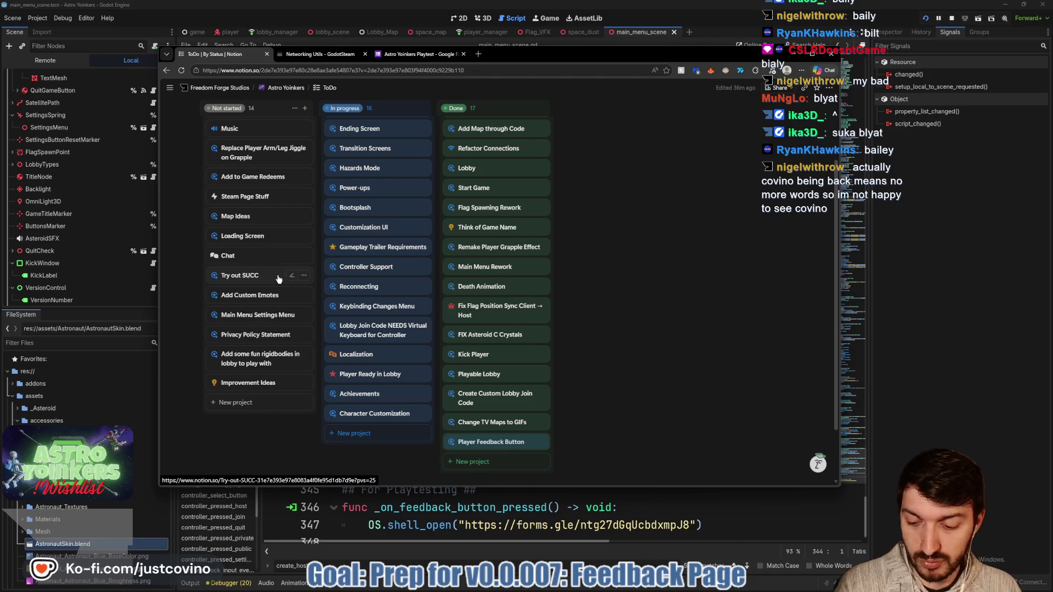
# Mark the Try out SUCC card with a '2week' arrow, clear it, then open the shared Imgur link.
pyautogui.moveTo(278, 276)
pyautogui.mouseDown()
pyautogui.moveTo(466, 276)
pyautogui.moveTo(481, 290)
pyautogui.moveTo(563, 269)
pyautogui.moveTo(593, 286)
pyautogui.moveTo(594, 301)
pyautogui.moveTo(625, 305)
pyautogui.mouseUp()
pyautogui.moveTo(636, 269); pyautogui.dragTo(639, 305)
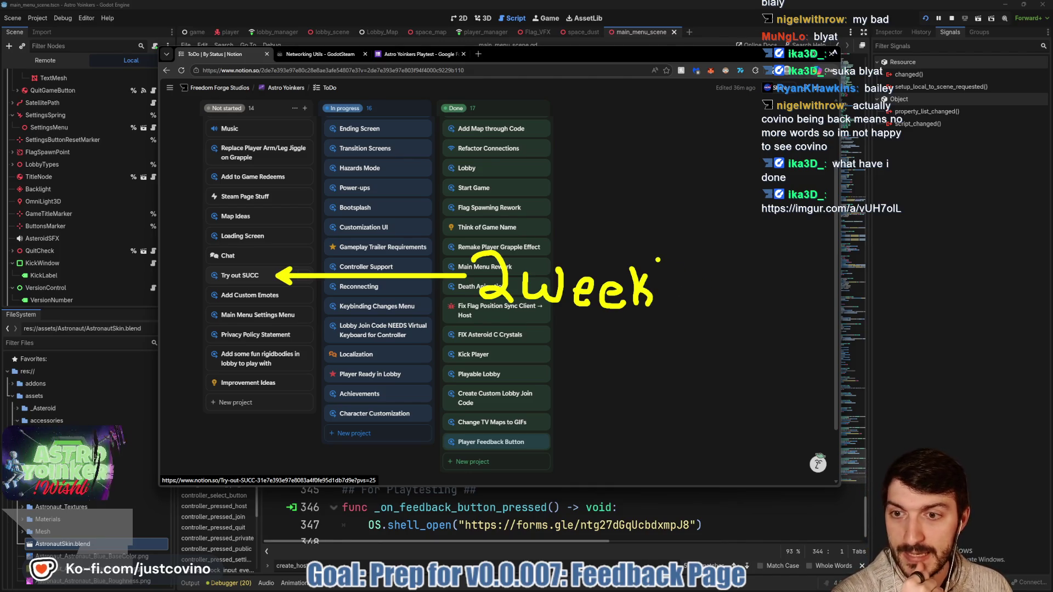
pyautogui.press('Escape')
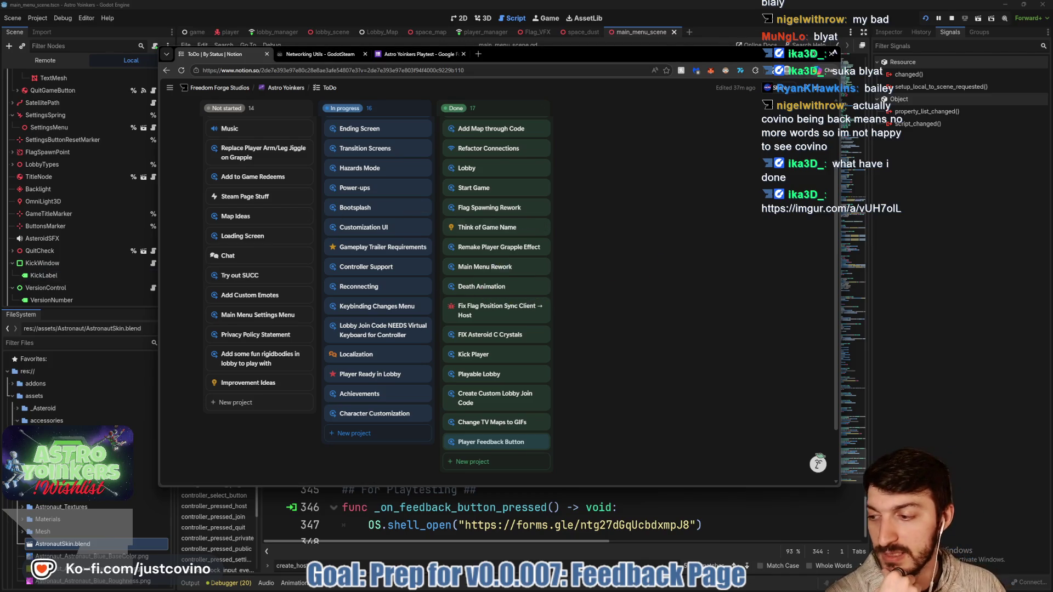
pyautogui.click(830, 208)
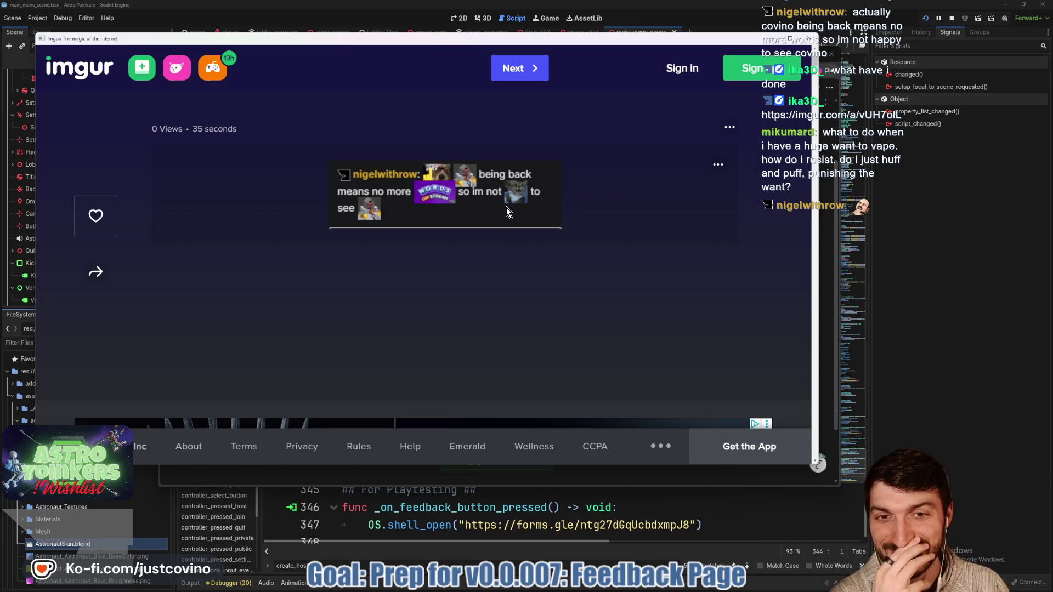
# Close the Imgur image window to get back to the Notion board.
pyautogui.click(810, 39)
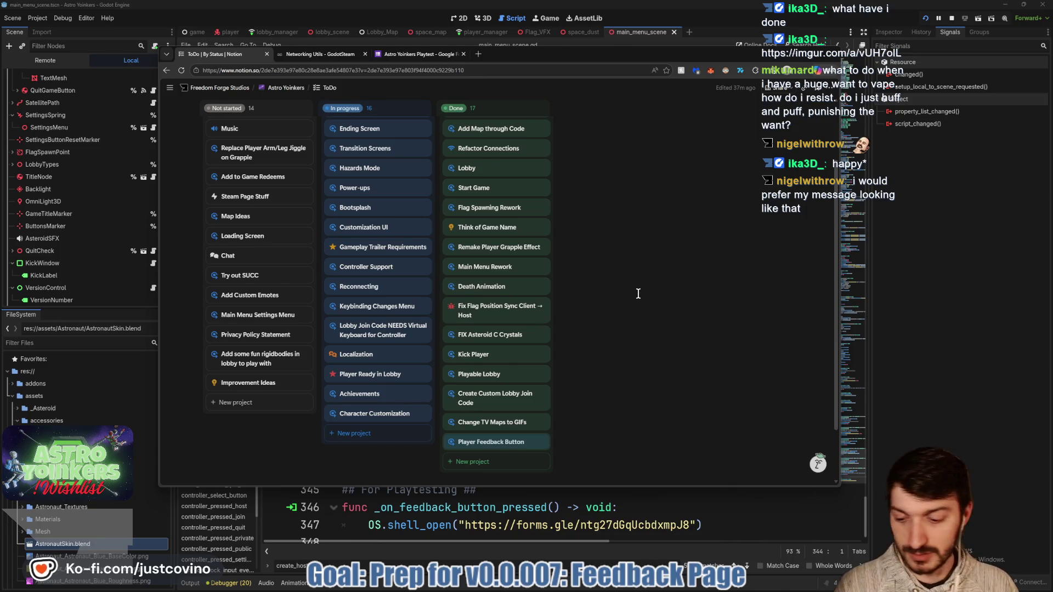
pyautogui.moveTo(208, 219); pyautogui.dragTo(470, 214)
pyautogui.press('y')
pyautogui.moveTo(207, 220)
pyautogui.mouseDown()
pyautogui.moveTo(473, 219)
pyautogui.moveTo(456, 198)
pyautogui.mouseUp()
pyautogui.moveTo(450, 245); pyautogui.dragTo(450, 246)
pyautogui.moveTo(209, 219)
pyautogui.mouseDown()
pyautogui.moveTo(241, 193)
pyautogui.moveTo(236, 243)
pyautogui.mouseUp()
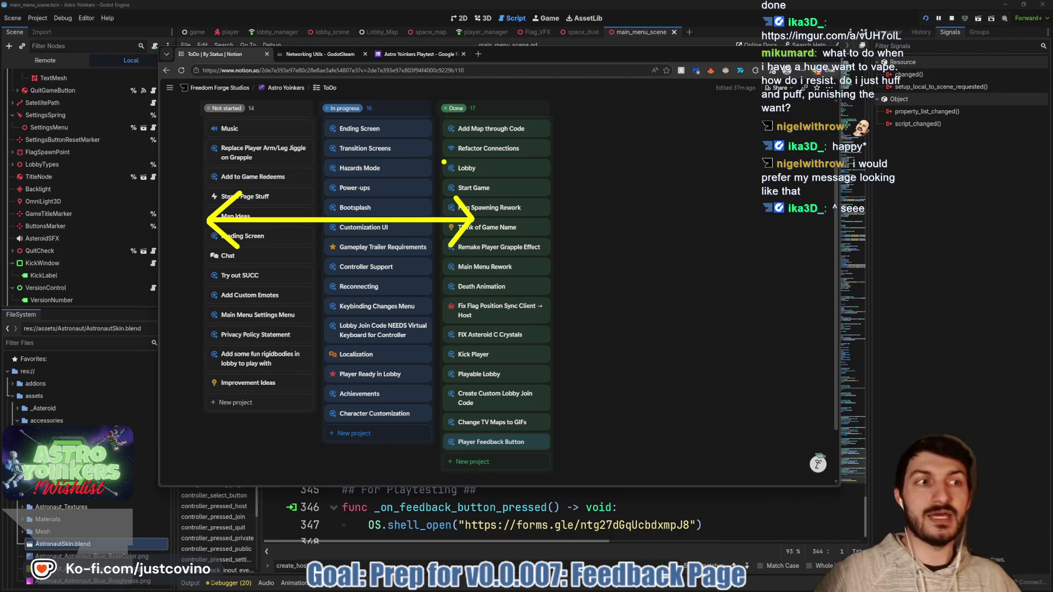
pyautogui.moveTo(297, 184)
pyautogui.mouseDown()
pyautogui.moveTo(291, 211)
pyautogui.moveTo(321, 212)
pyautogui.mouseUp()
pyautogui.moveTo(330, 174); pyautogui.dragTo(356, 213)
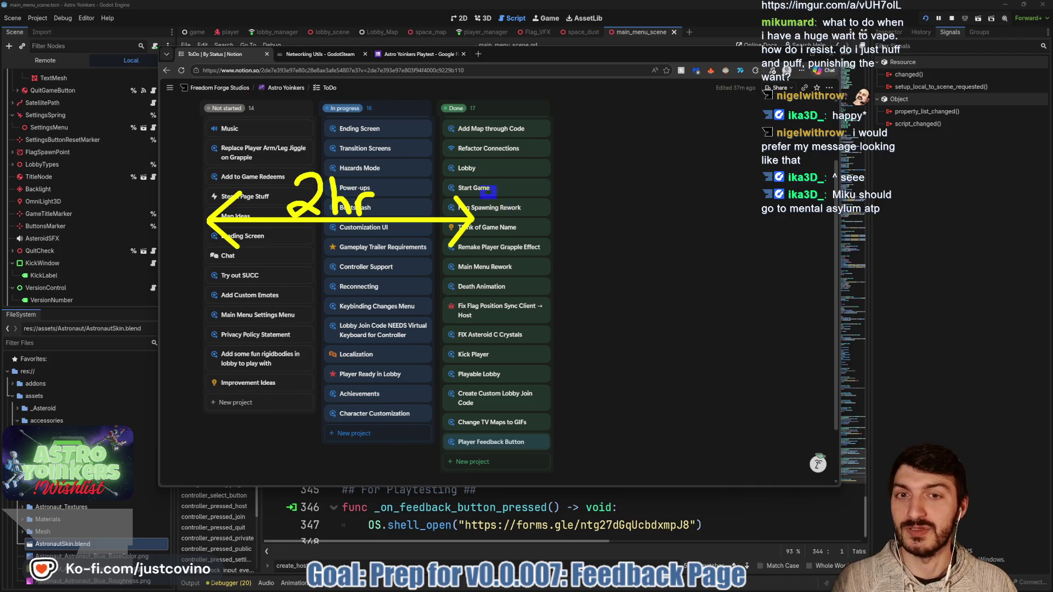
pyautogui.moveTo(481, 186); pyautogui.dragTo(548, 245)
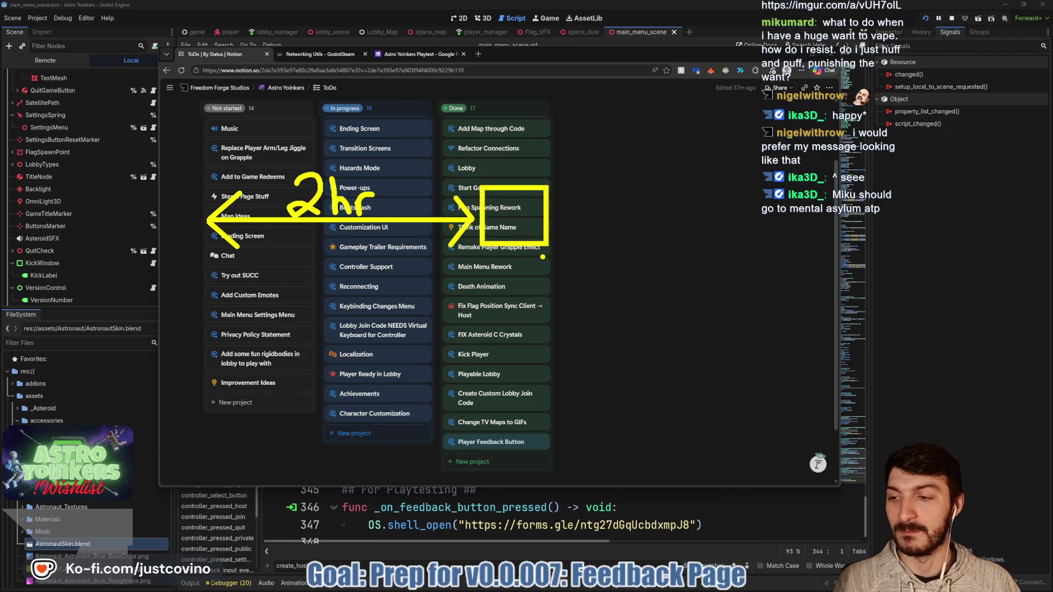
pyautogui.moveTo(311, 91); pyautogui.dragTo(311, 162)
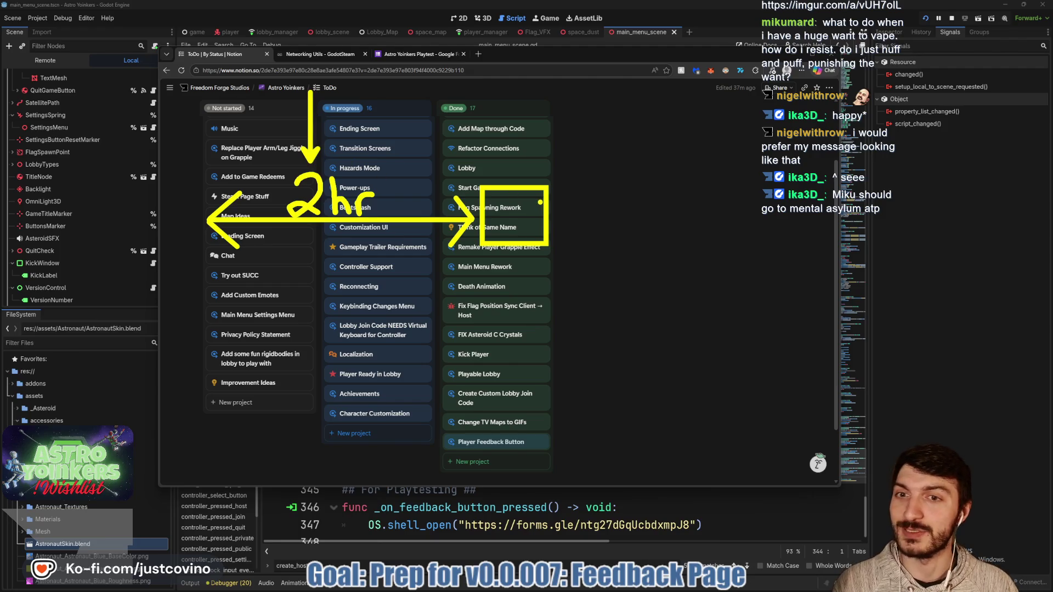
pyautogui.moveTo(303, 284); pyautogui.dragTo(556, 442)
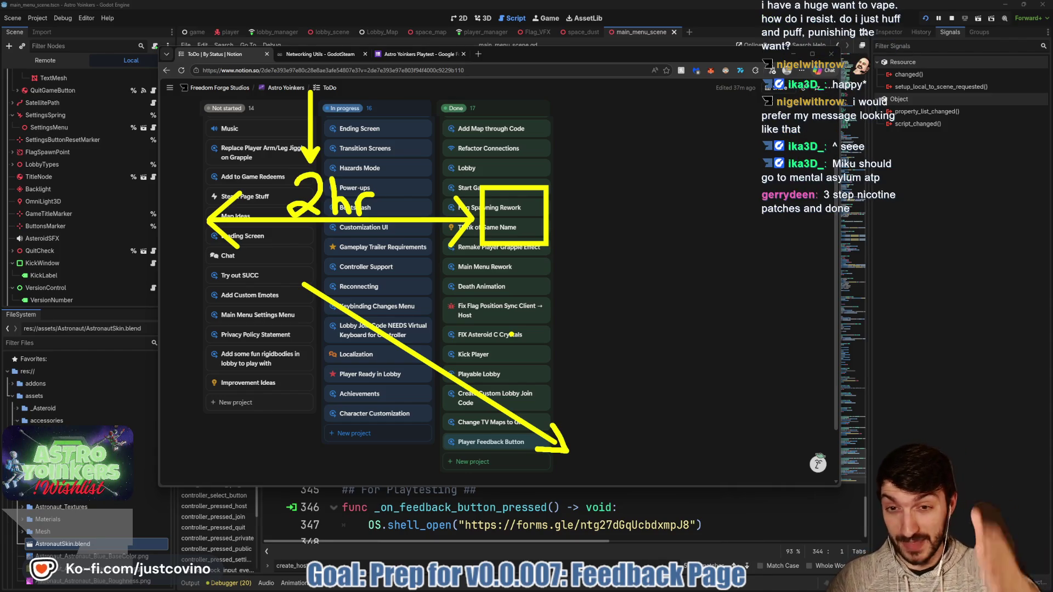
pyautogui.press('Escape')
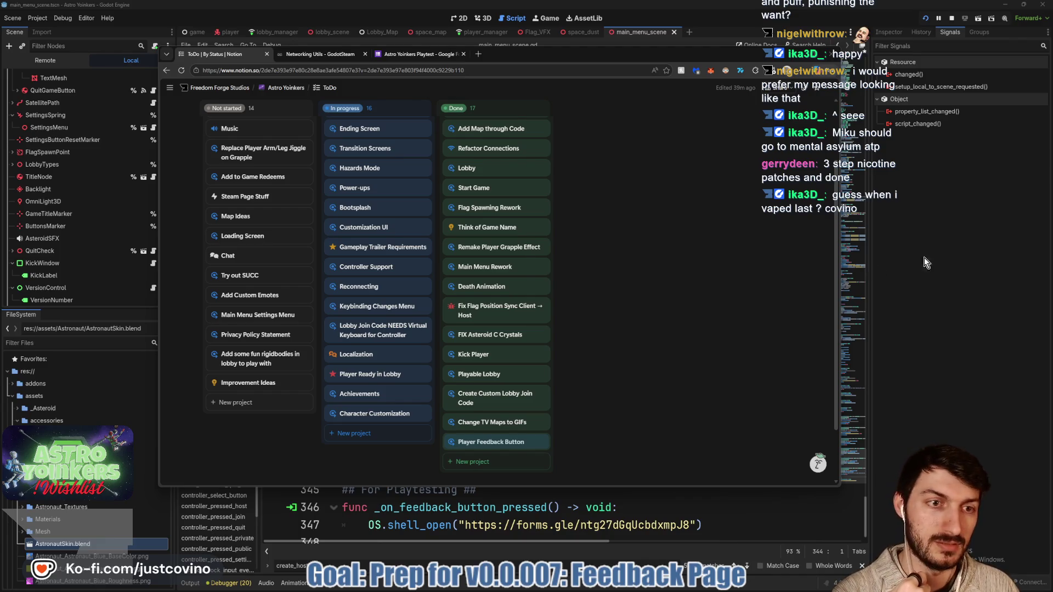
# Save the main_menu_scene script and launch the game with F5.
pyautogui.click(901, 267)
pyautogui.click(581, 296)
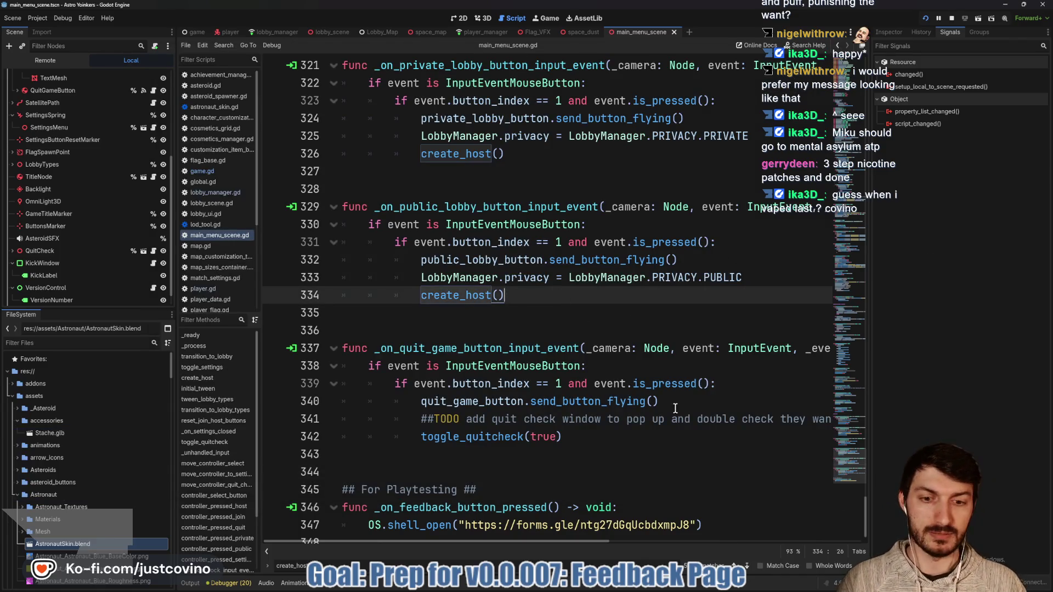
pyautogui.click(487, 324)
pyautogui.hotkey('ctrl', 's')
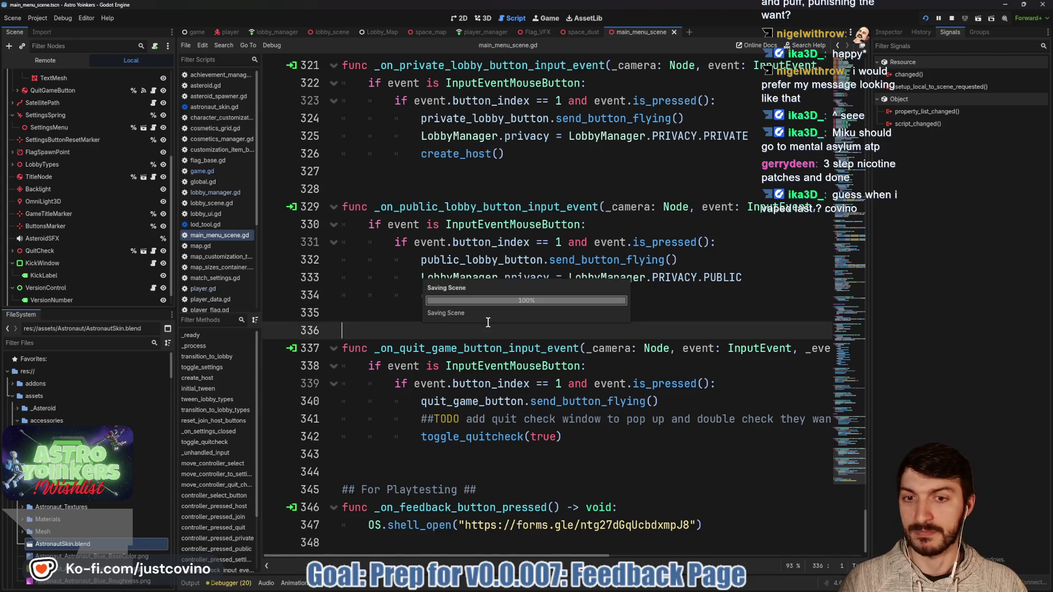
pyautogui.press('F5')
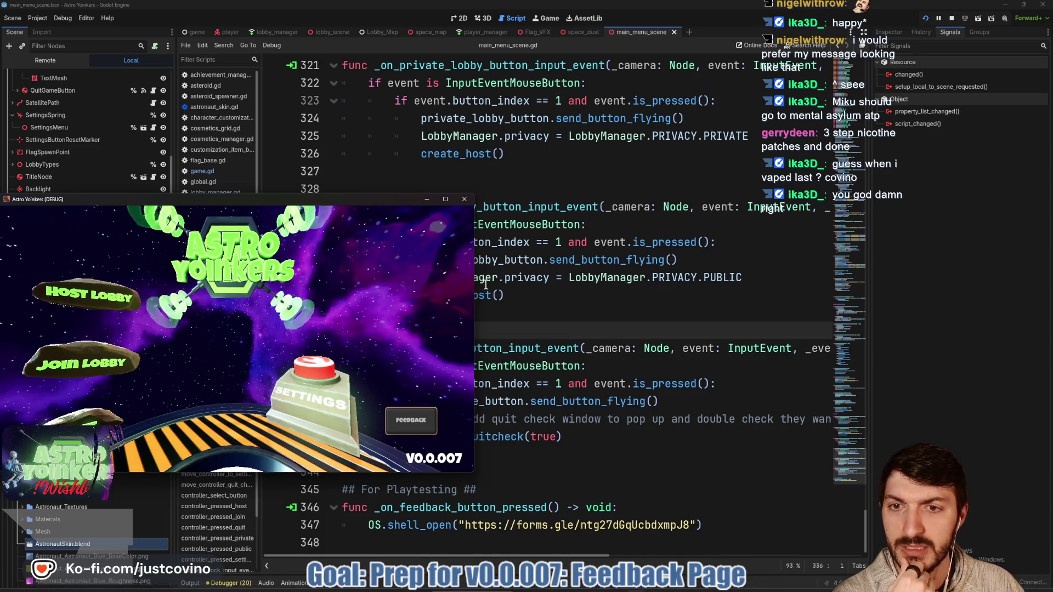
# Host a lobby in the embedded game view and walk the astronaut forward, then stop and return to the browser.
pyautogui.moveTo(625, 588)
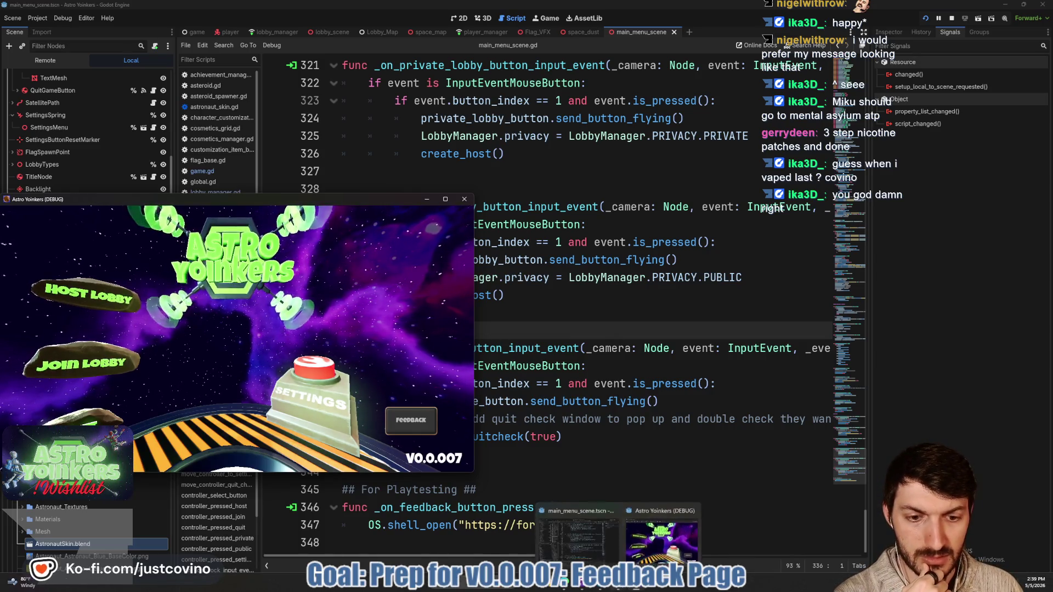
pyautogui.click(661, 541)
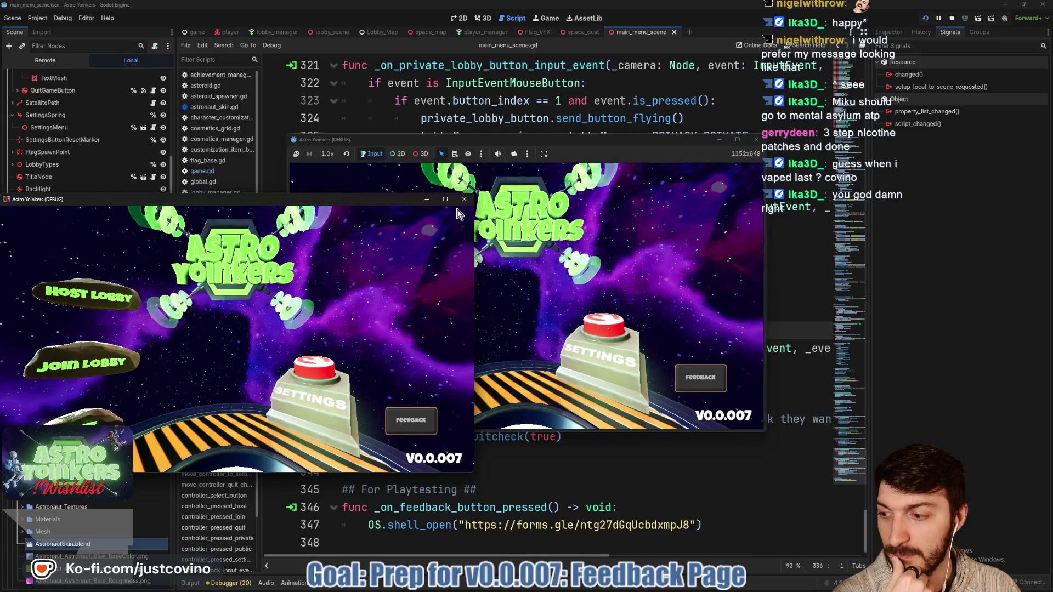
pyautogui.click(464, 199)
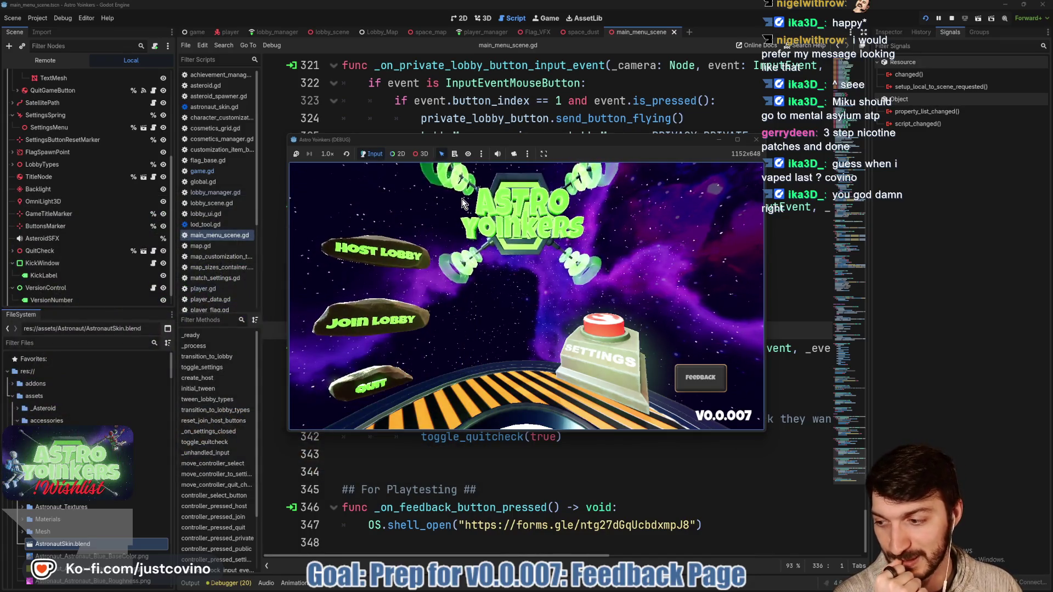
pyautogui.click(369, 268)
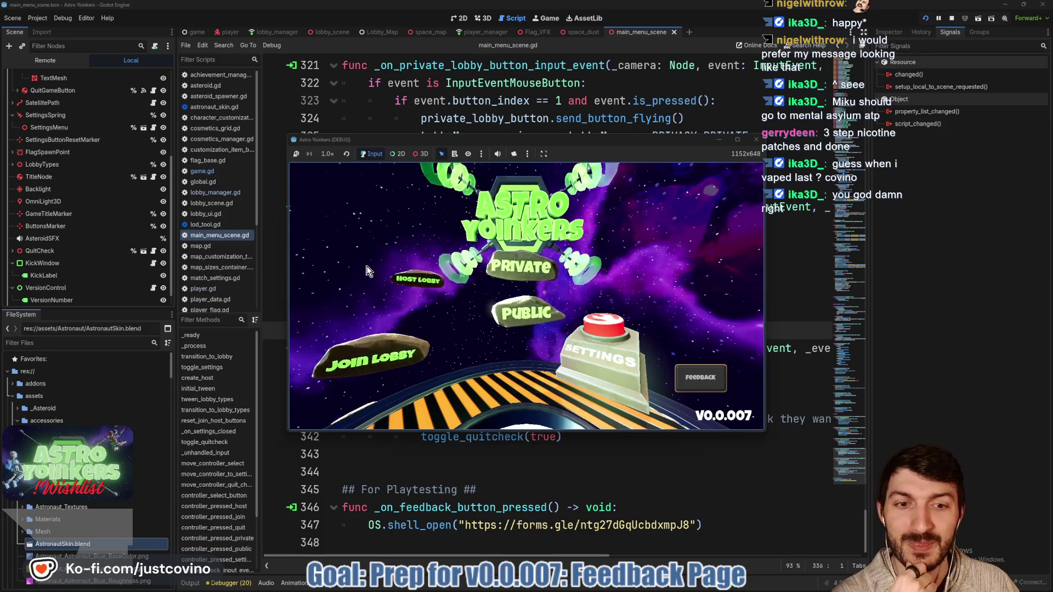
pyautogui.click(487, 255)
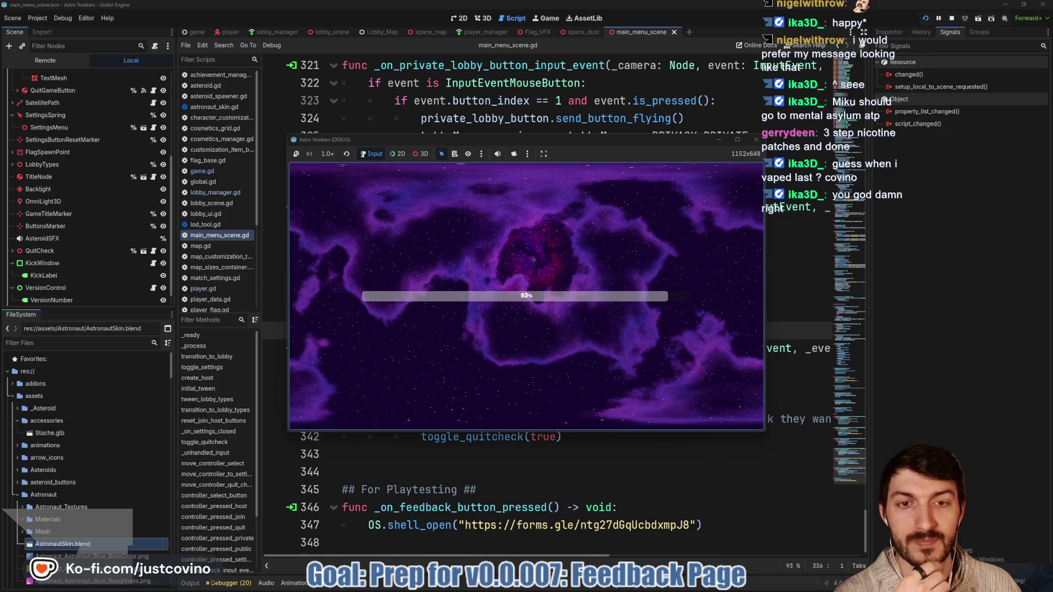
pyautogui.press('w')
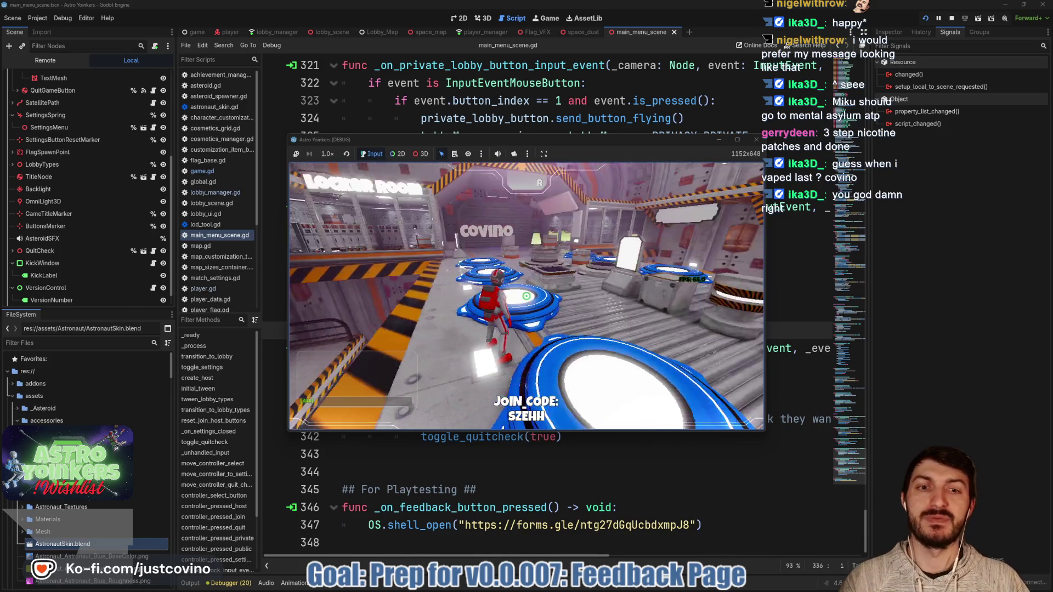
pyautogui.press('F8')
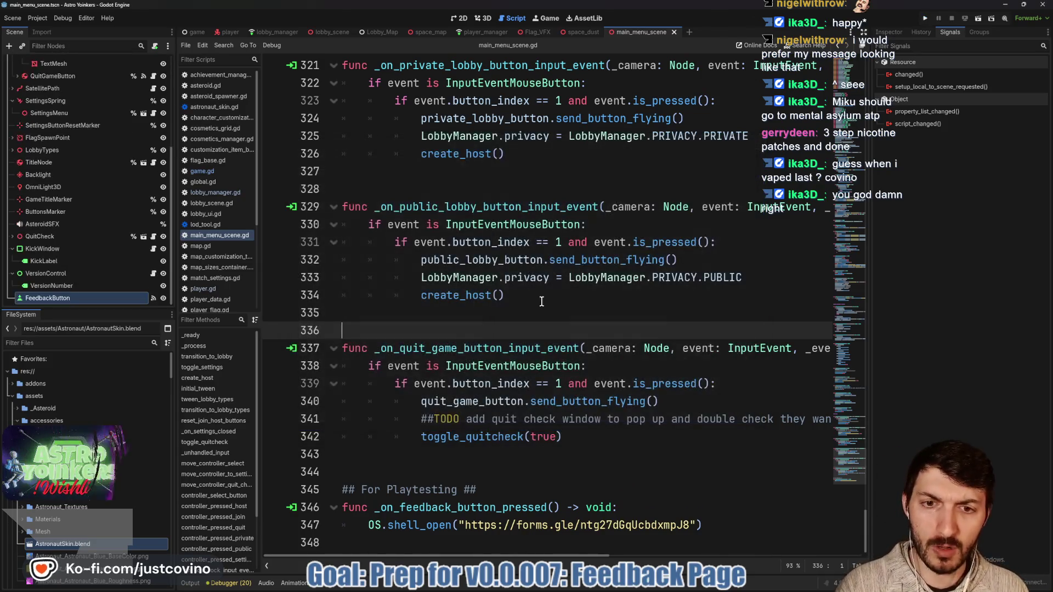
pyautogui.click(584, 589)
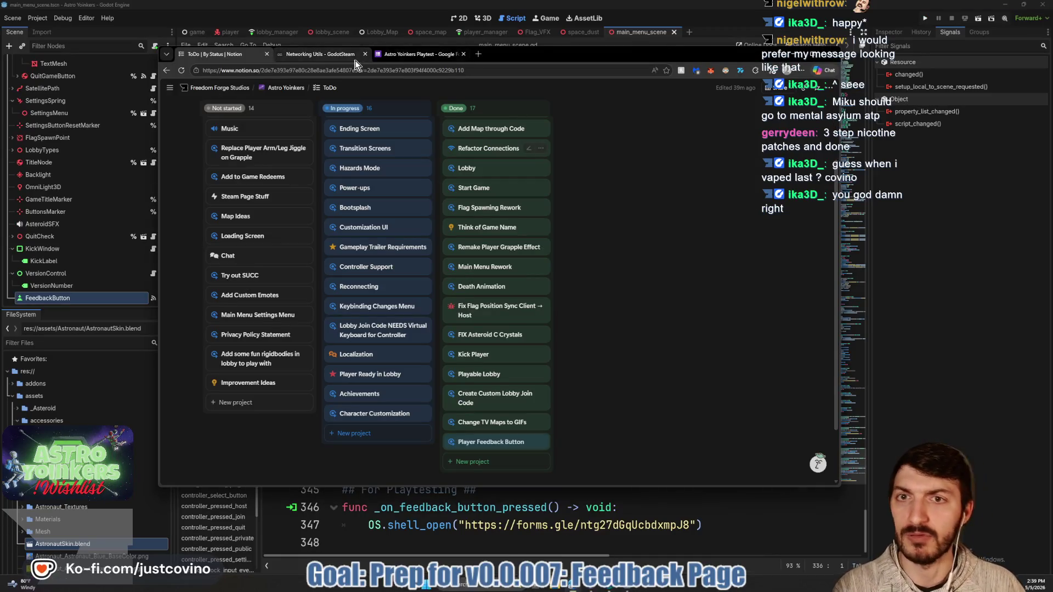
# Add 'Keep in mind this is just a Playtest. Many of the Assets are not complete' to the description.
pyautogui.click(402, 53)
pyautogui.scroll(5, 541, 206)
pyautogui.click(580, 289)
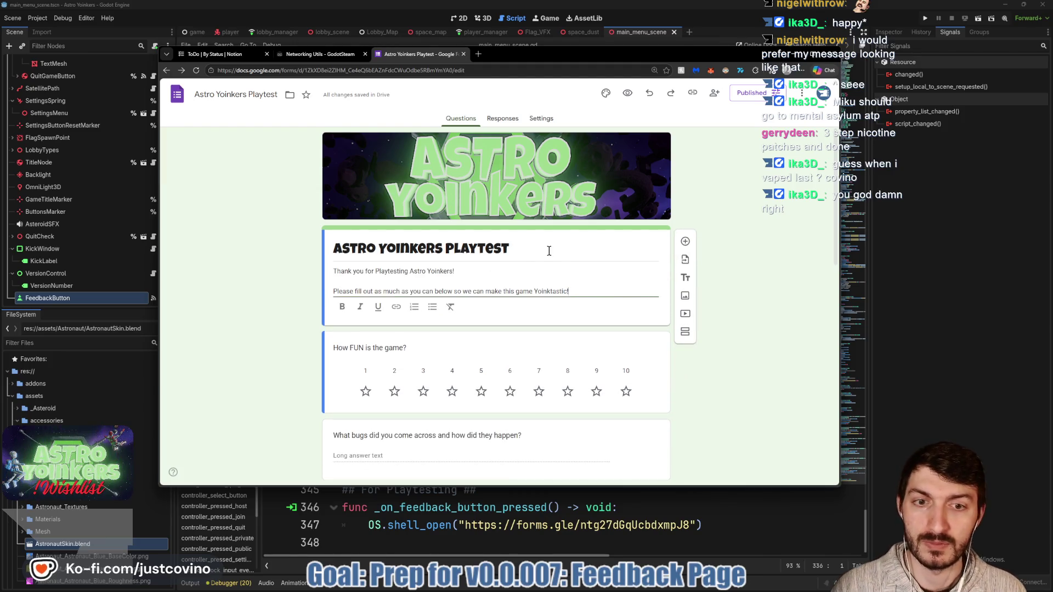
pyautogui.press('Return')
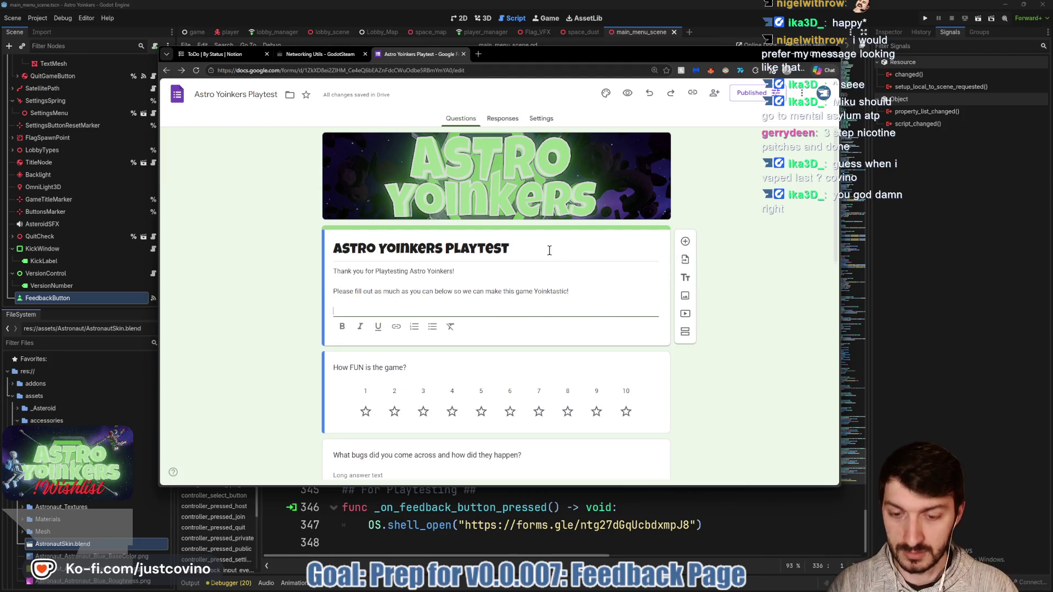
pyautogui.write('*Keep i m')
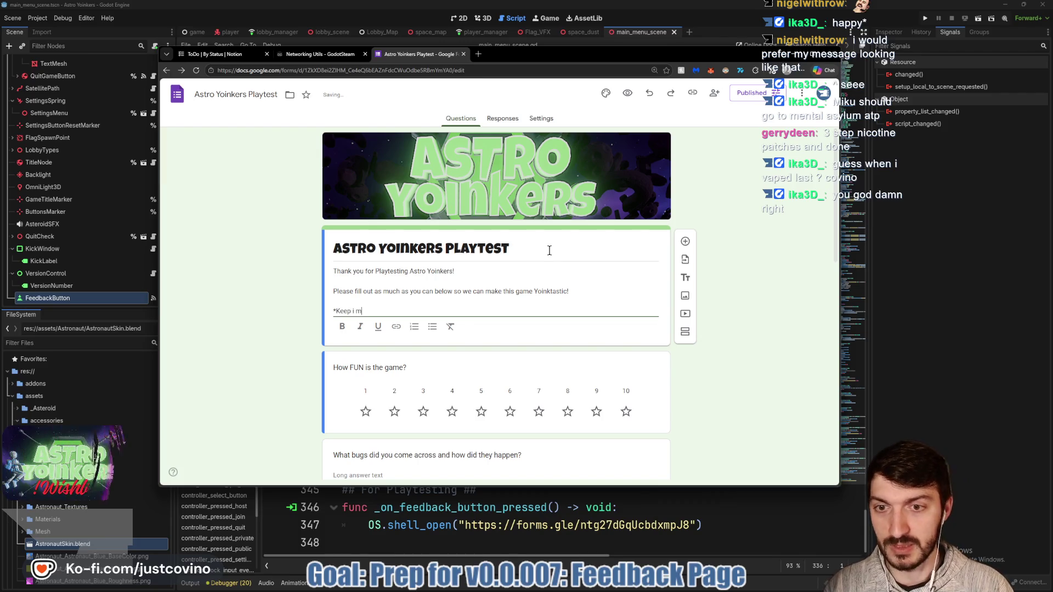
pyautogui.press('BackSpace')
pyautogui.press('BackSpace')
pyautogui.write('n mind this is just a Pla')
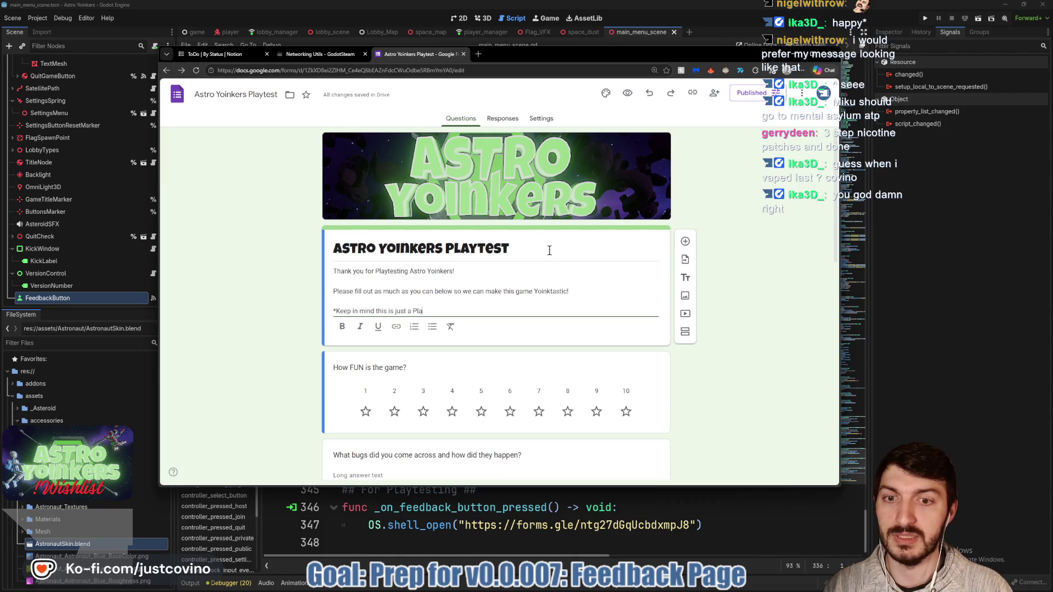
pyautogui.write('ytest. Many of')
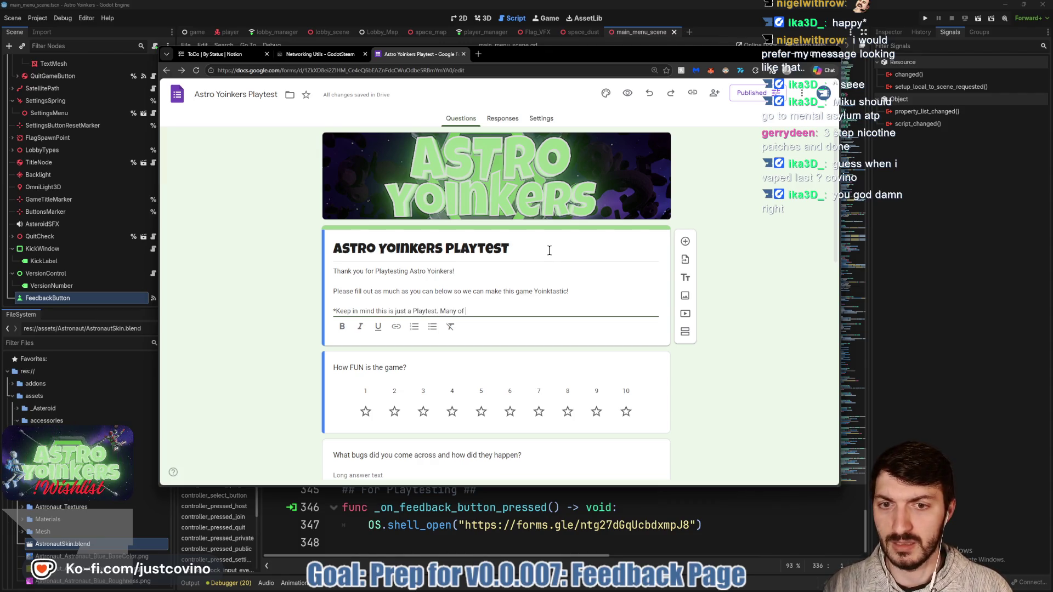
pyautogui.write(' the Assets ar')
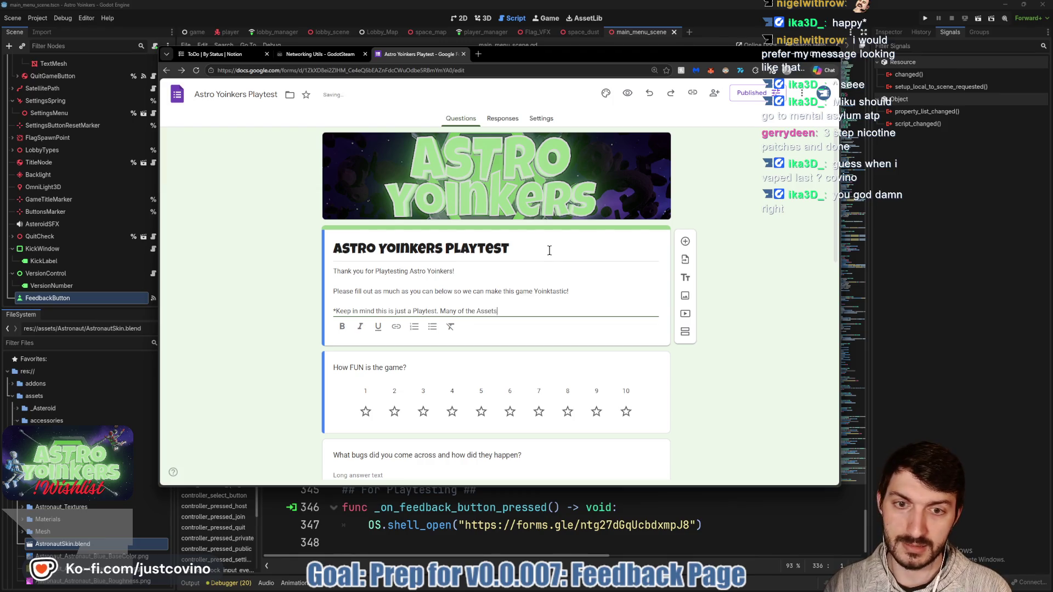
pyautogui.write('e not complete')
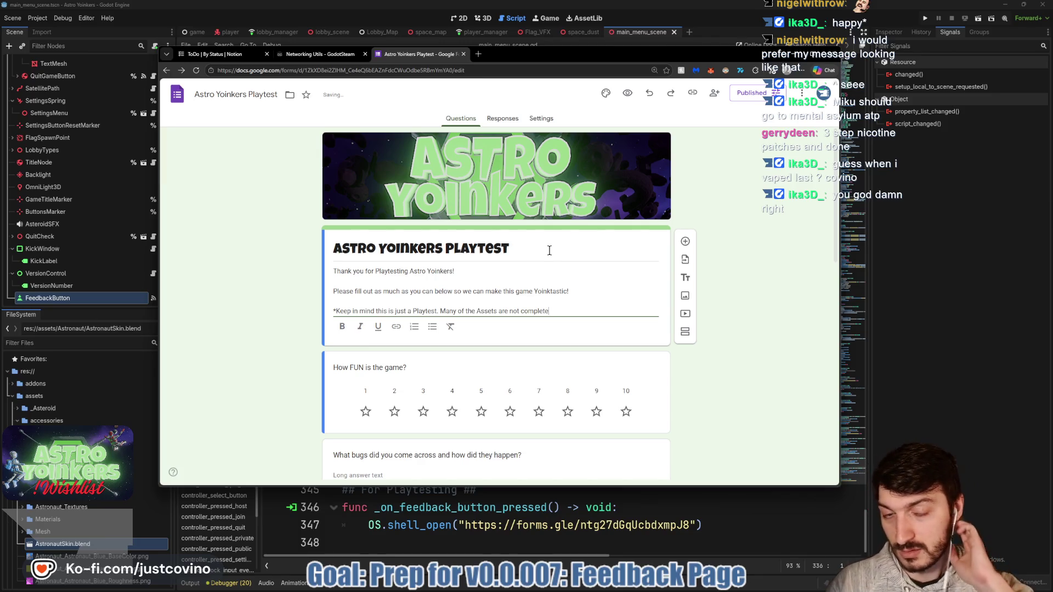
# Insert 'yet complete including Sound effects, Music, Lobby, 2D User Interface looks' and finish editing.
pyautogui.click(522, 311)
pyautogui.write('yet complete')
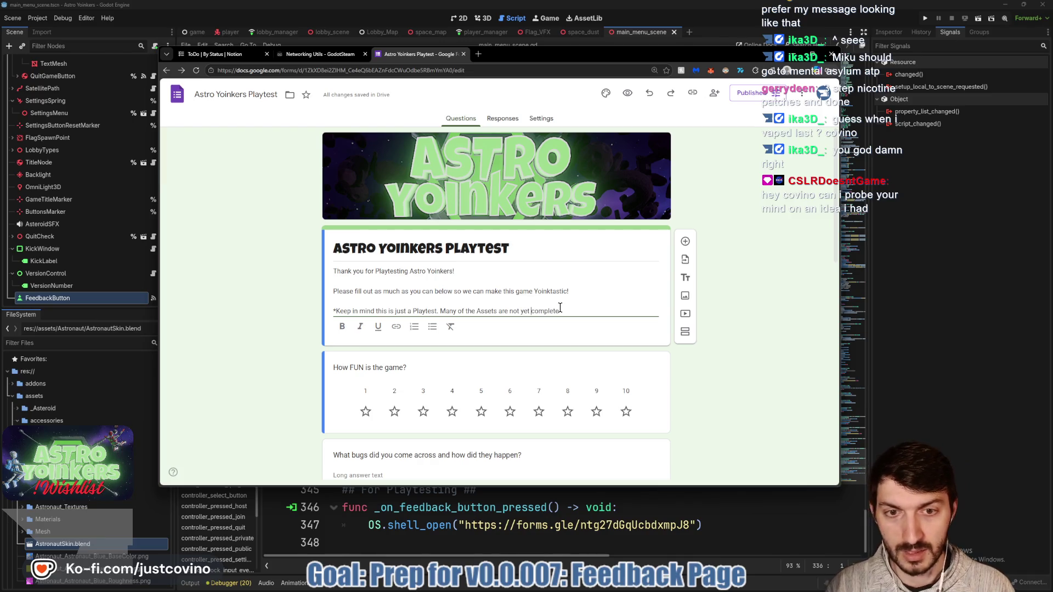
pyautogui.write(' including')
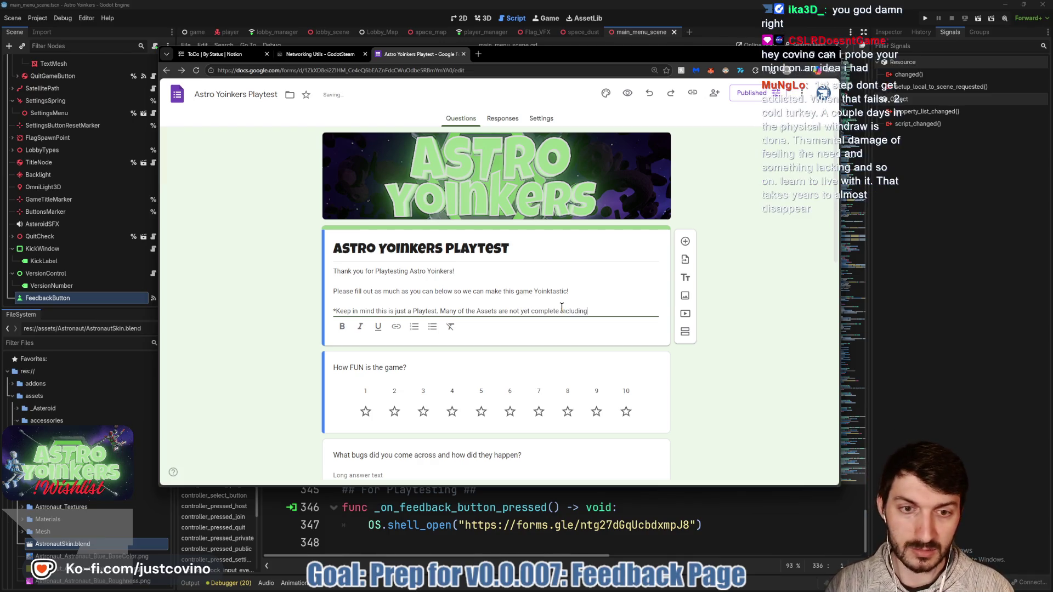
pyautogui.press('BackSpace')
pyautogui.press('BackSpace')
pyautogui.press('BackSpace')
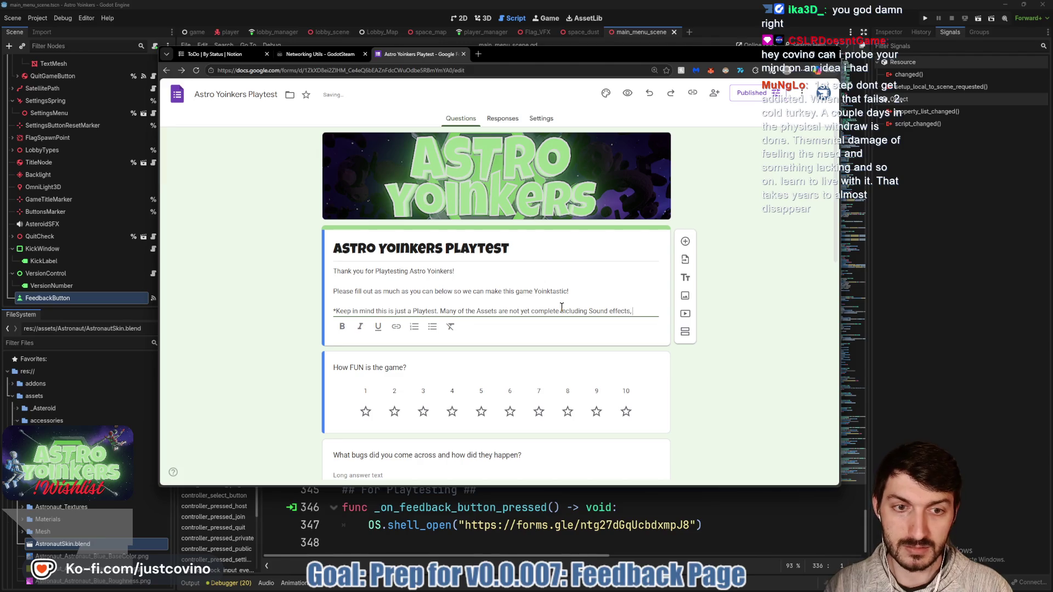
pyautogui.write('Music, L')
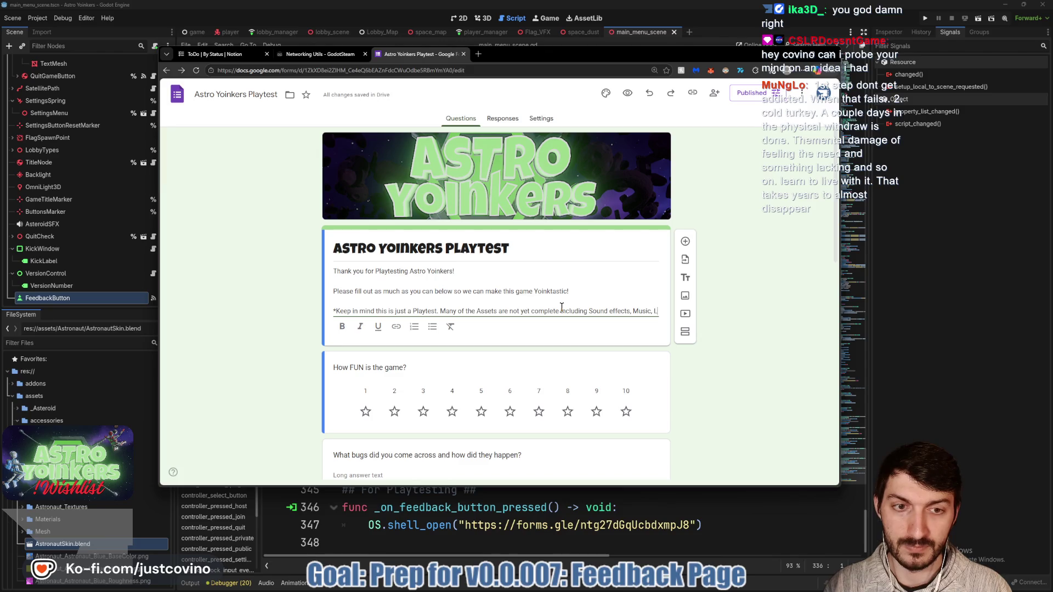
pyautogui.write('obby, 2')
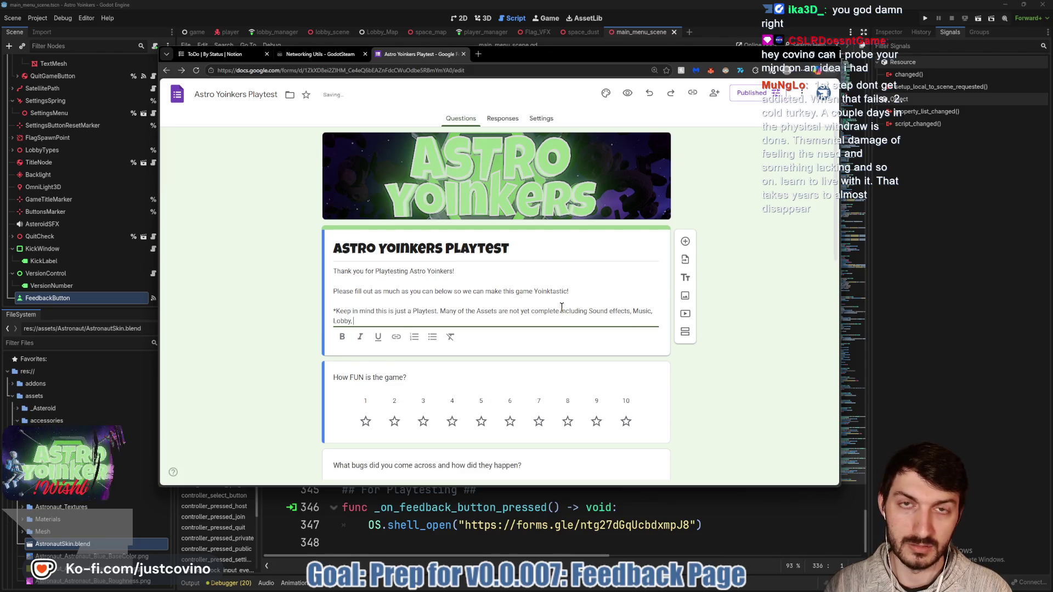
pyautogui.write('D UI')
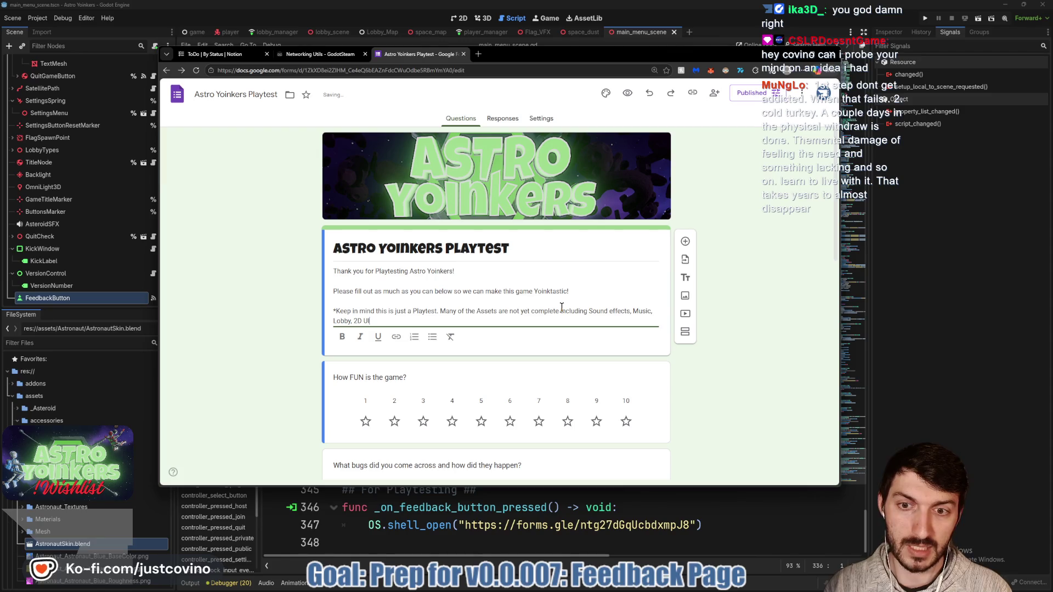
pyautogui.write(',')
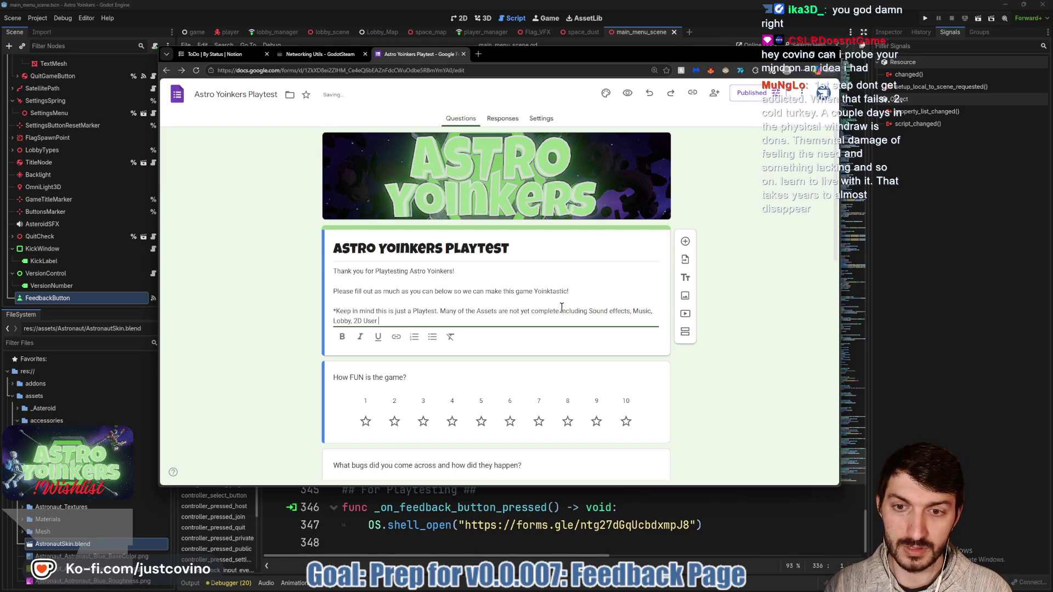
pyautogui.write('Interface looks')
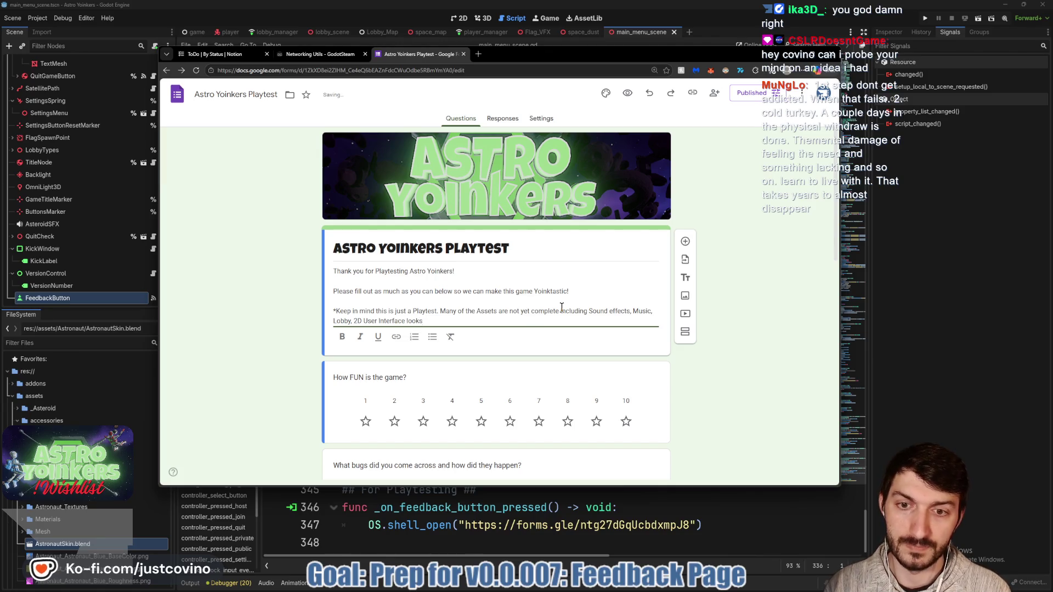
pyautogui.click(775, 225)
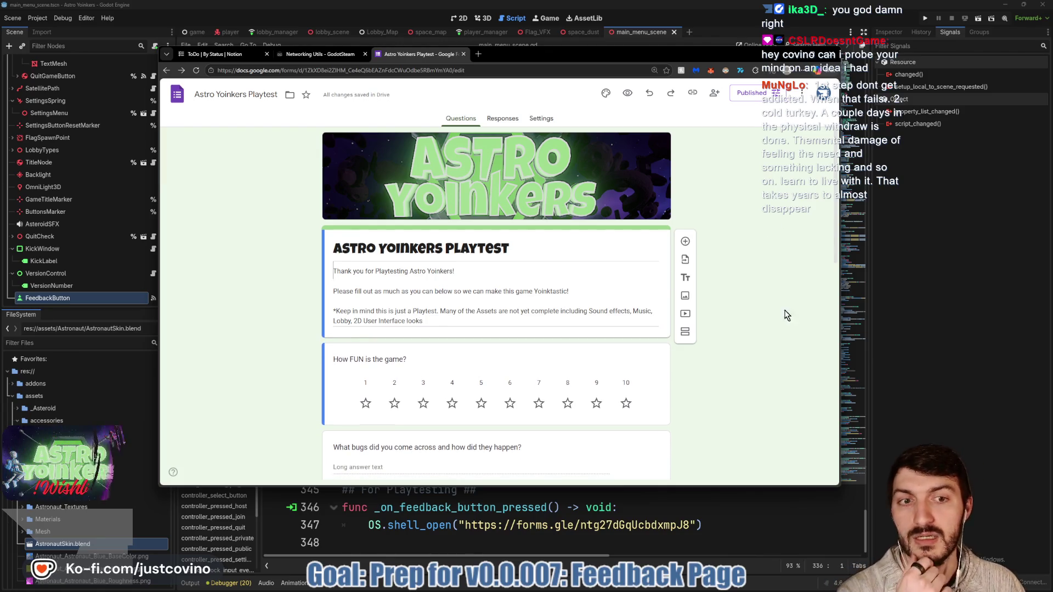
pyautogui.click(981, 268)
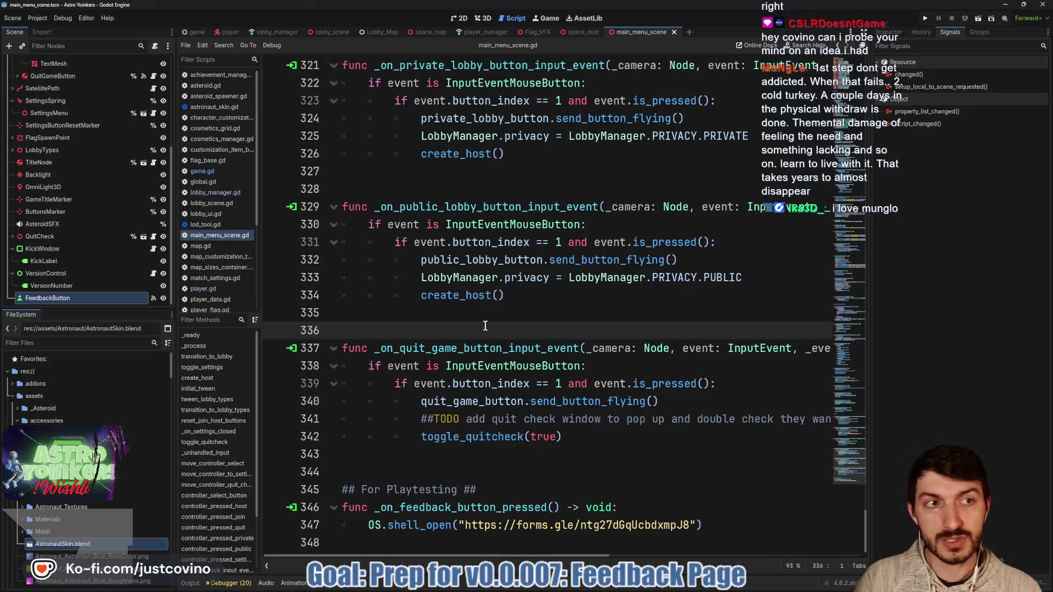
pyautogui.click(658, 296)
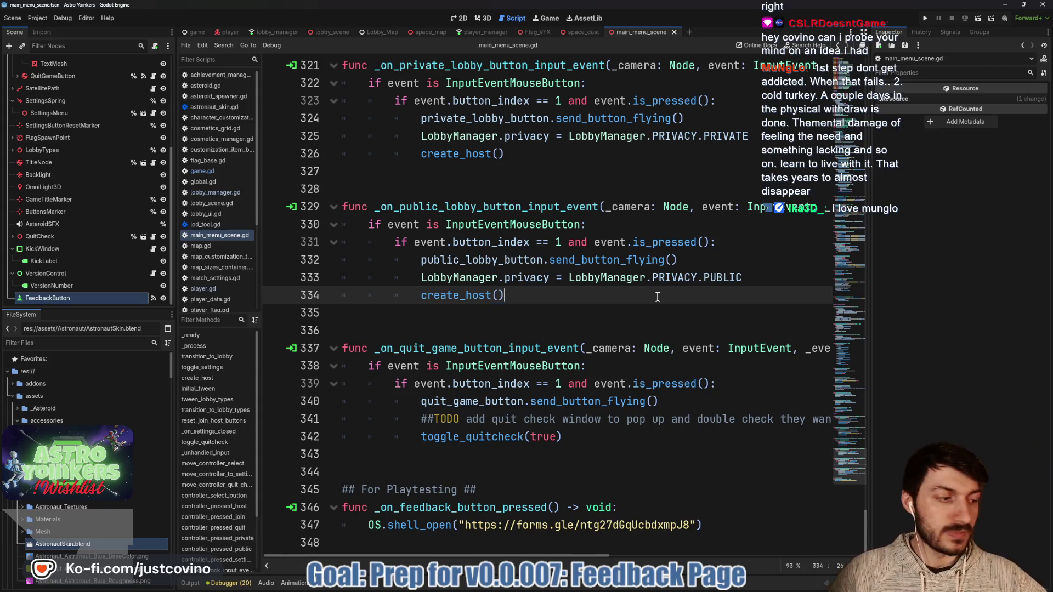
pyautogui.moveTo(579, 379)
pyautogui.mouseDown()
pyautogui.moveTo(275, 160)
pyautogui.moveTo(236, 188)
pyautogui.moveTo(156, 188)
pyautogui.mouseUp()
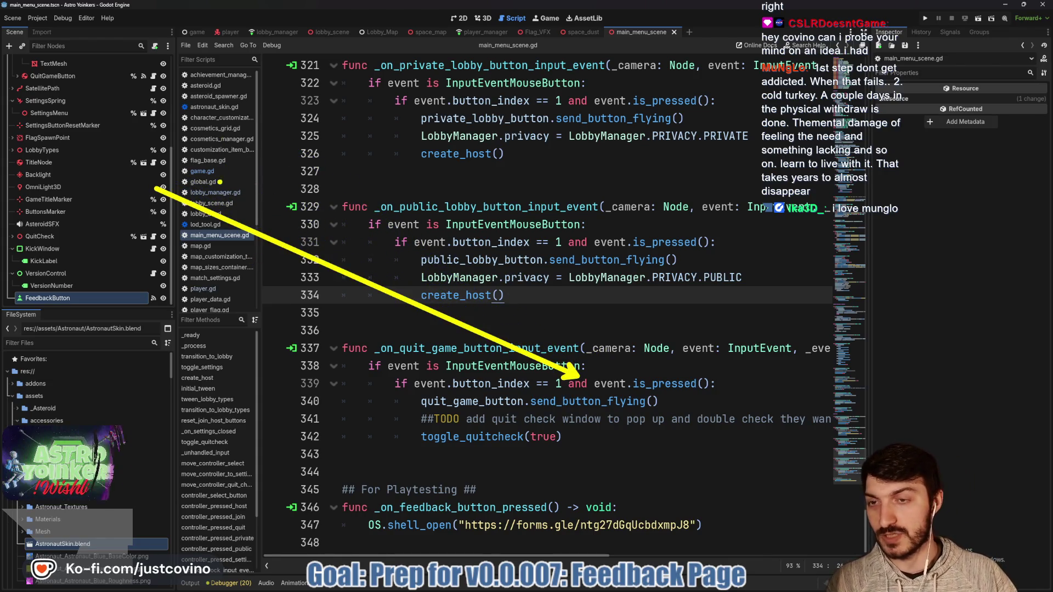
pyautogui.moveTo(266, 191); pyautogui.dragTo(479, 190)
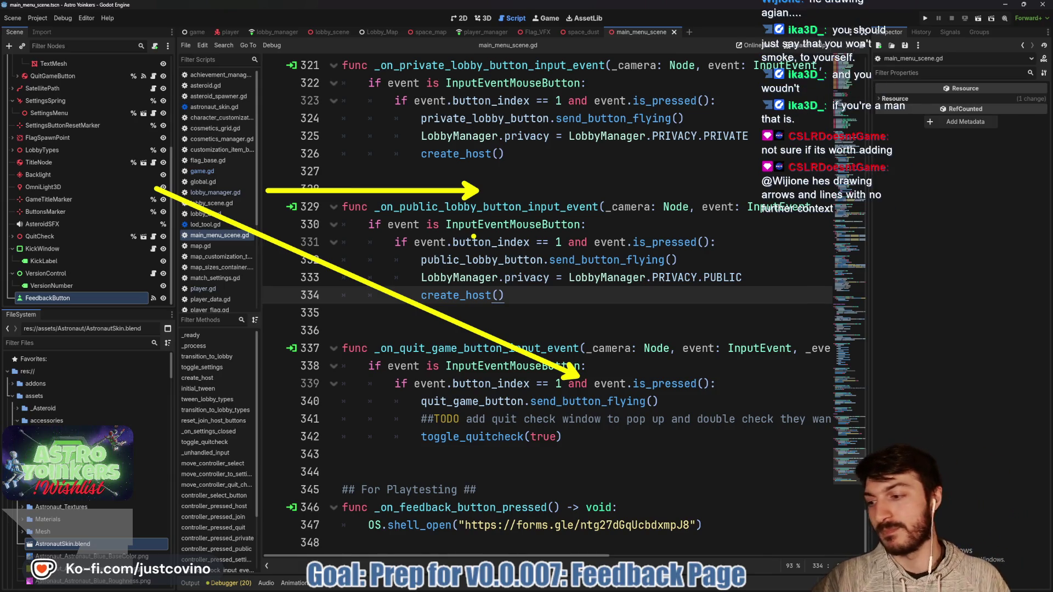
pyautogui.press('Escape')
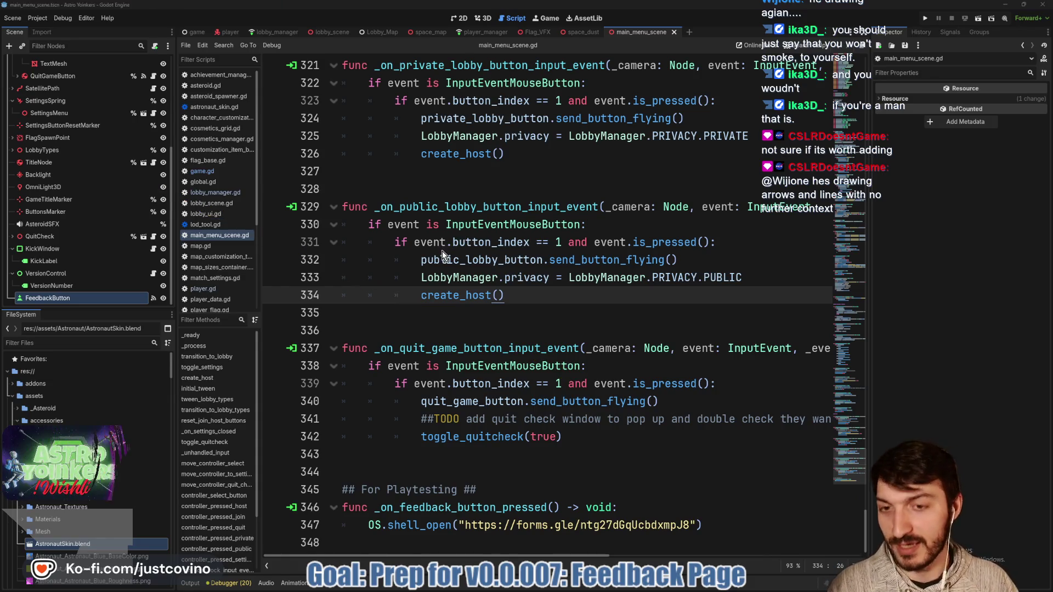
pyautogui.click(500, 313)
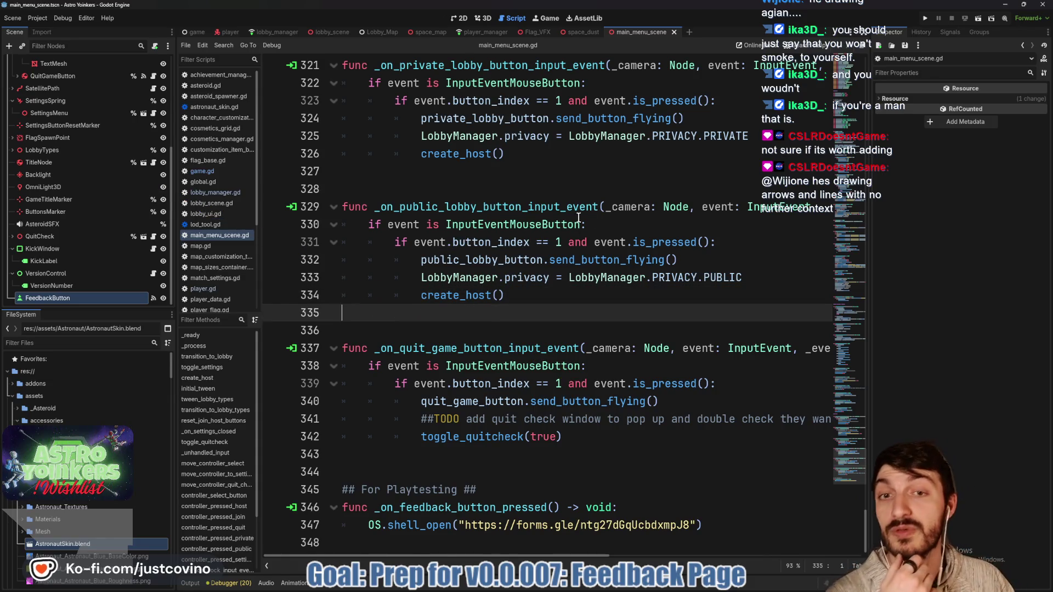
pyautogui.scroll(2, 579, 218)
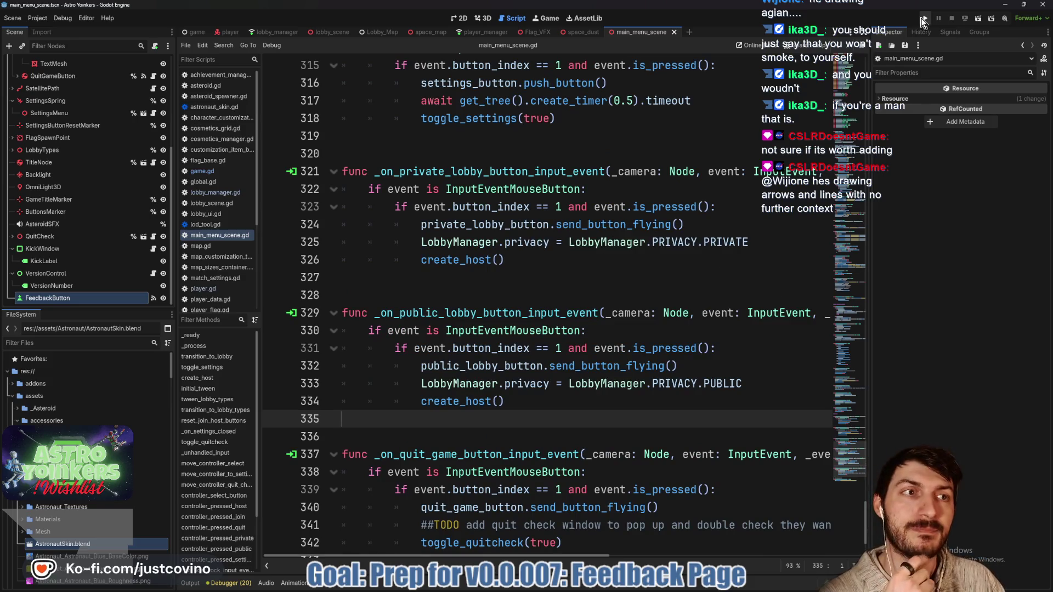
pyautogui.click(572, 589)
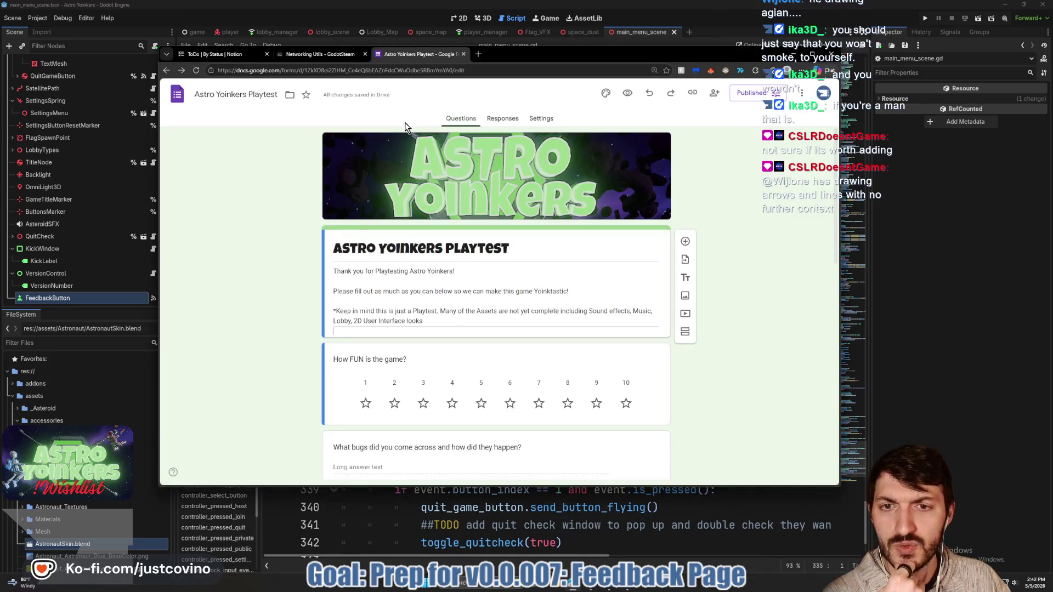
# Check the Controller Support and Reconnecting task pages on the Notion board, then go back to Godot.
pyautogui.click(213, 53)
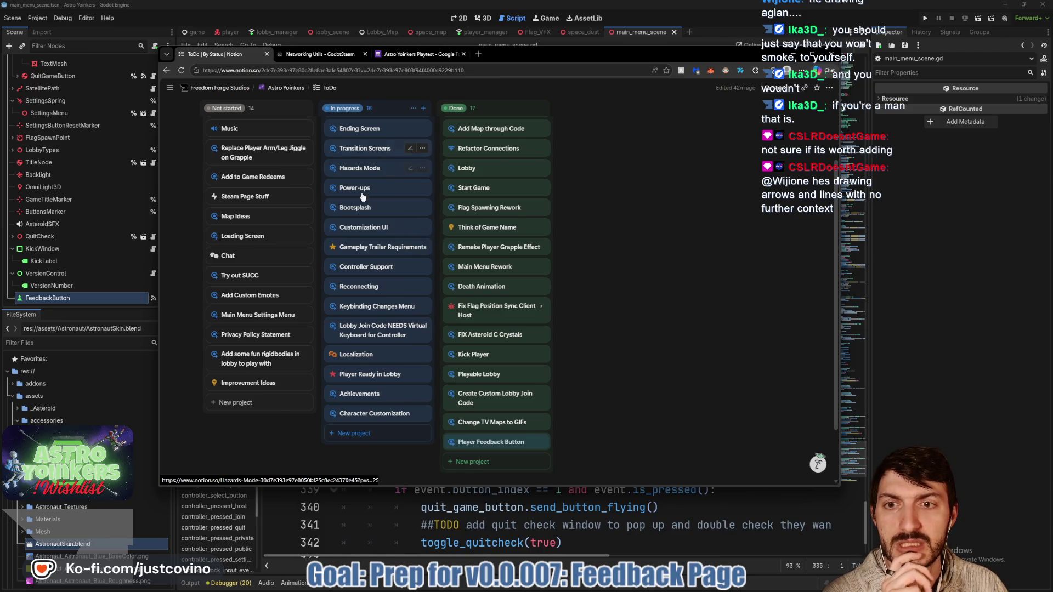
pyautogui.click(362, 267)
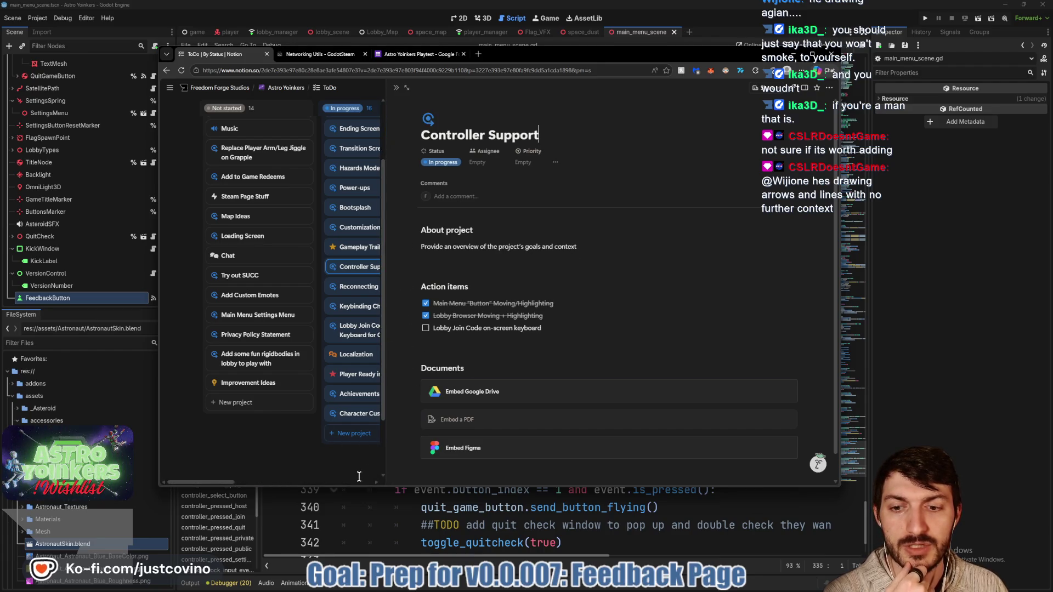
pyautogui.press('Escape')
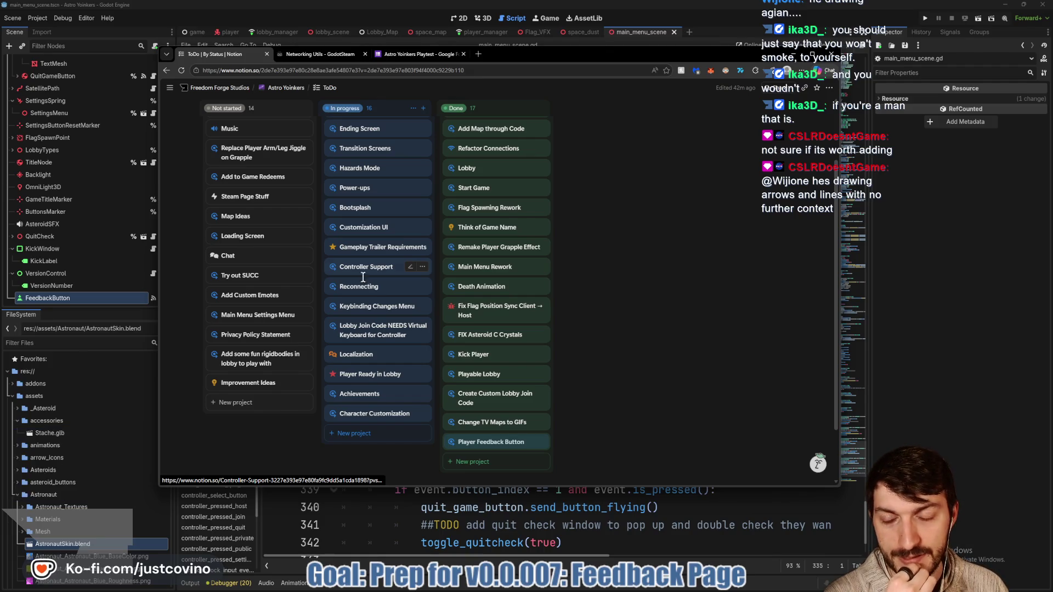
pyautogui.click(365, 286)
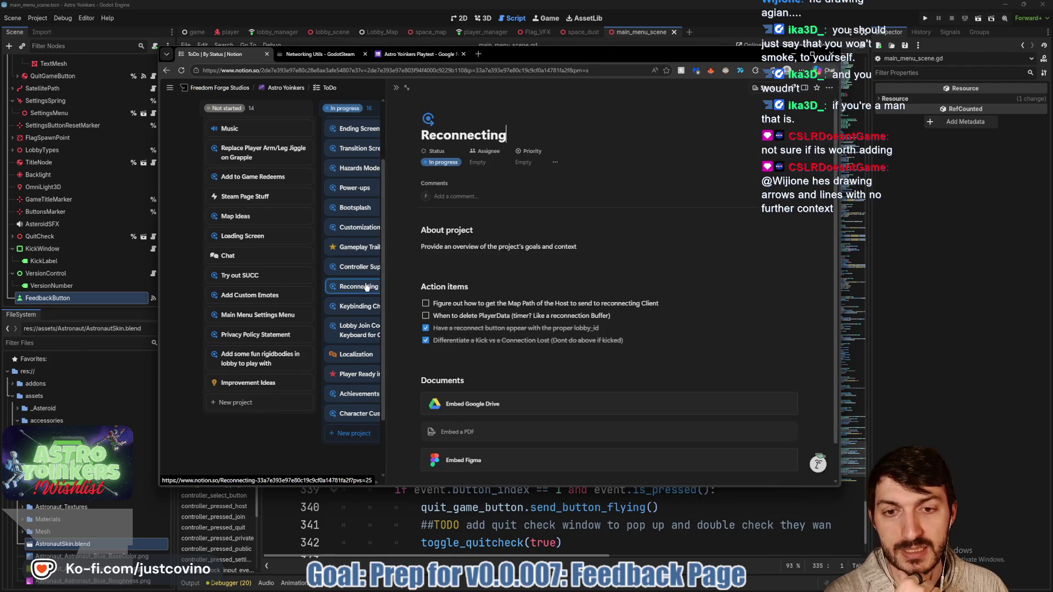
pyautogui.click(351, 459)
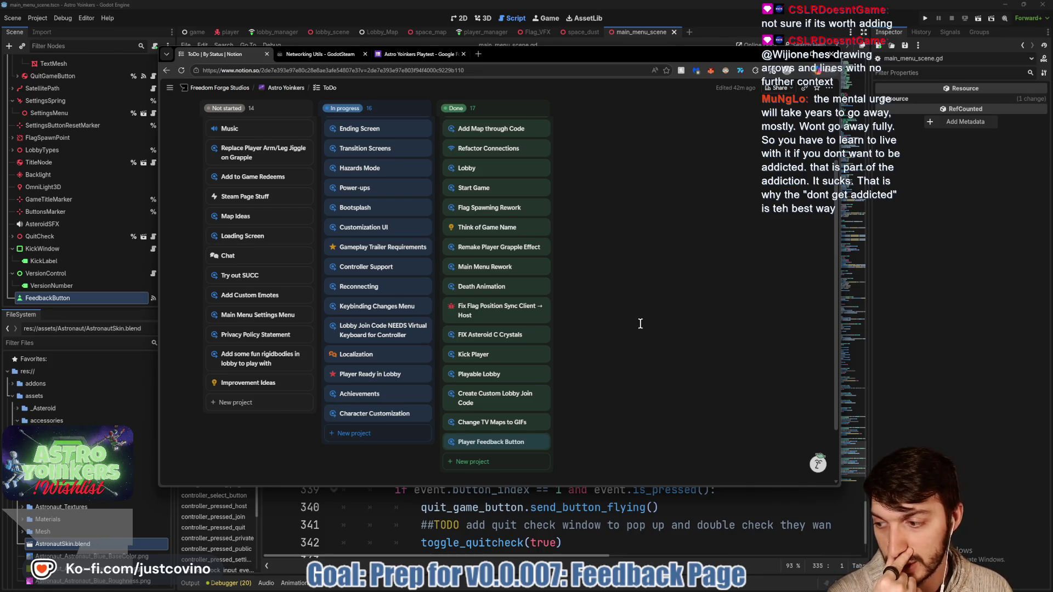
pyautogui.click(946, 301)
# Annotate the scene tree and the send_button_flying call on line 332, then clear the drawings.
pyautogui.click(486, 284)
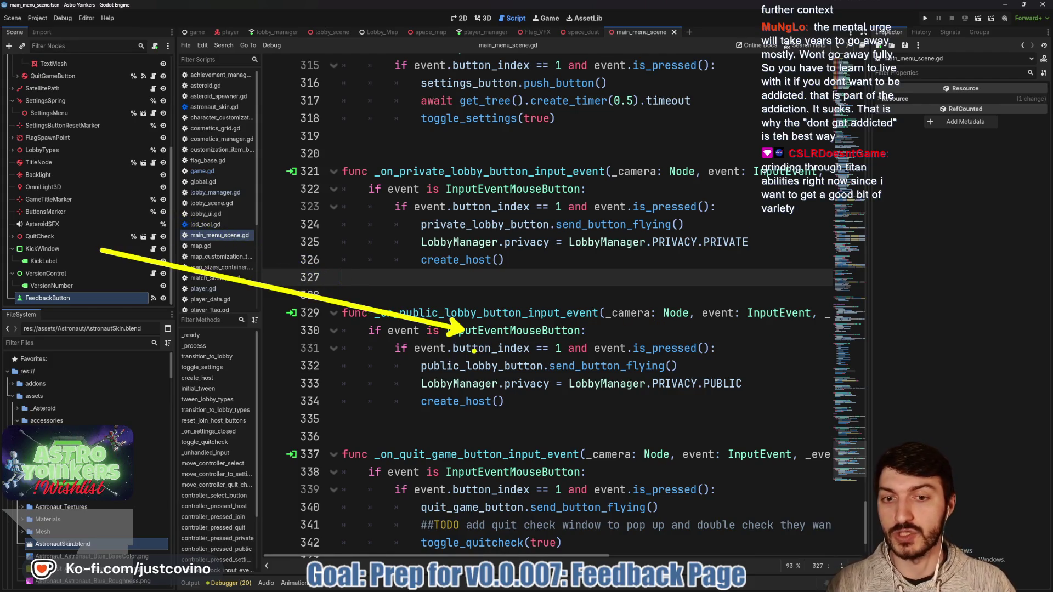
pyautogui.moveTo(135, 125)
pyautogui.mouseDown()
pyautogui.moveTo(101, 357)
pyautogui.moveTo(145, 409)
pyautogui.mouseUp()
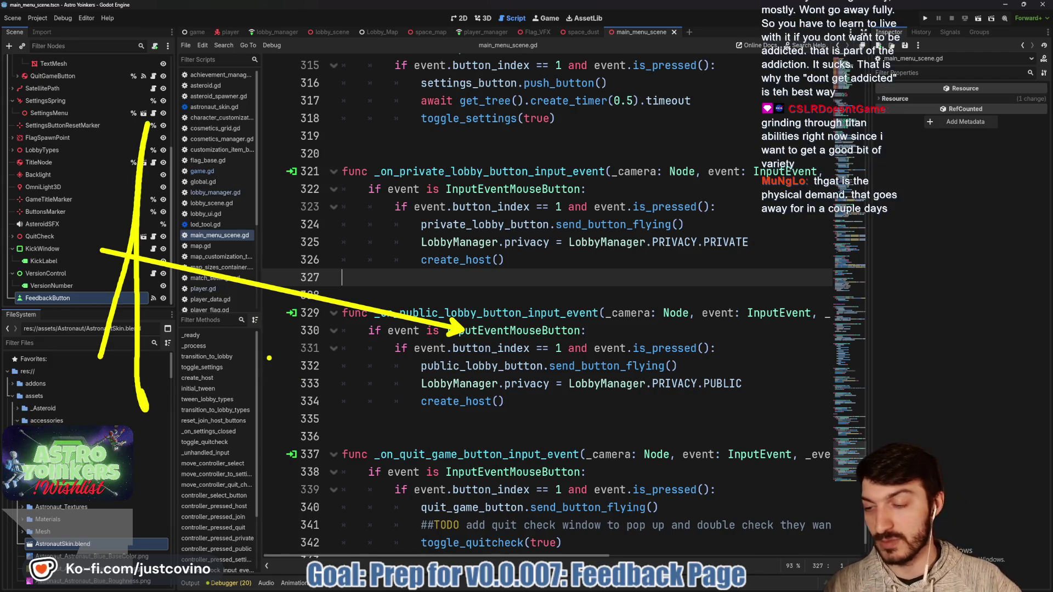
pyautogui.moveTo(608, 366); pyautogui.dragTo(890, 360)
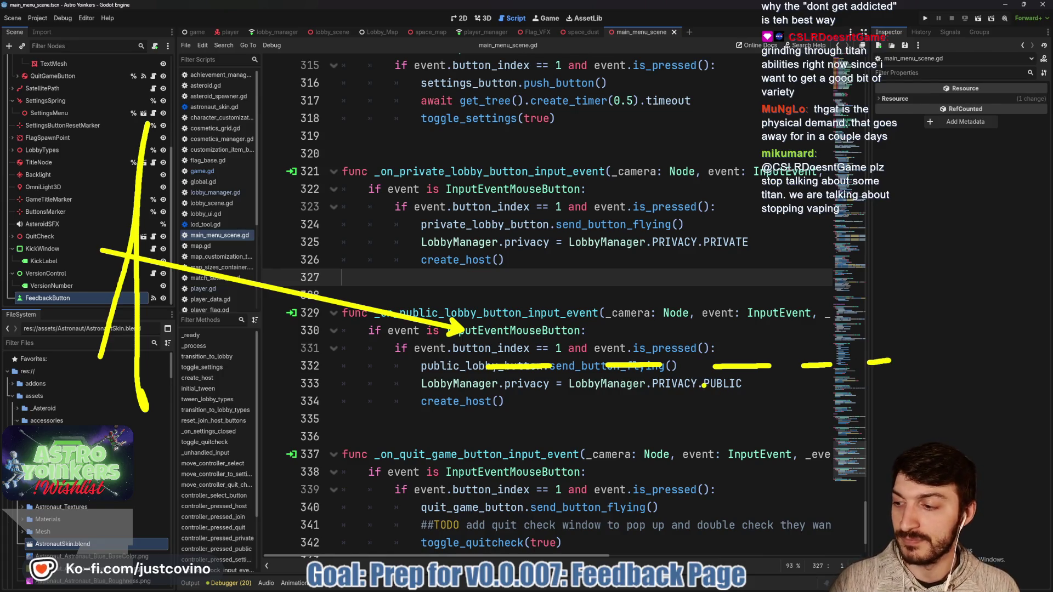
pyautogui.press('Escape')
pyautogui.moveTo(472, 351)
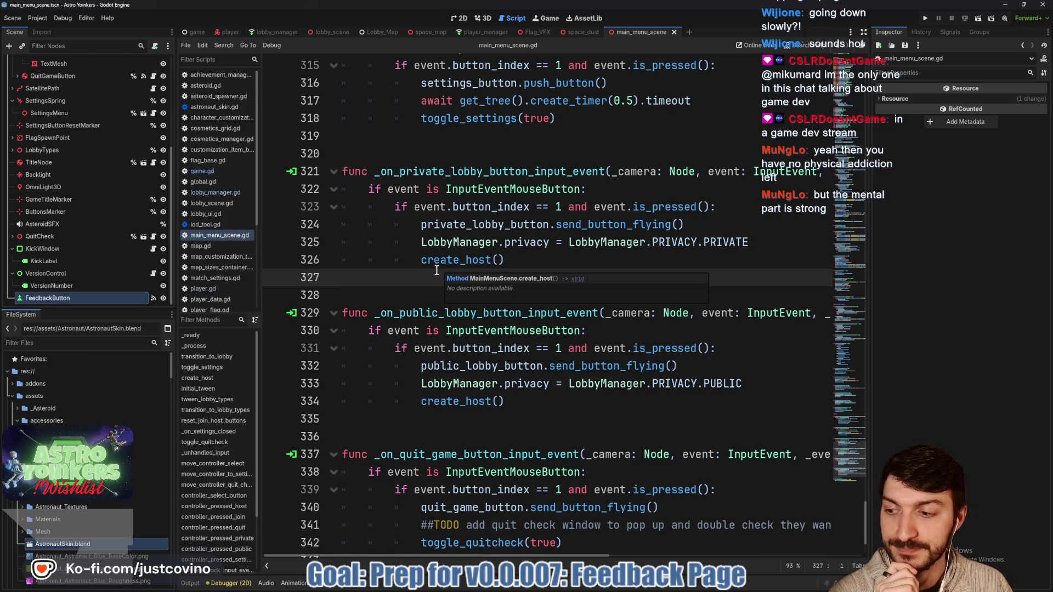
pyautogui.click(486, 286)
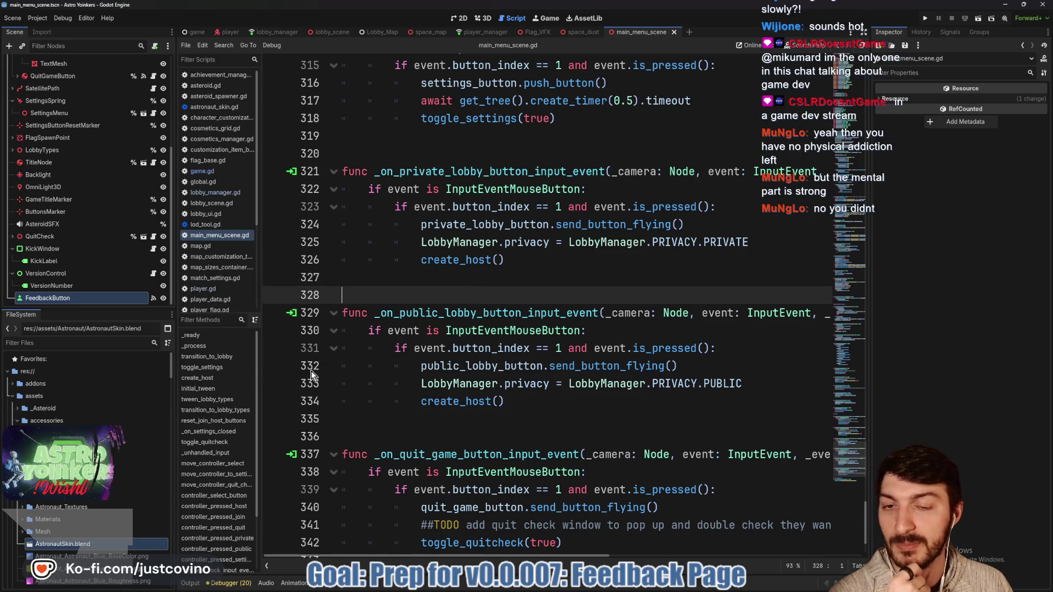
# Run the Astro Yoinkers project to bring up the V0.0.007 main menu.
pyautogui.click(410, 278)
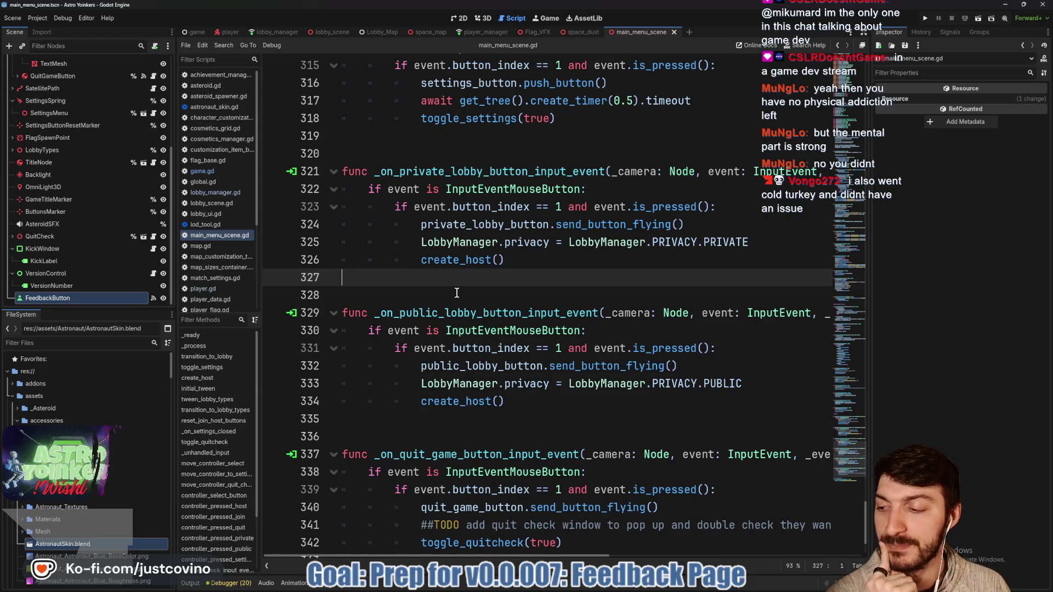
pyautogui.scroll(1, 444, 299)
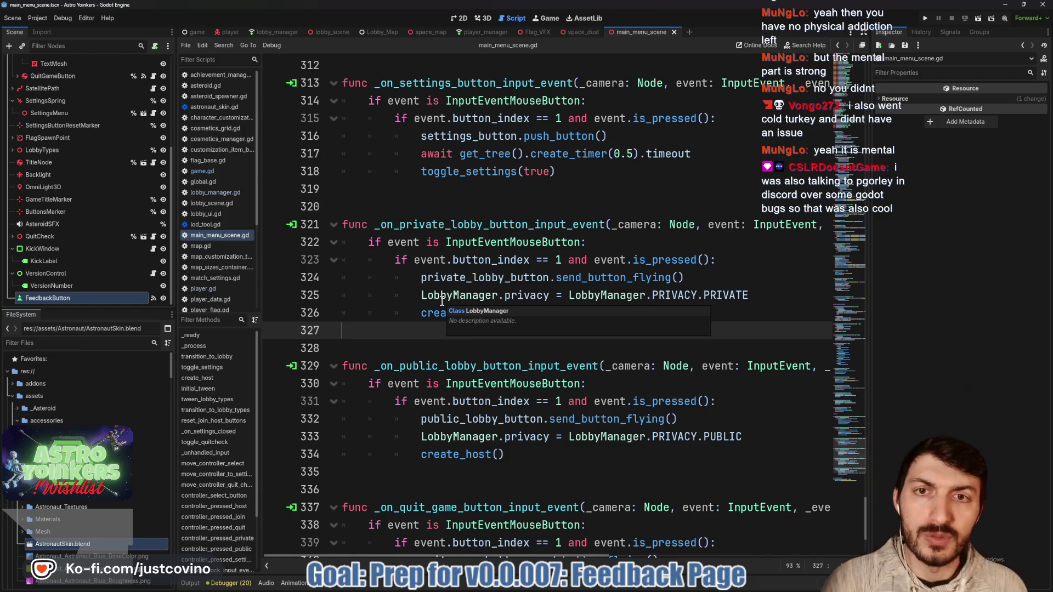
pyautogui.click(925, 19)
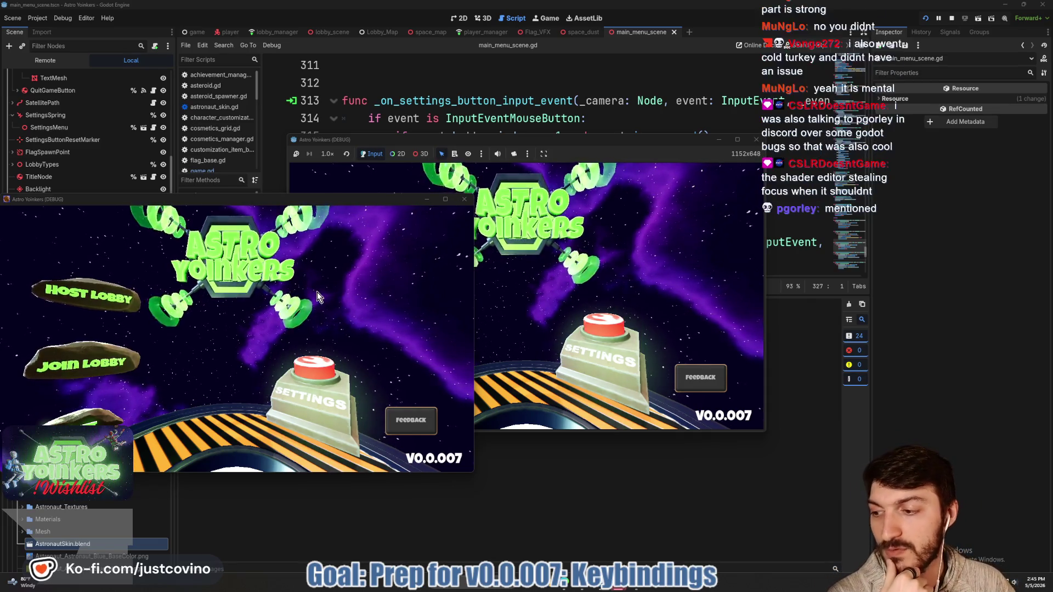
# Move and enlarge the floating game debug window.
pyautogui.moveTo(366, 203); pyautogui.dragTo(449, 187)
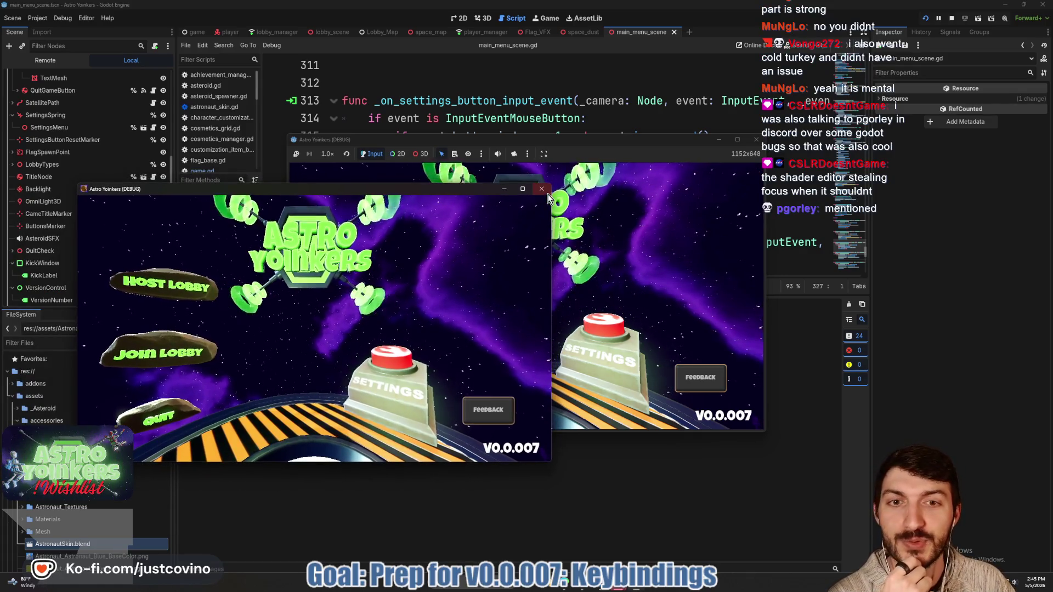
pyautogui.moveTo(597, 136); pyautogui.dragTo(419, 83)
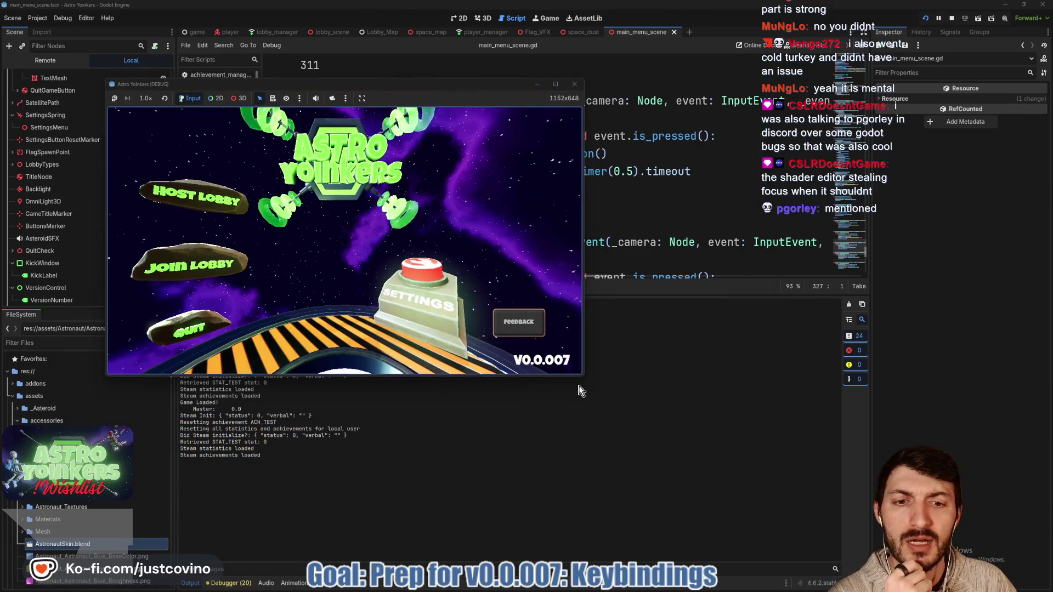
pyautogui.moveTo(595, 384)
pyautogui.mouseDown()
pyautogui.moveTo(835, 508)
pyautogui.moveTo(856, 538)
pyautogui.mouseUp()
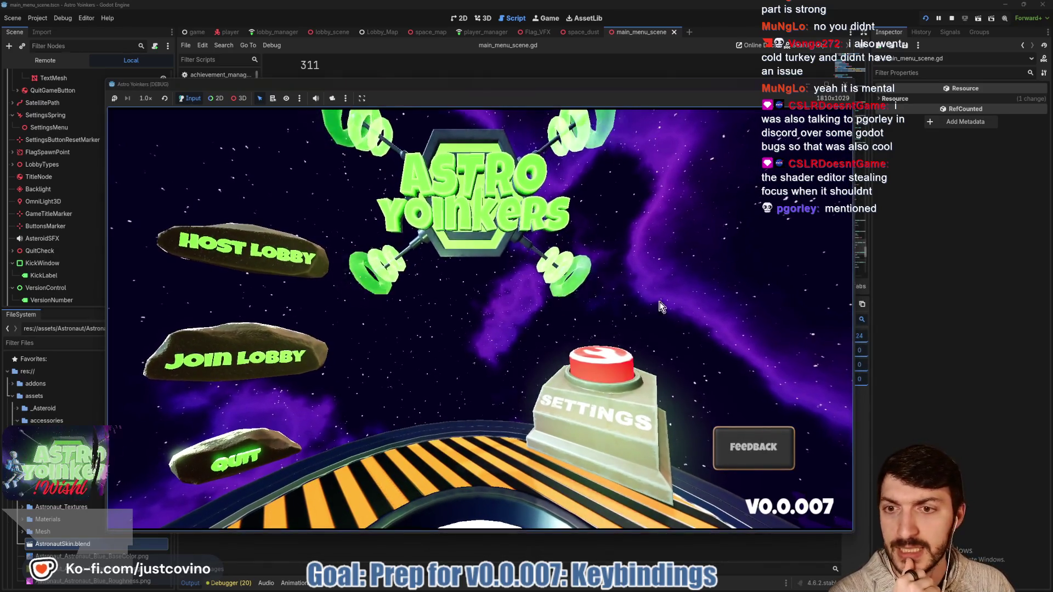
pyautogui.moveTo(497, 84)
pyautogui.mouseDown()
pyautogui.moveTo(495, 71)
pyautogui.moveTo(519, 60)
pyautogui.mouseUp()
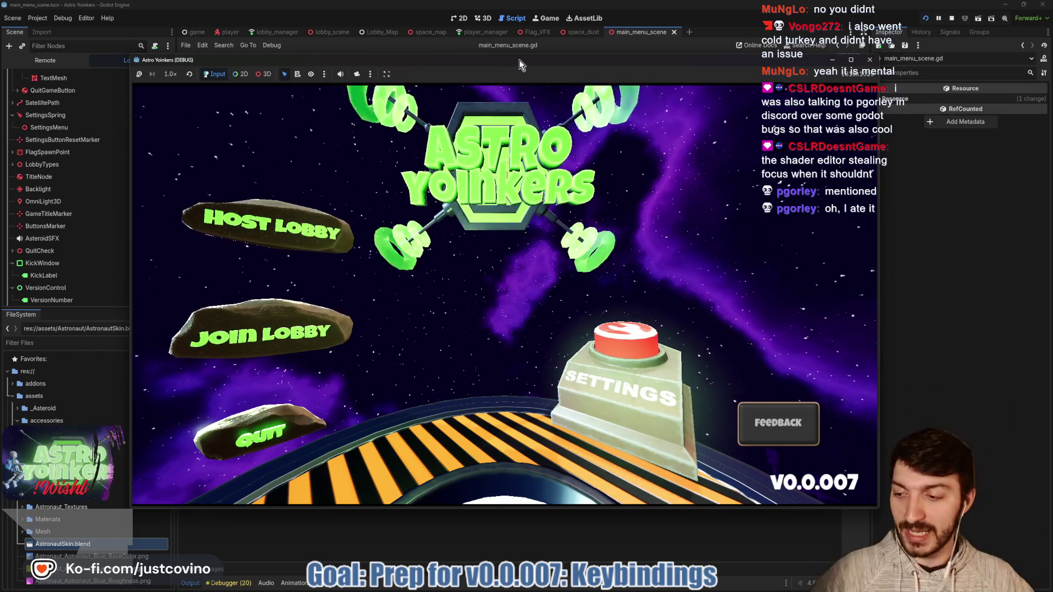
# Open the in-game Settings screen, back out to the main menu, and stop the game.
pyautogui.click(625, 340)
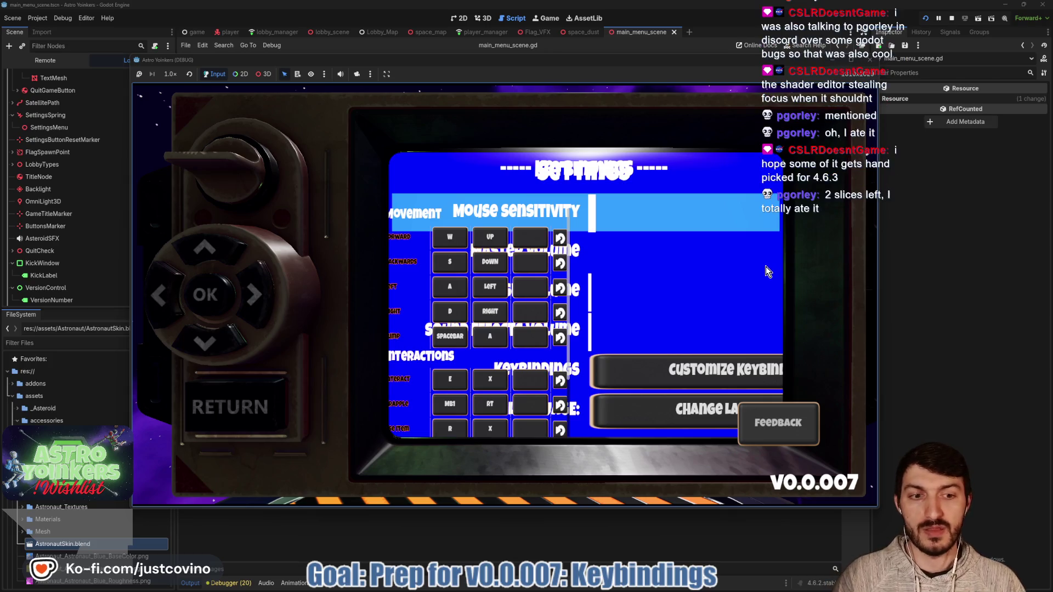
pyautogui.press('Escape')
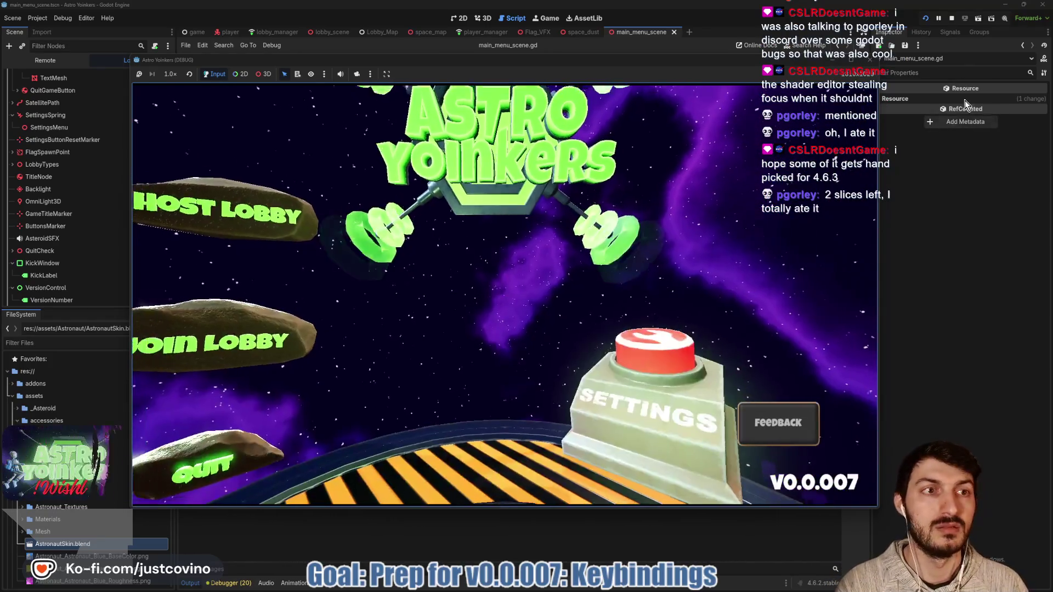
pyautogui.press('F8')
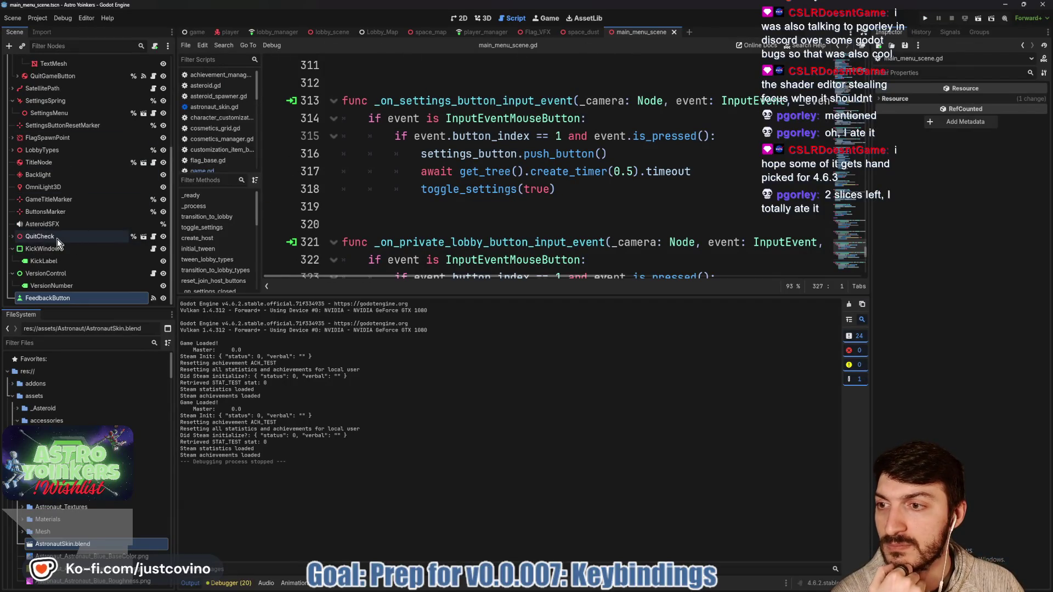
# Scroll the Scene dock to SettingsMenu and open its instanced settings_screen.tscn in the editor.
pyautogui.scroll(3, 55, 241)
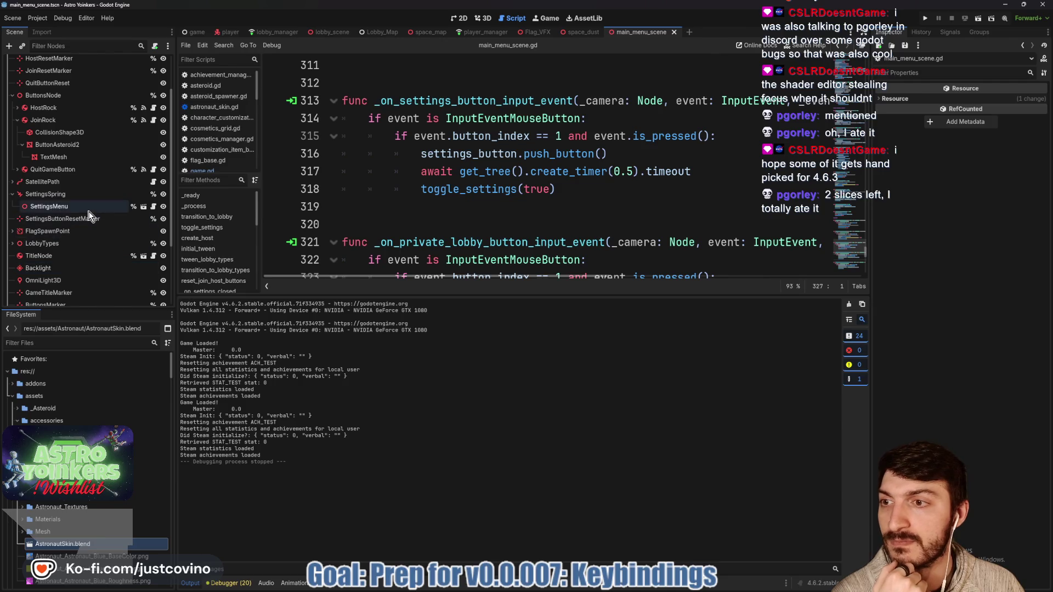
pyautogui.scroll(-1, 69, 241)
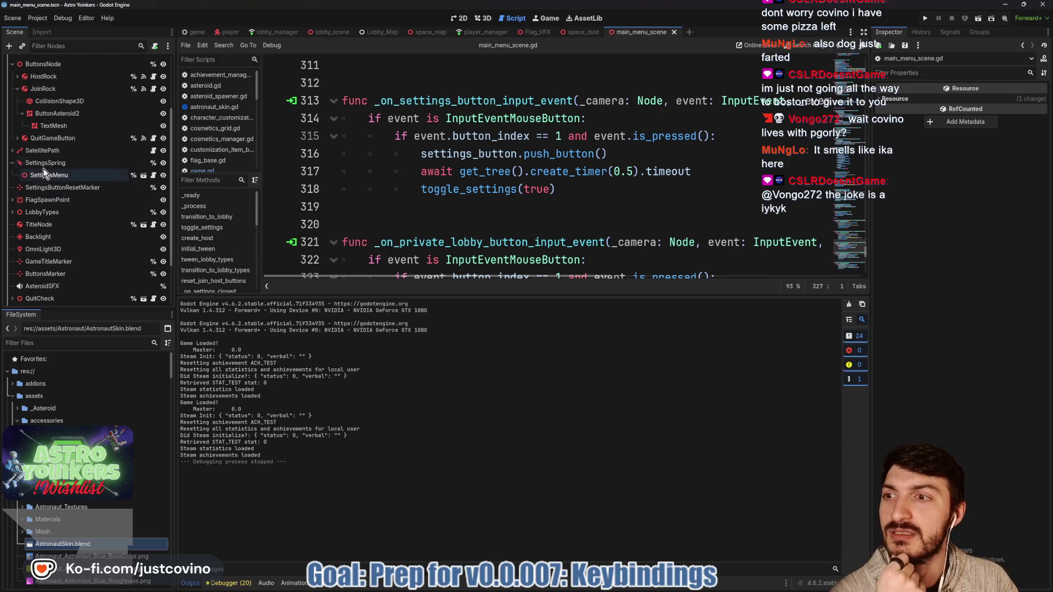
pyautogui.scroll(3, 50, 186)
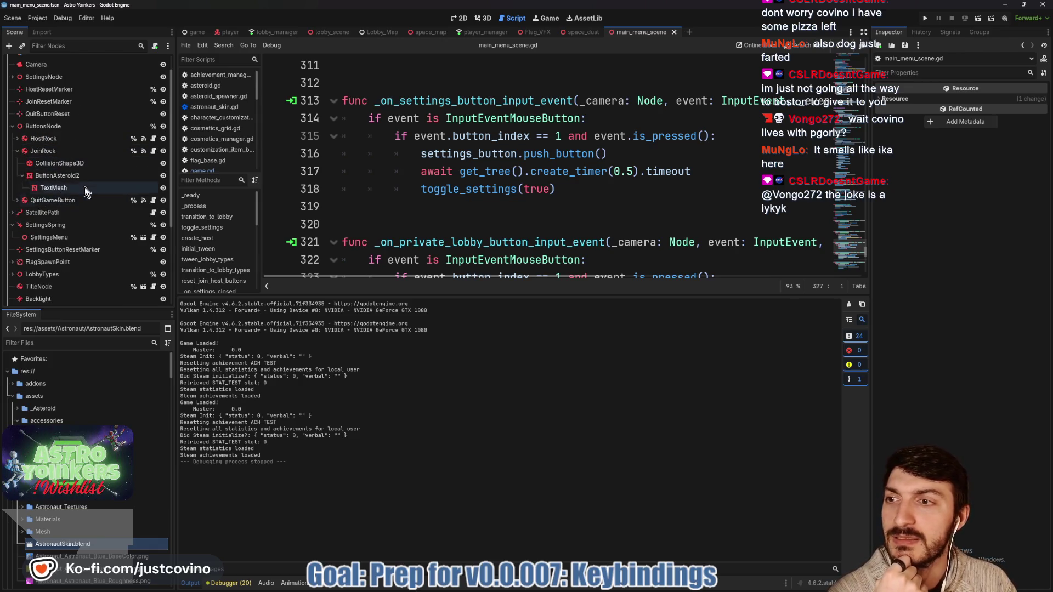
pyautogui.scroll(-5, 74, 164)
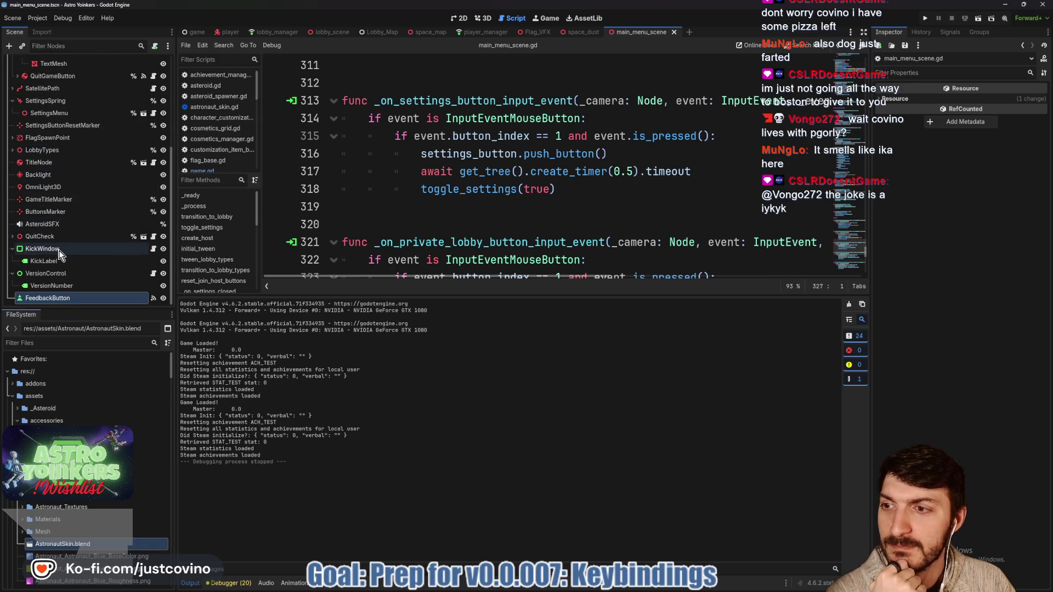
pyautogui.scroll(1, 54, 188)
pyautogui.scroll(1, 54, 187)
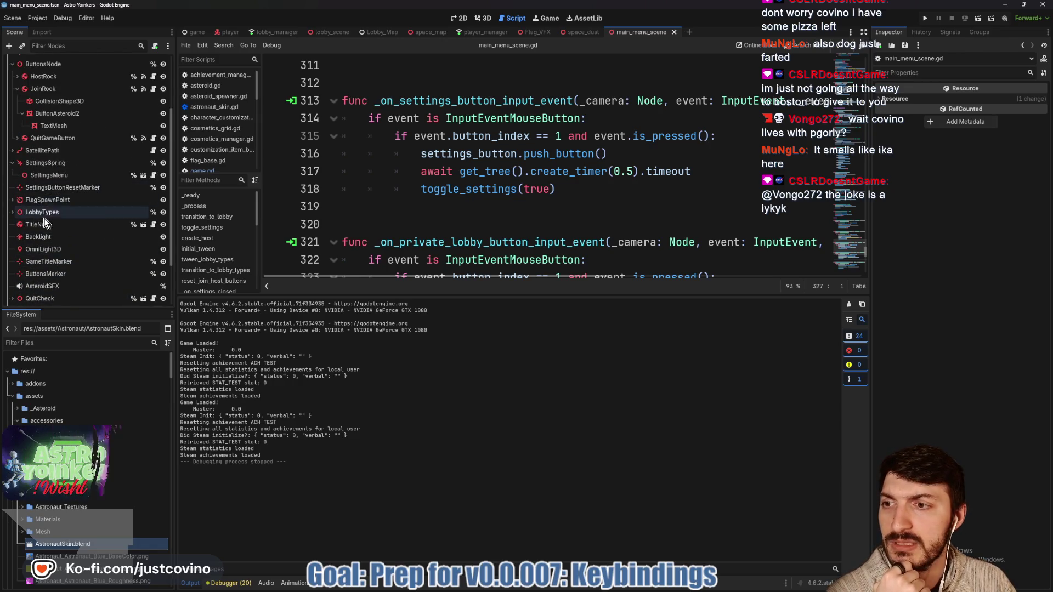
pyautogui.scroll(1, 58, 212)
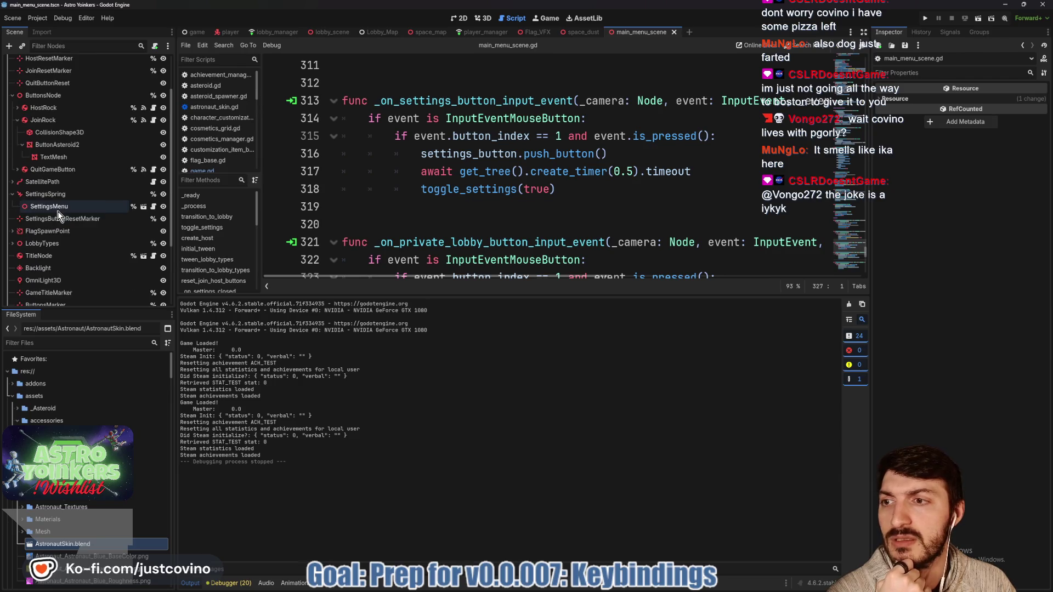
pyautogui.click(154, 207)
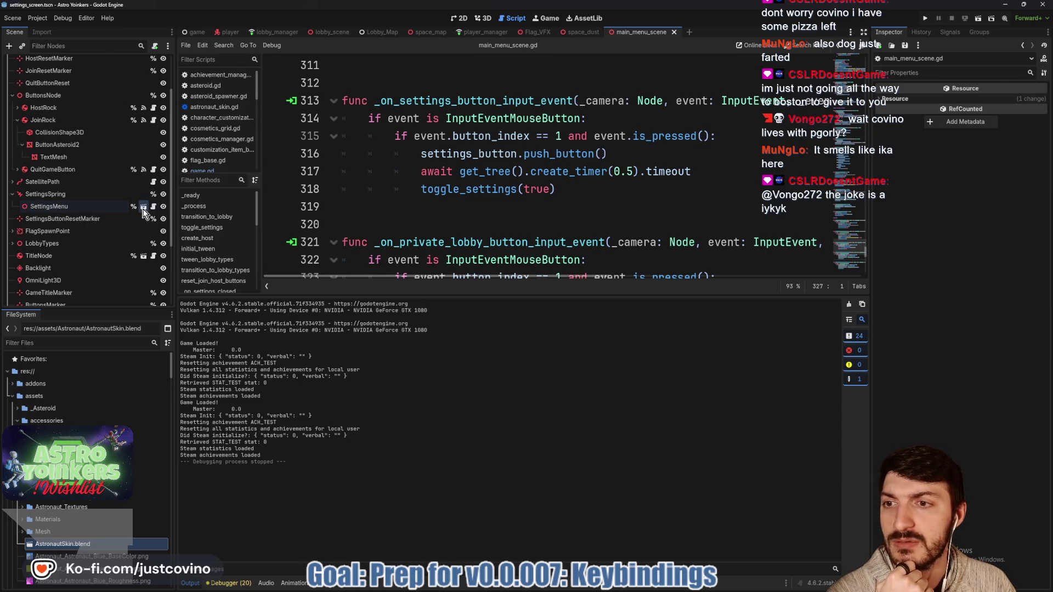
pyautogui.scroll(10, 88, 238)
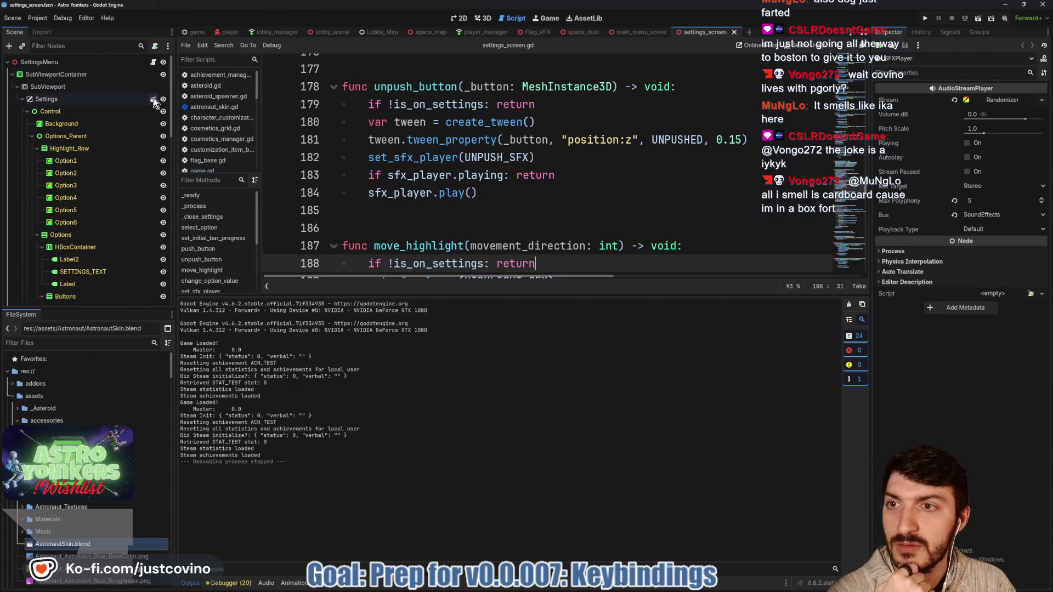
# Open settings.tscn in the 2D view, hide KeybindingsCustomizations, save, and expand Highlight_Row.
pyautogui.click(153, 100)
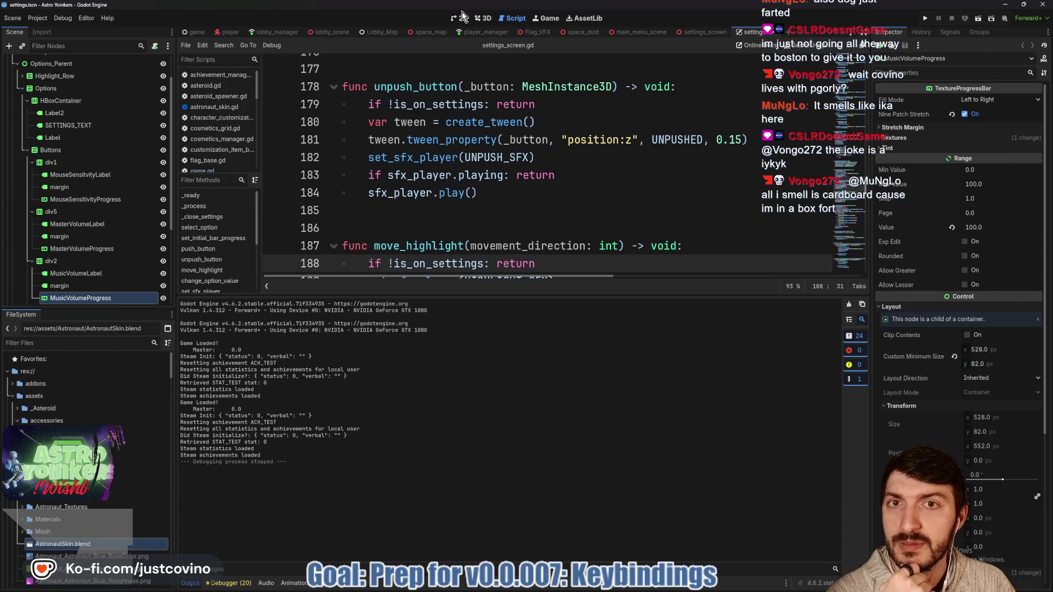
pyautogui.hotkey('ctrl', 'F1')
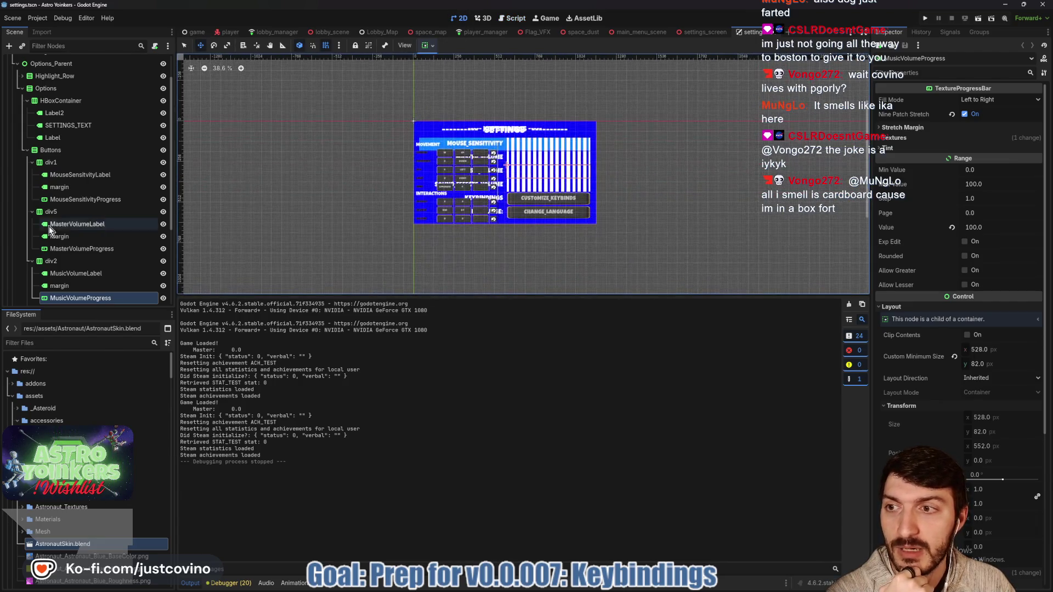
pyautogui.scroll(2, 48, 226)
pyautogui.click(21, 121)
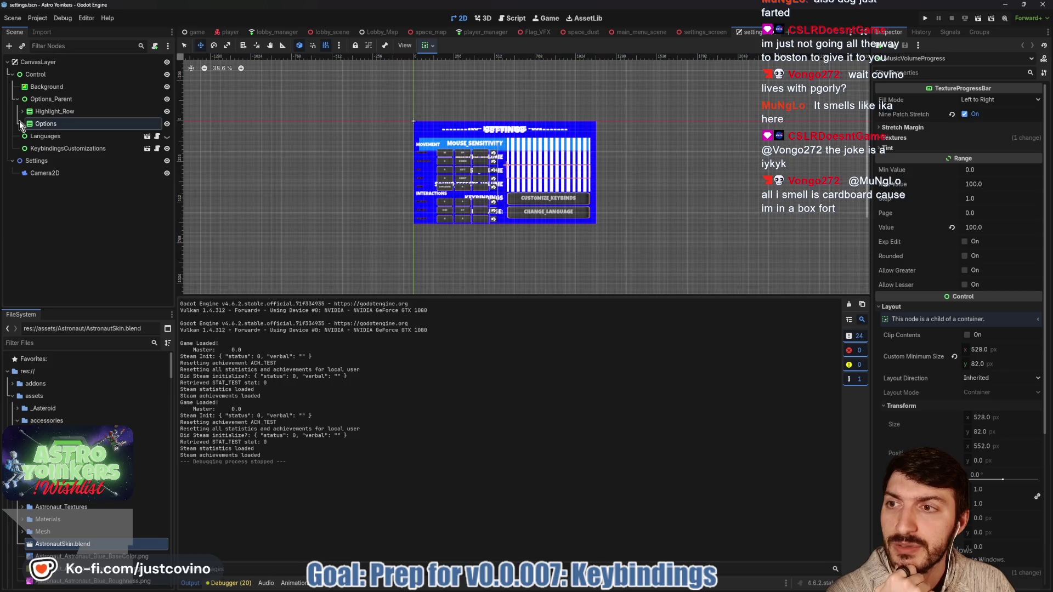
pyautogui.click(167, 149)
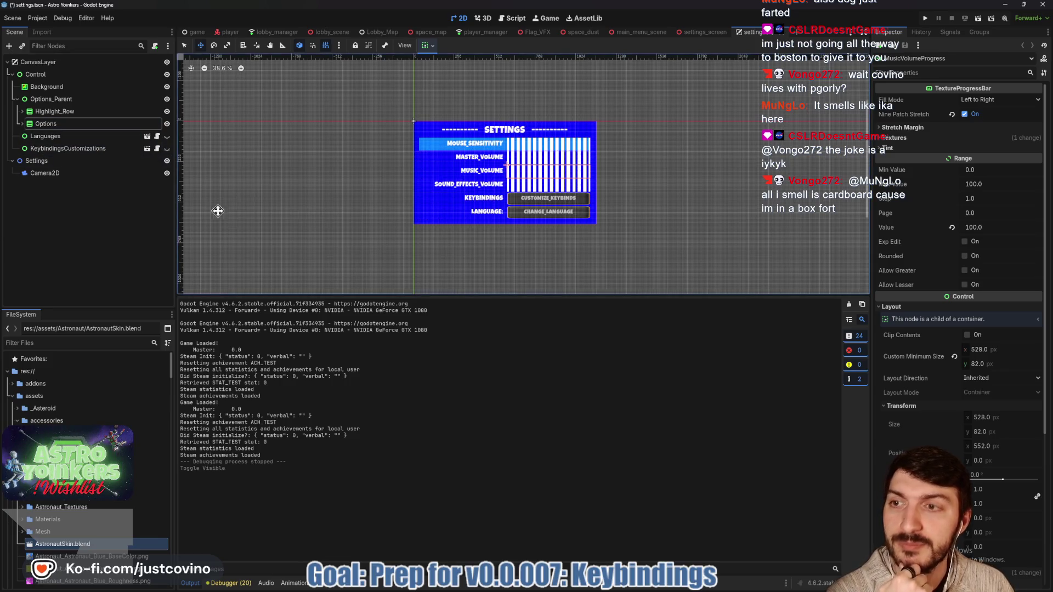
pyautogui.hotkey('ctrl', 's')
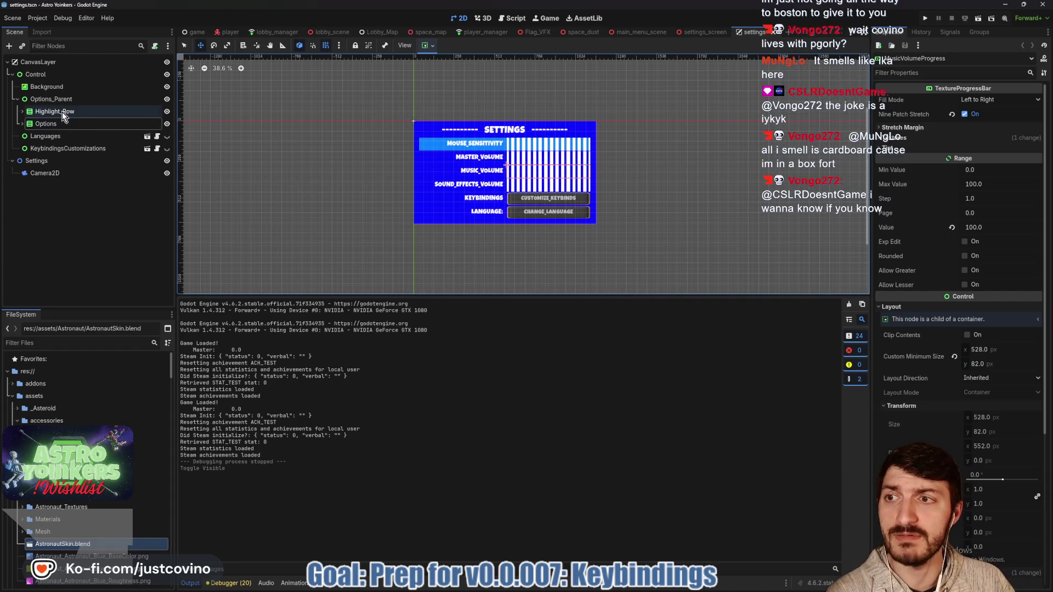
pyautogui.scroll(5, 555, 156)
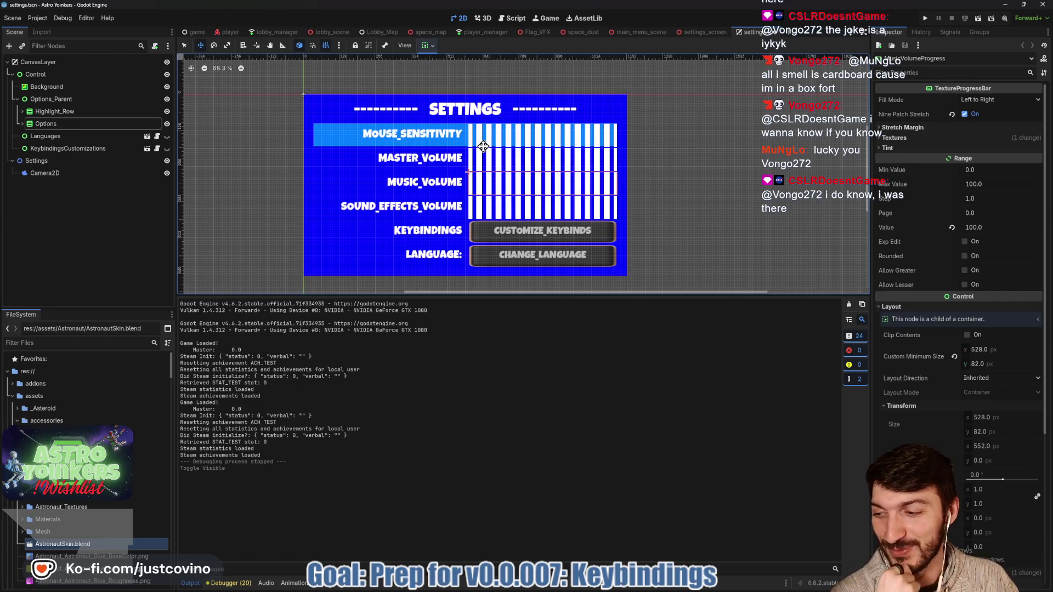
pyautogui.click(22, 112)
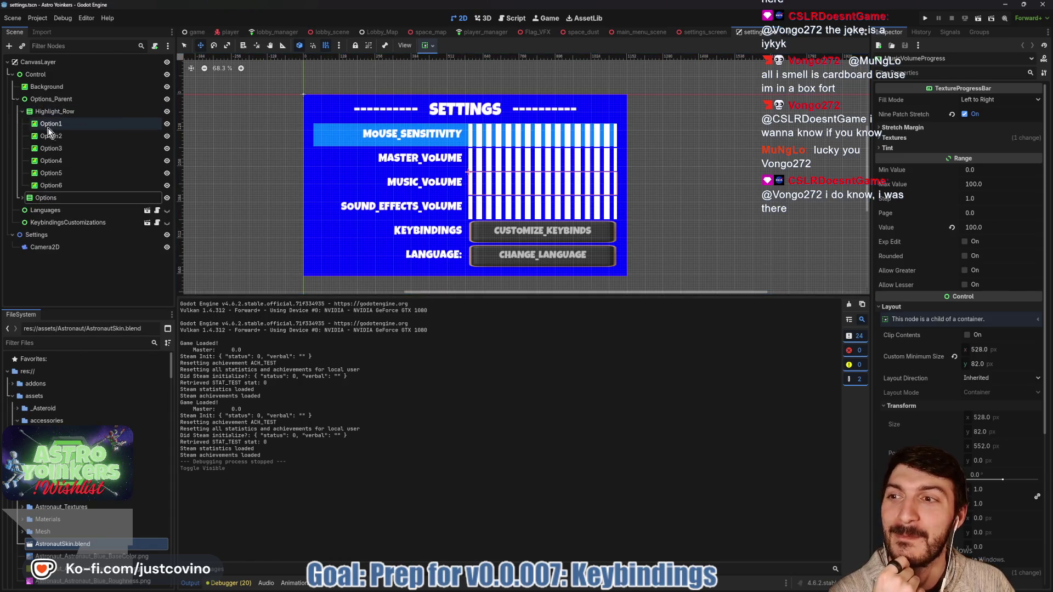
# Step through the Option1 and Options nodes, then select MouseSensitivityProgress and expand its striped progress texture.
pyautogui.click(57, 125)
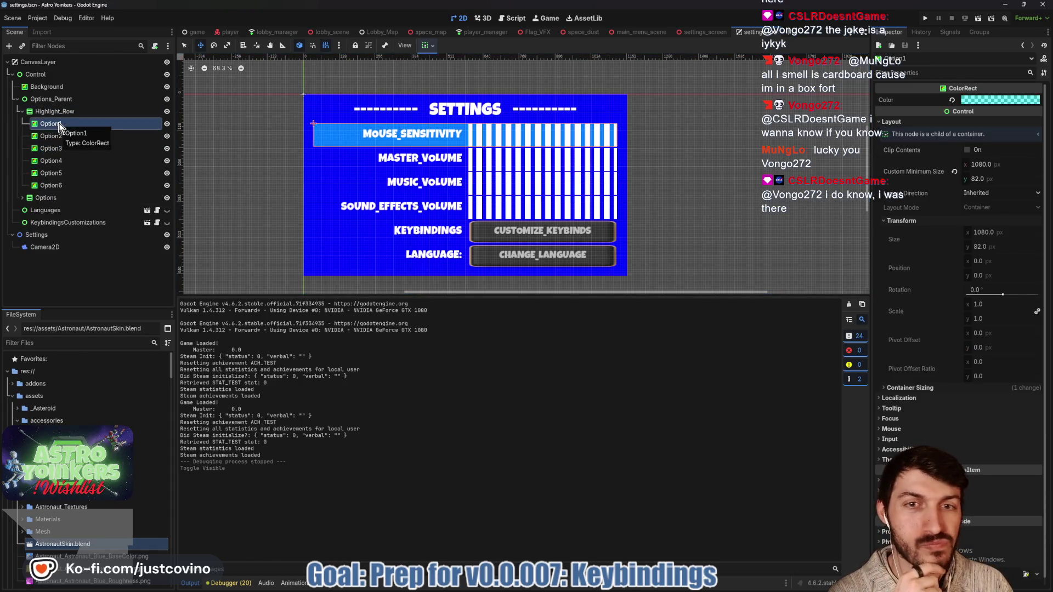
pyautogui.click(22, 111)
pyautogui.click(23, 124)
pyautogui.click(64, 137)
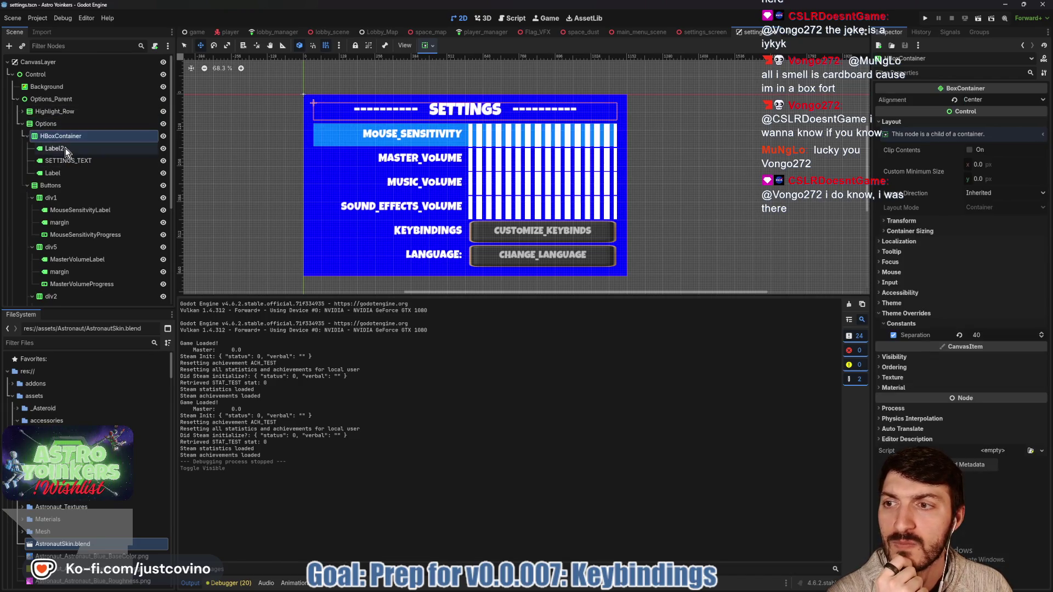
pyautogui.click(63, 161)
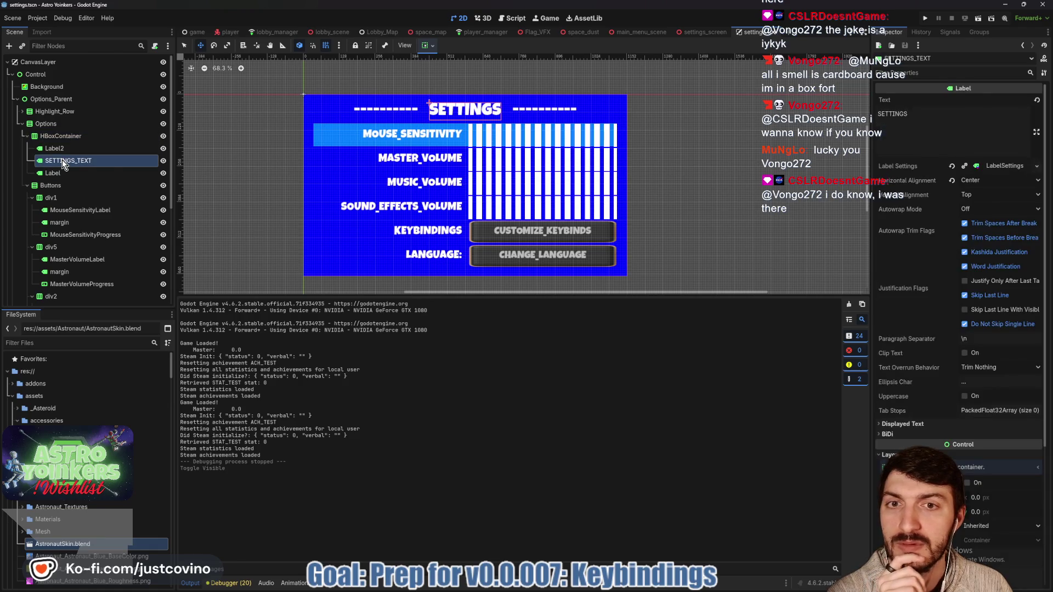
pyautogui.click(62, 149)
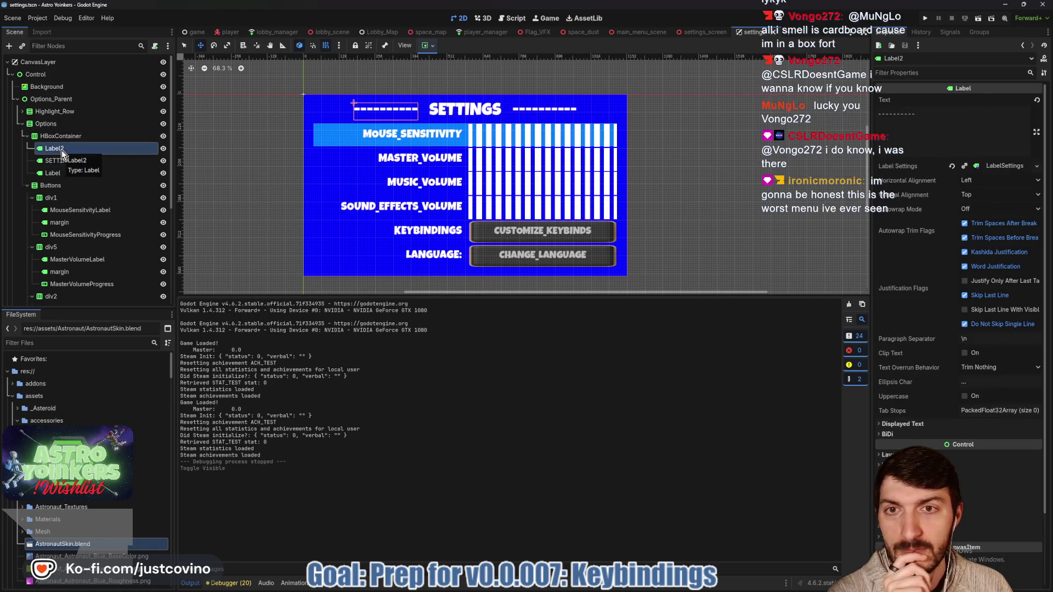
pyautogui.click(71, 235)
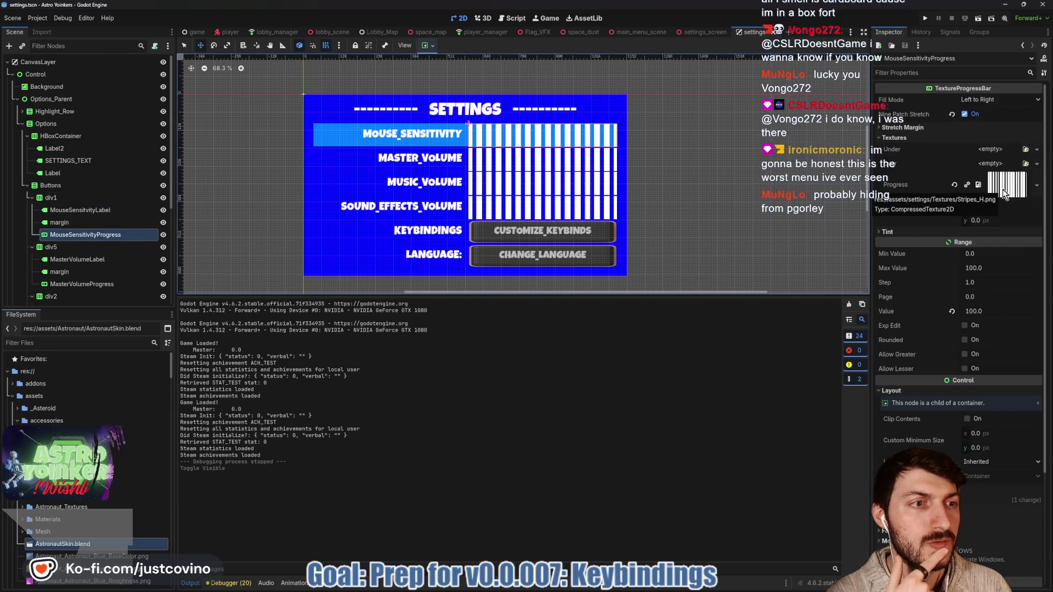
pyautogui.click(1002, 189)
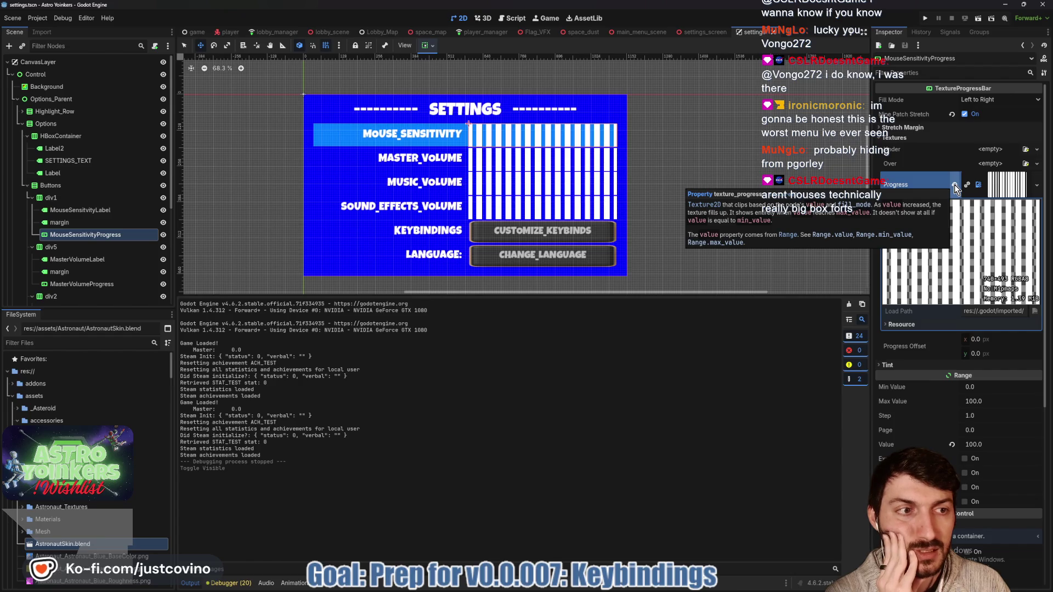
# Replace the striped Stripes_H.png progress texture with a new GradientTexture1D.
pyautogui.click(955, 184)
pyautogui.click(995, 179)
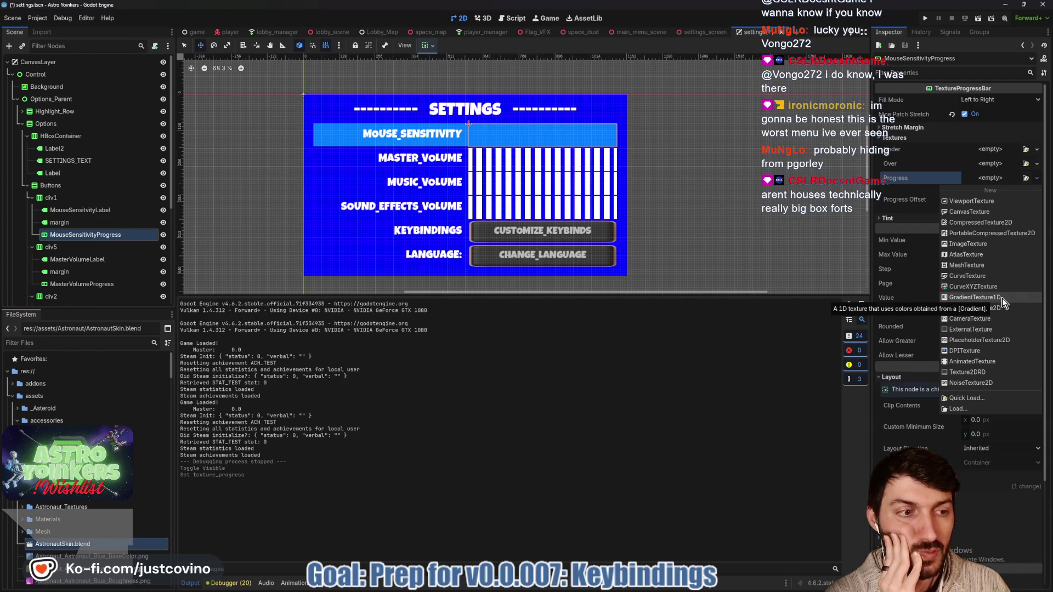
pyautogui.click(1002, 298)
pyautogui.click(995, 193)
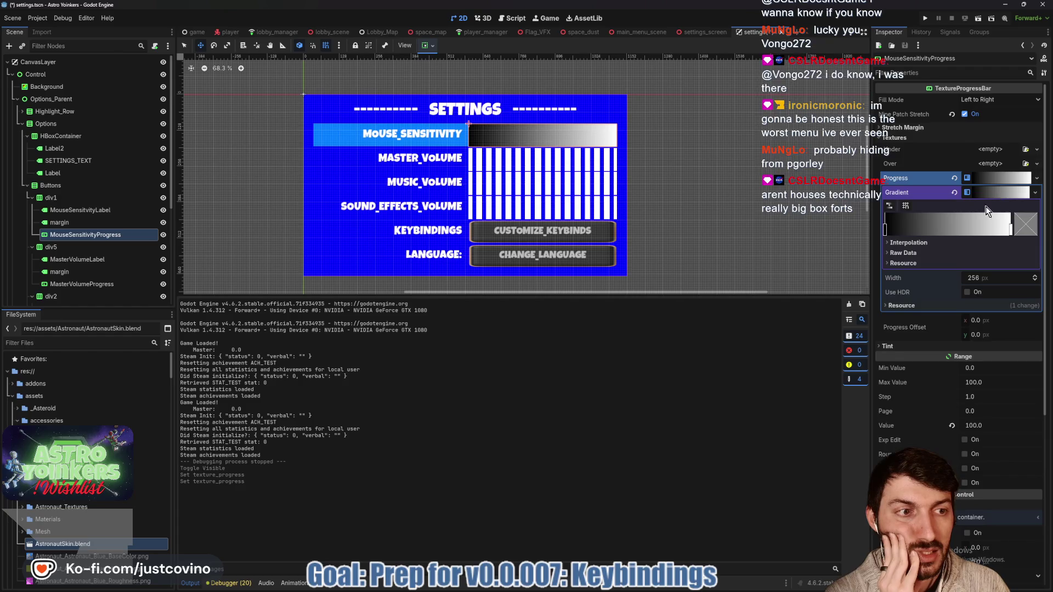
# Set the gradient's interpolation mode to Constant and make its first stop pure white.
pyautogui.click(902, 242)
pyautogui.click(986, 256)
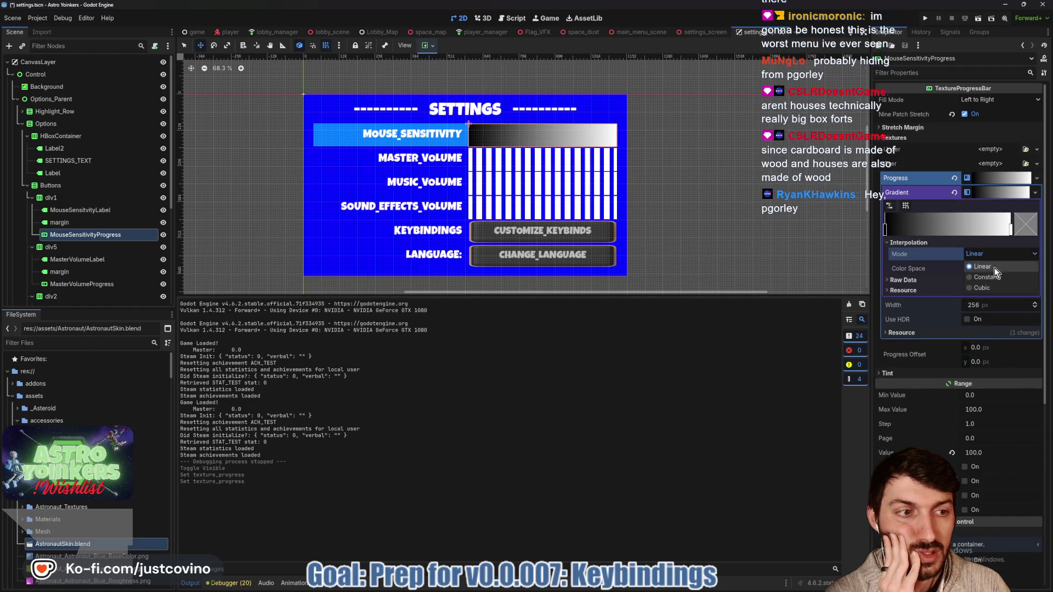
pyautogui.click(986, 277)
pyautogui.click(885, 229)
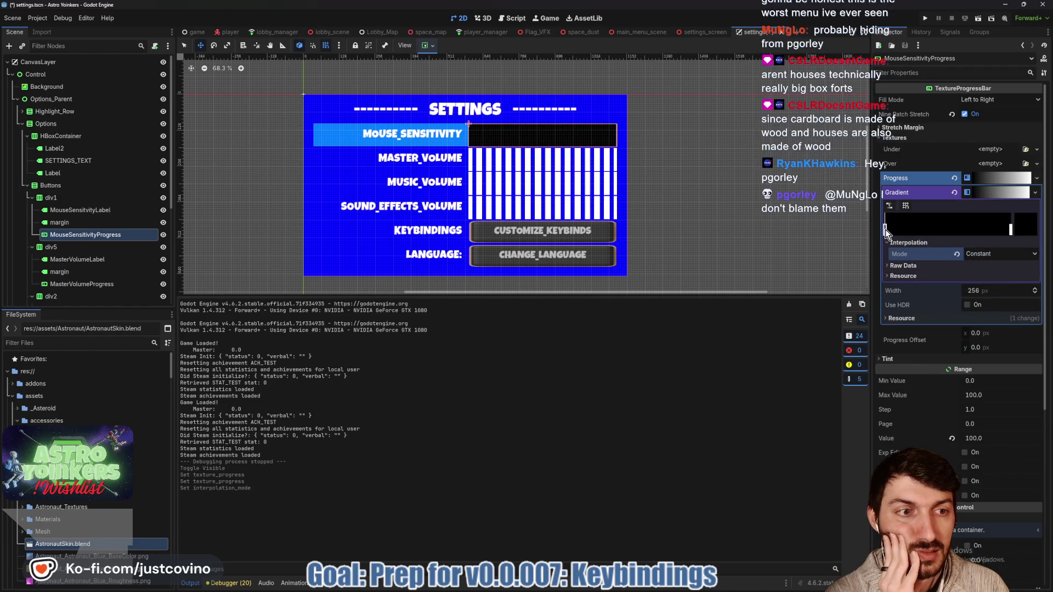
pyautogui.click(1025, 225)
pyautogui.moveTo(943, 329); pyautogui.dragTo(888, 242)
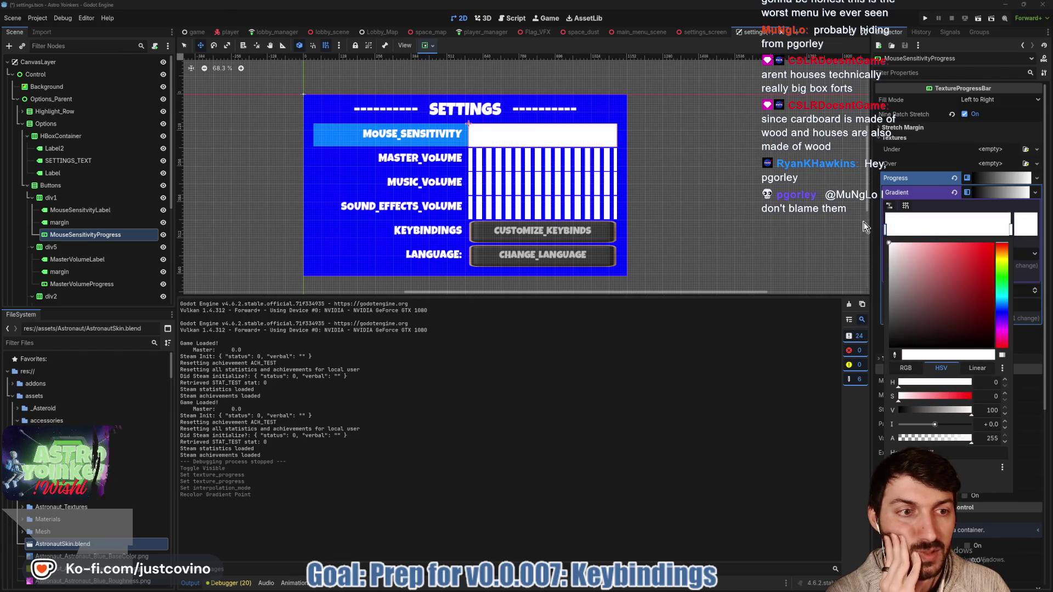
pyautogui.click(1025, 226)
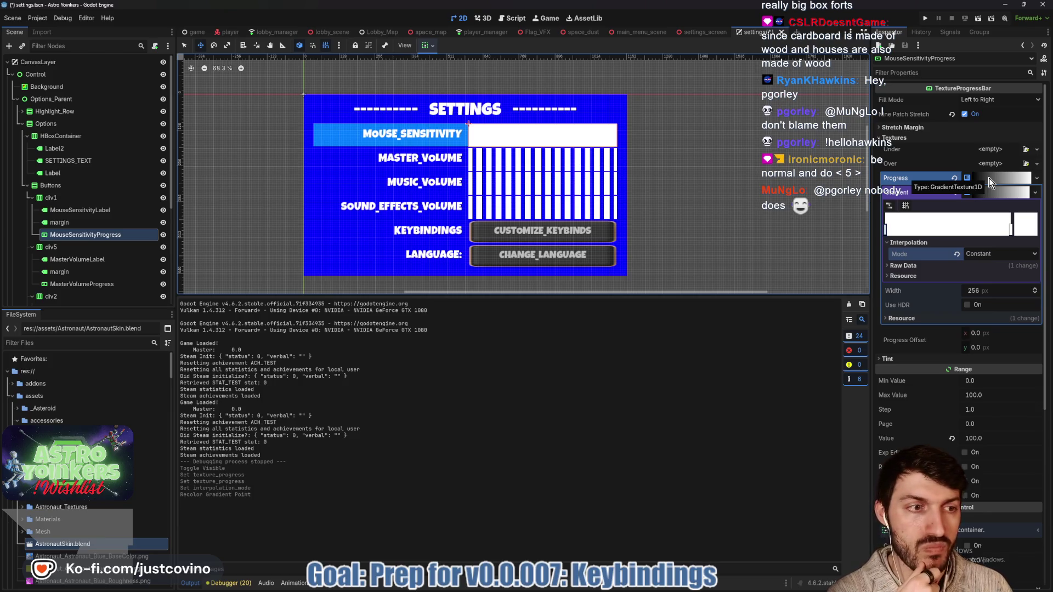
# Clear the 1D gradient progress texture to start over.
pyautogui.click(989, 177)
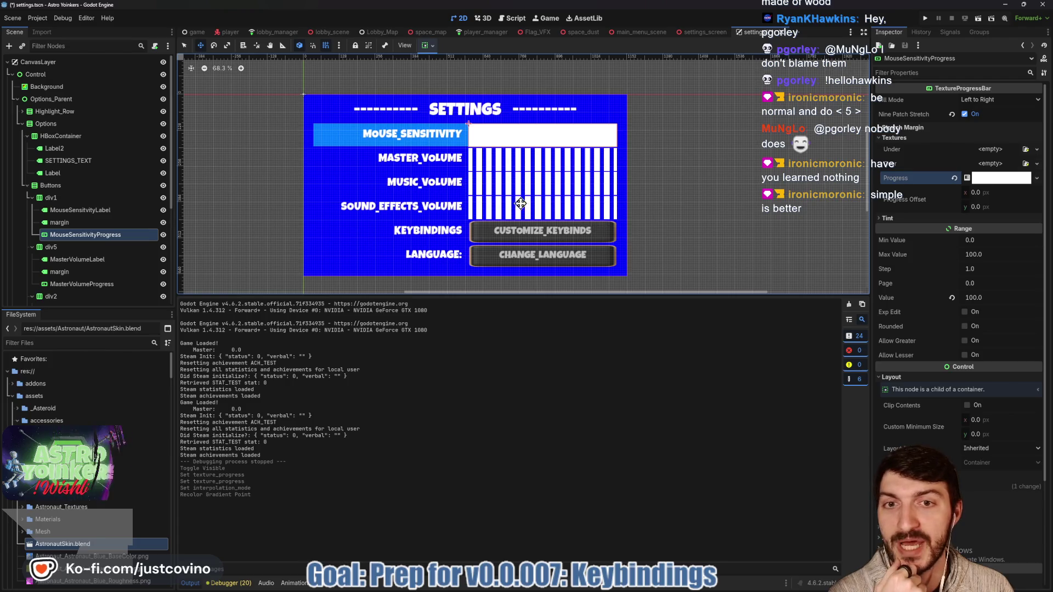
pyautogui.click(985, 179)
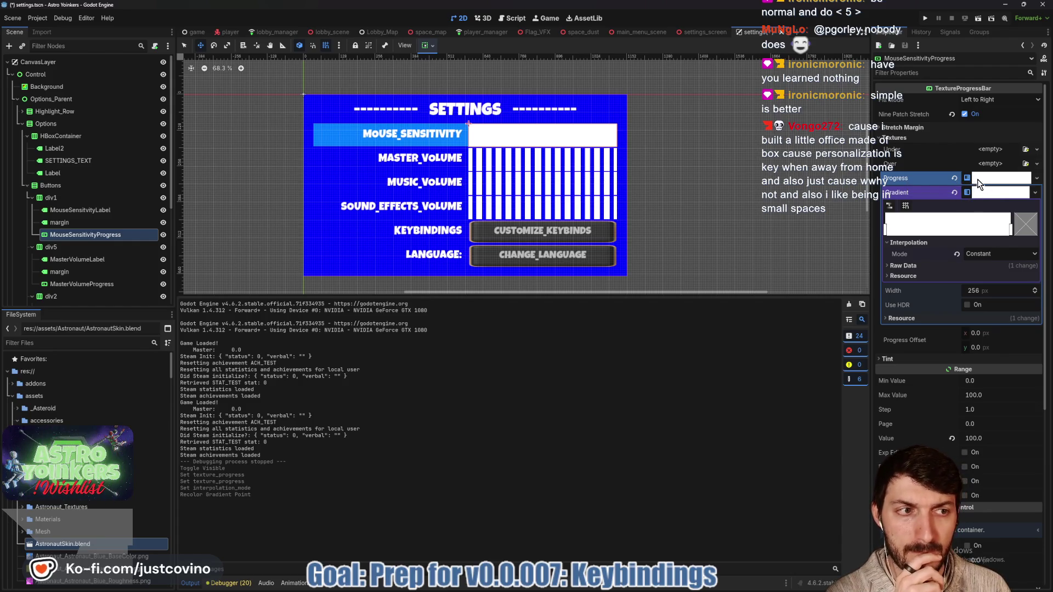
pyautogui.click(954, 178)
pyautogui.click(991, 180)
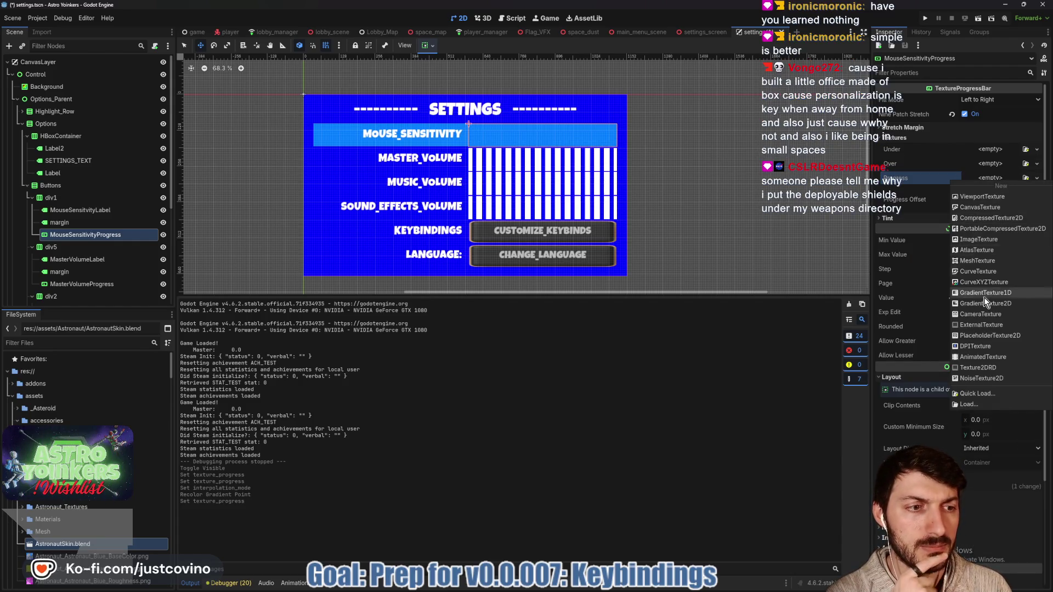
# Create a GradientTexture2D progress texture with snapping, a white first point, and vertical fill from bottom to top.
pyautogui.click(999, 304)
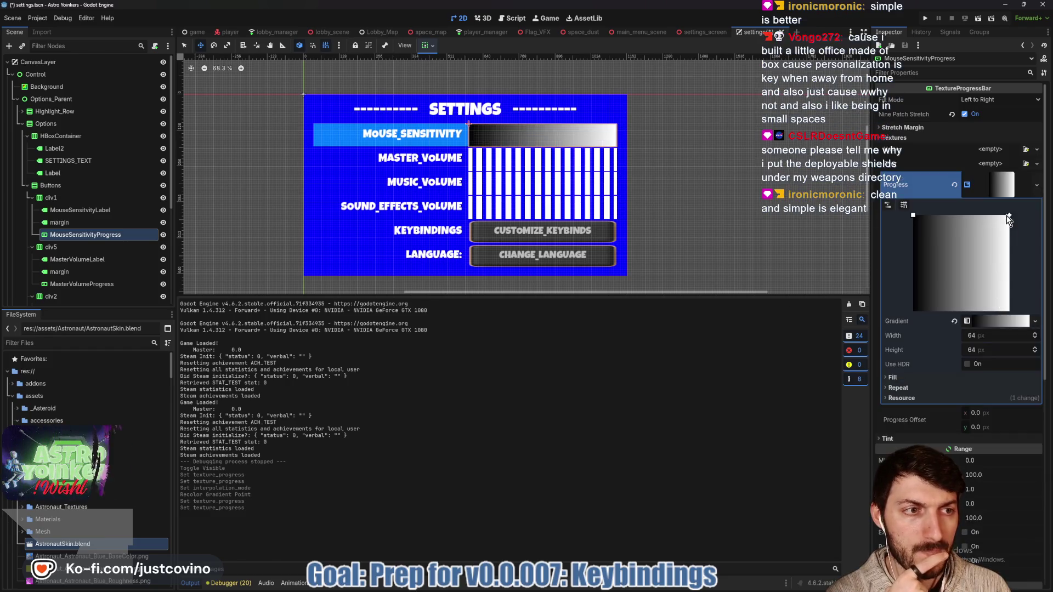
pyautogui.click(904, 205)
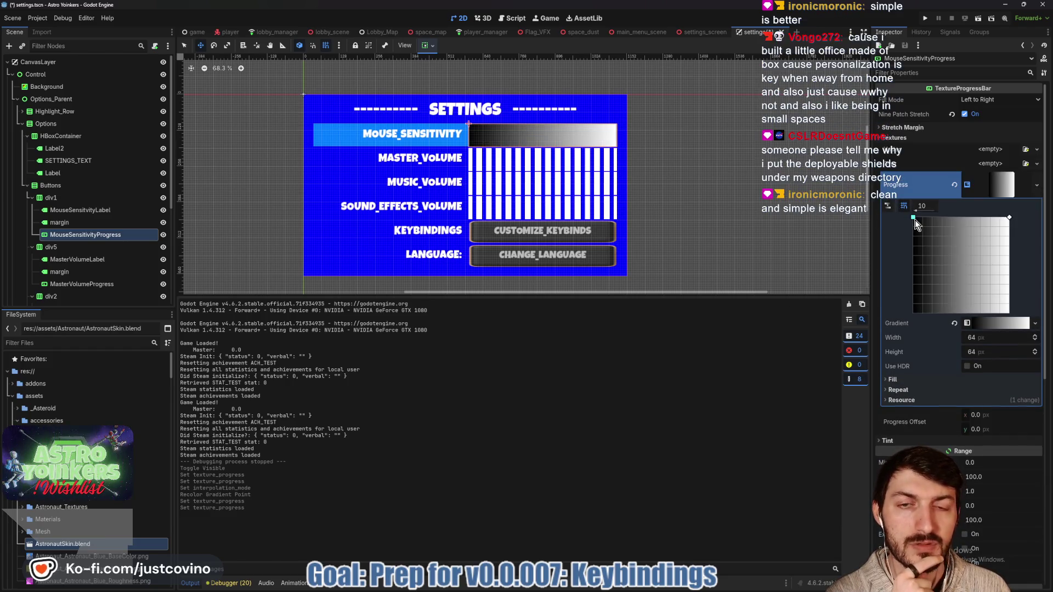
pyautogui.click(985, 322)
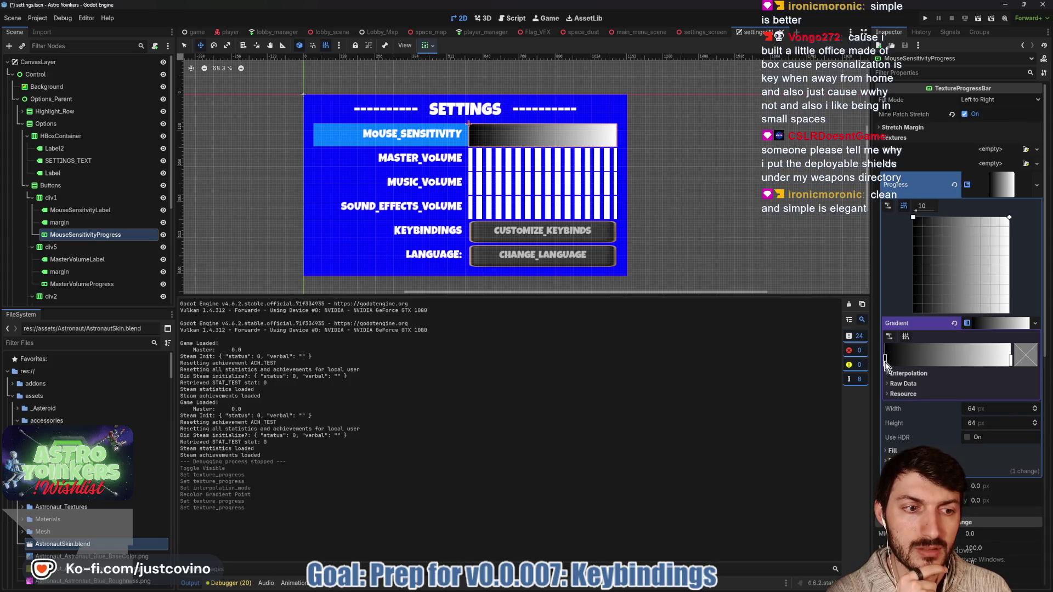
pyautogui.click(1026, 355)
pyautogui.moveTo(944, 261); pyautogui.dragTo(1005, 270)
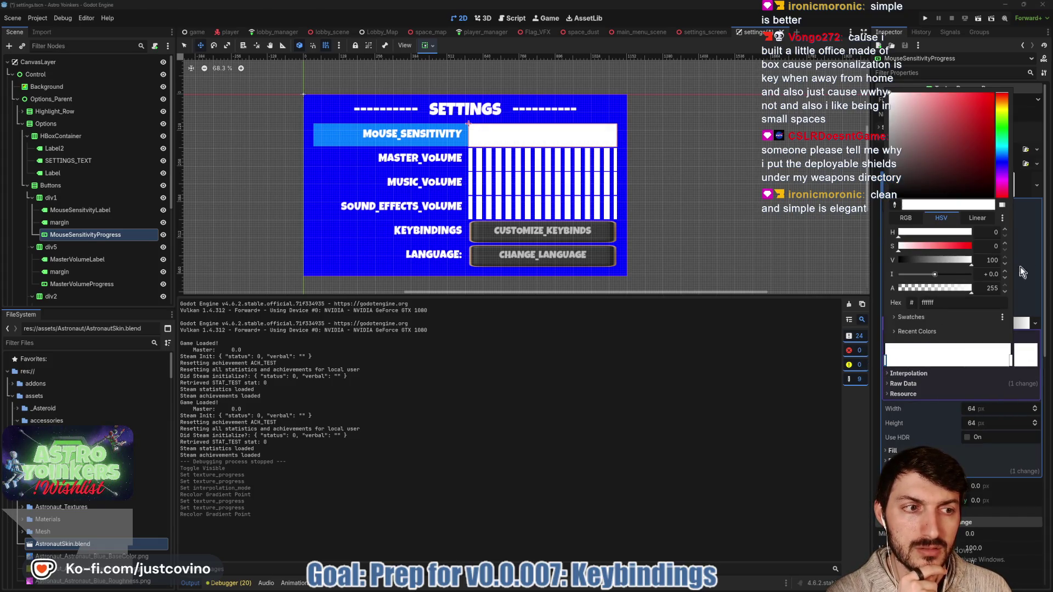
pyautogui.click(1032, 351)
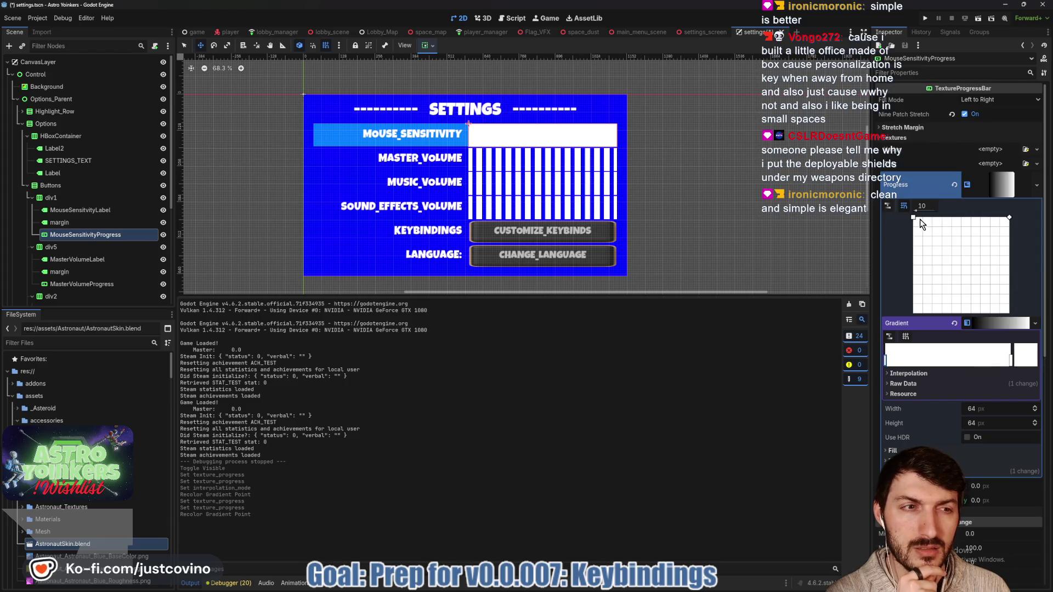
pyautogui.moveTo(913, 218); pyautogui.dragTo(951, 293)
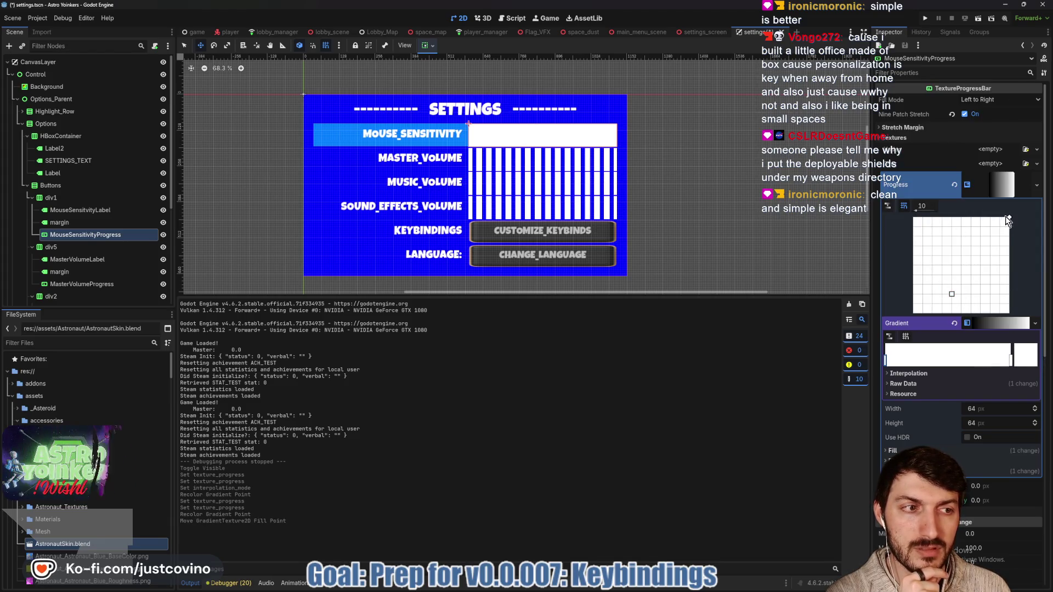
pyautogui.moveTo(1008, 218)
pyautogui.mouseDown()
pyautogui.moveTo(960, 218)
pyautogui.moveTo(959, 230)
pyautogui.mouseUp()
pyautogui.click(958, 297)
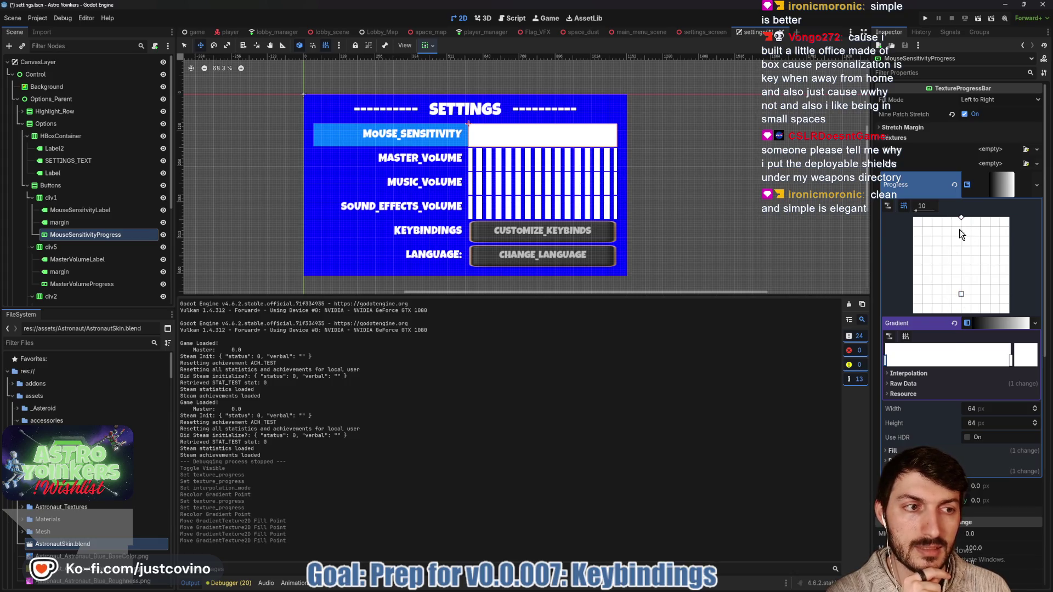
# Add a fully transparent gradient point and set interpolation to Constant for hard edges.
pyautogui.click(937, 357)
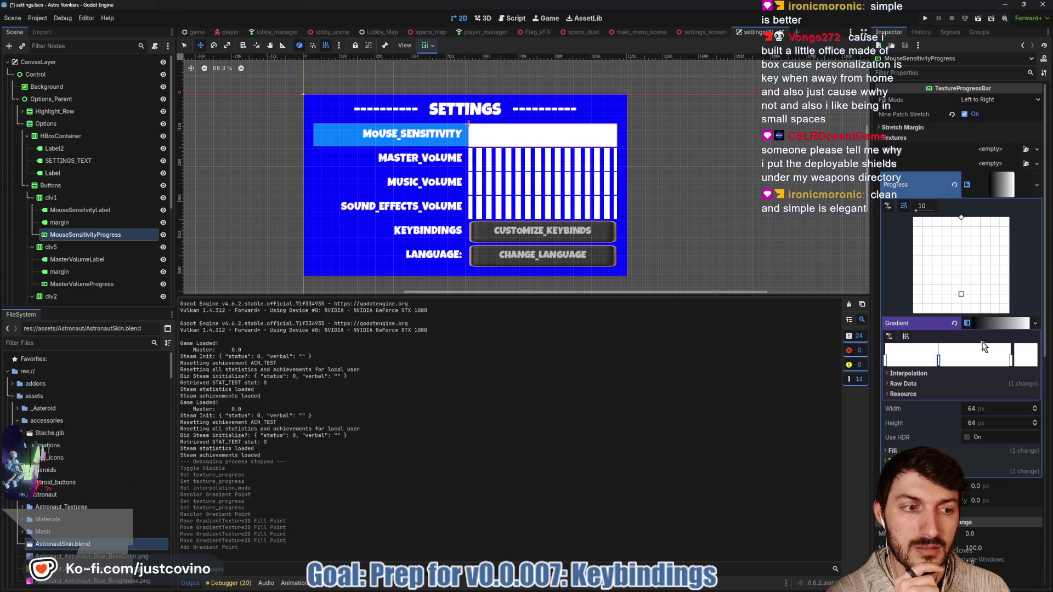
pyautogui.doubleClick(938, 359)
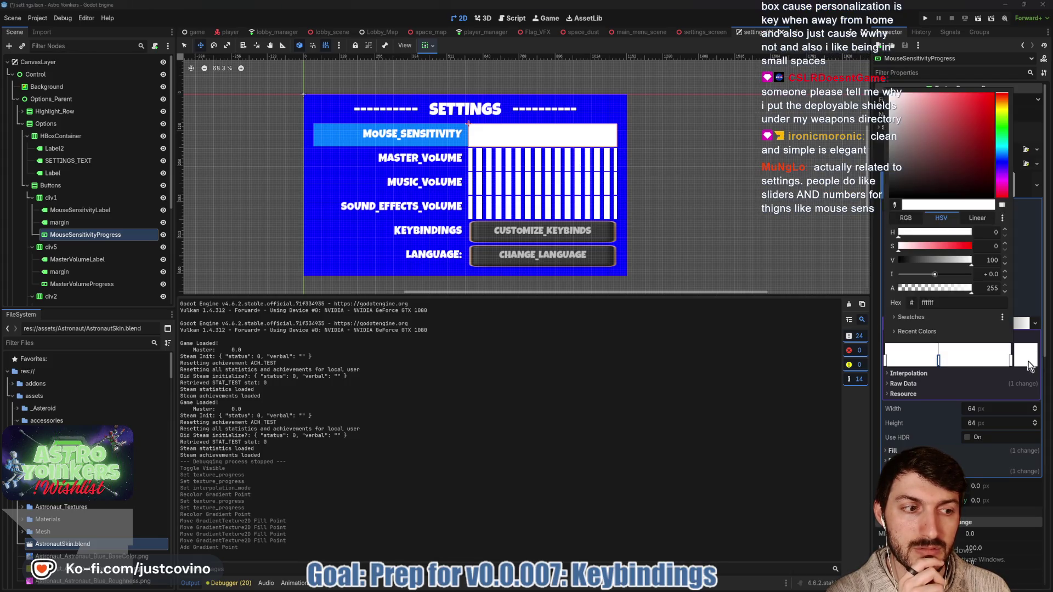
pyautogui.moveTo(961, 291); pyautogui.dragTo(845, 285)
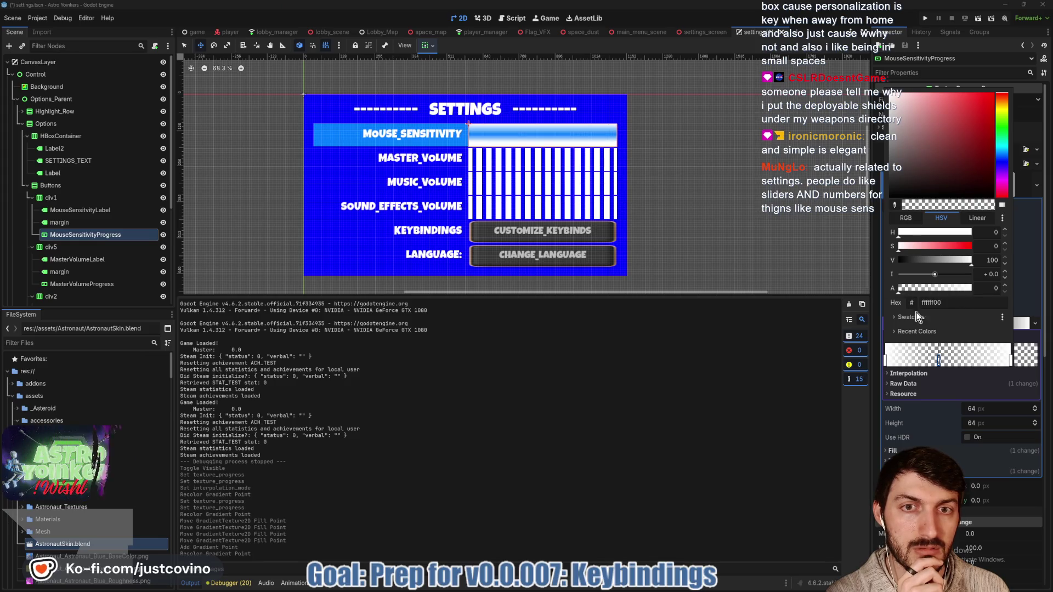
pyautogui.click(927, 363)
pyautogui.click(908, 373)
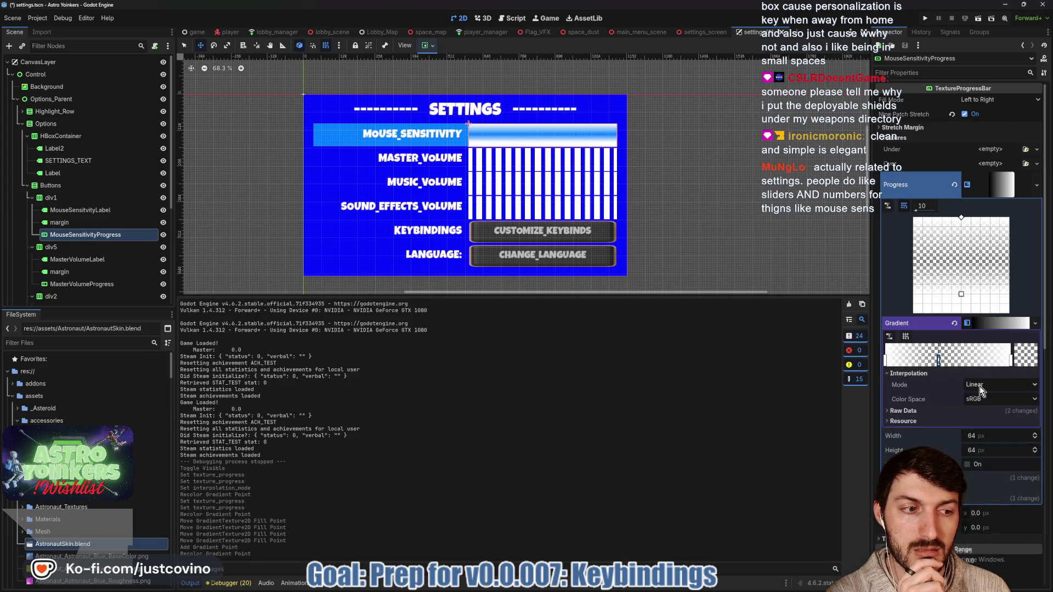
pyautogui.click(979, 386)
pyautogui.click(986, 412)
# Rearrange the gradient stops to reshape the white band, removing an unneeded point.
pyautogui.moveTo(939, 361); pyautogui.dragTo(924, 360)
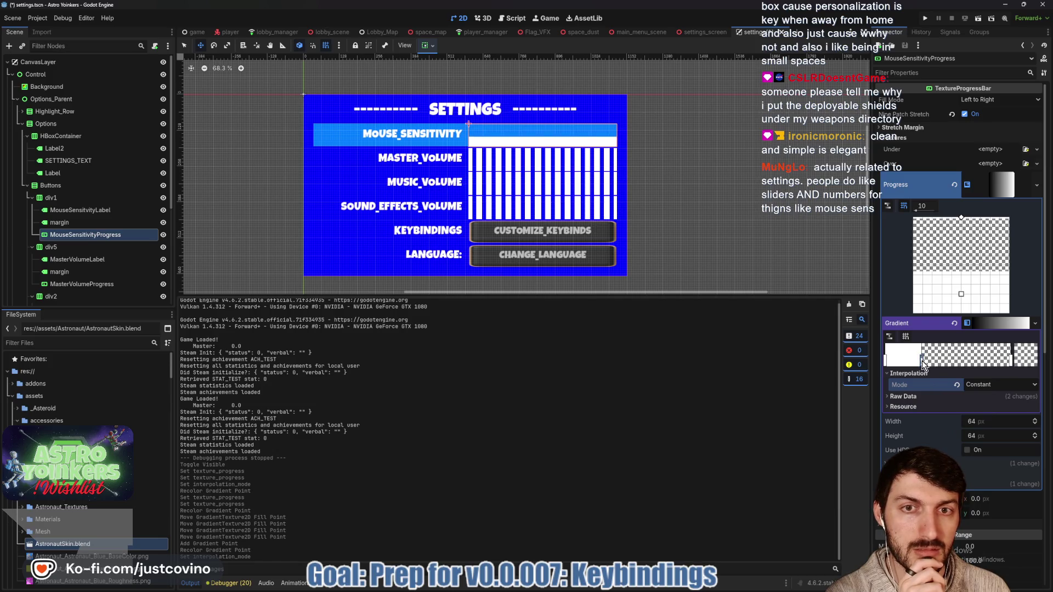
pyautogui.moveTo(1010, 360); pyautogui.dragTo(970, 360)
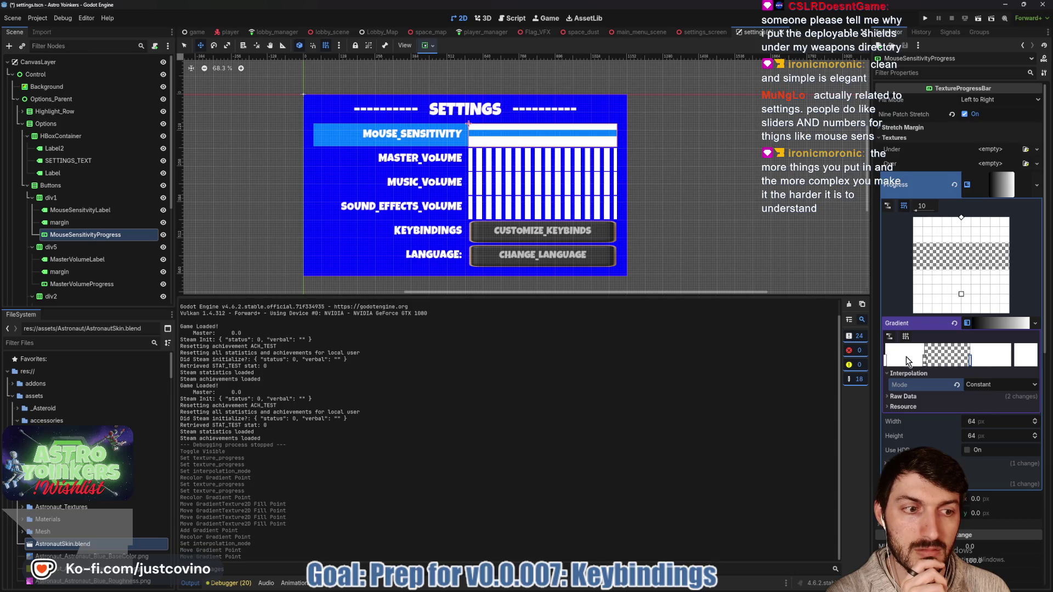
pyautogui.moveTo(886, 363); pyautogui.dragTo(937, 360)
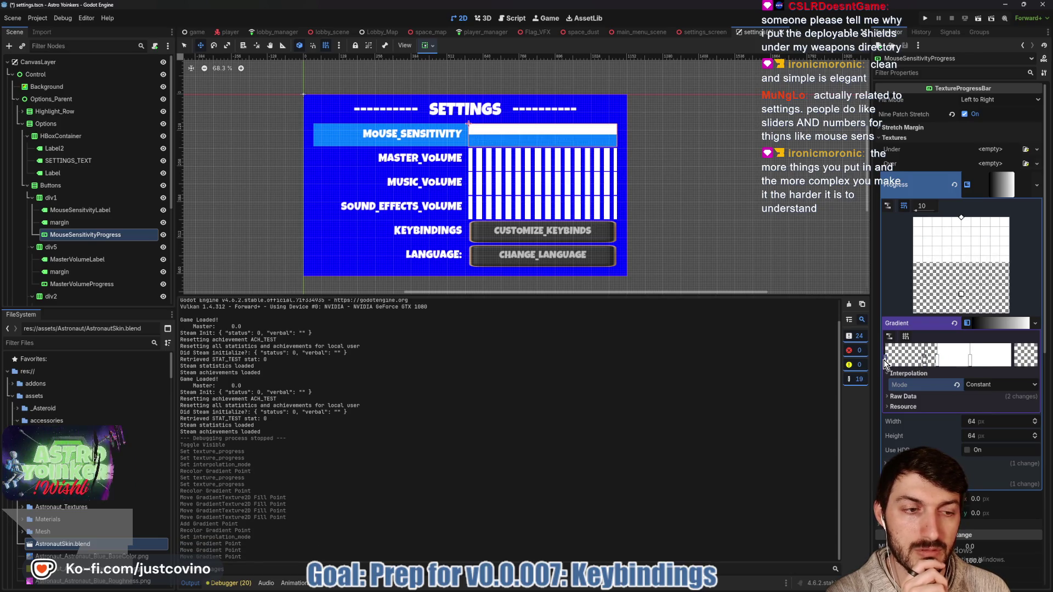
pyautogui.click(931, 360)
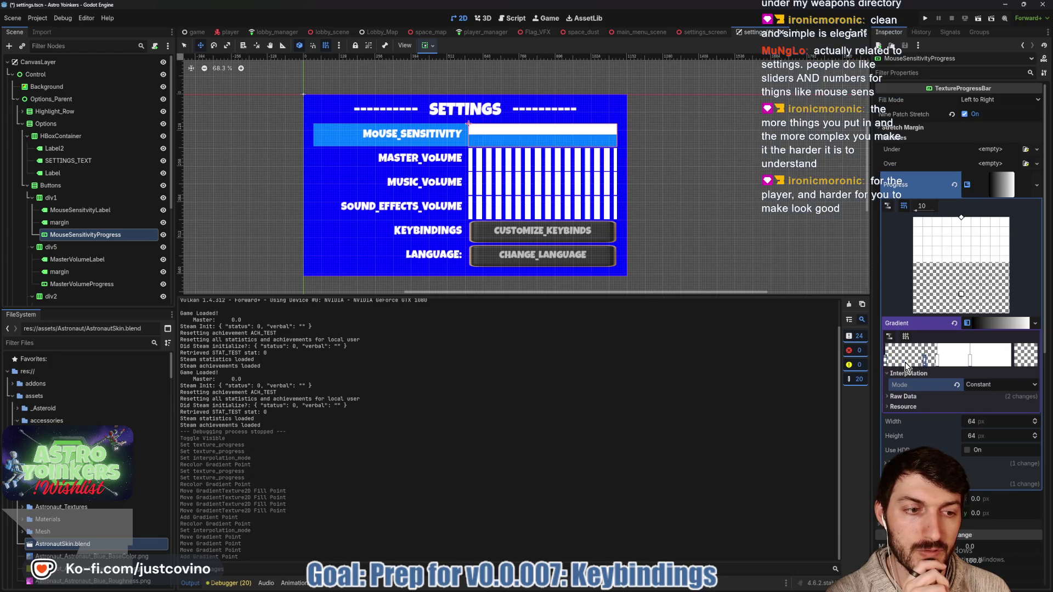
pyautogui.rightClick(928, 361)
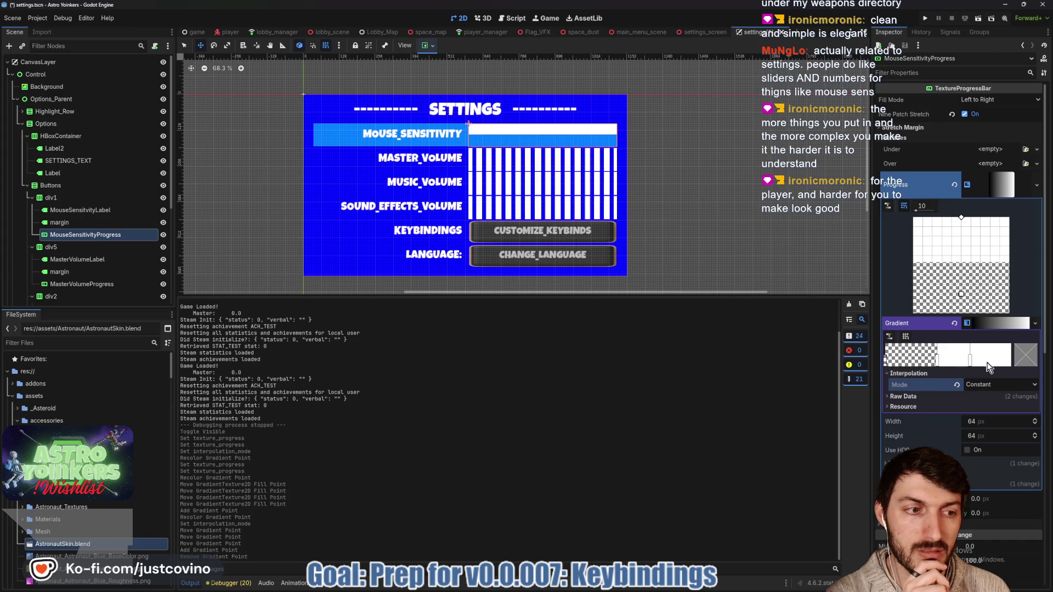
pyautogui.moveTo(937, 359)
pyautogui.mouseDown()
pyautogui.moveTo(911, 361)
pyautogui.moveTo(957, 361)
pyautogui.mouseUp()
# Add a stop with opacity 140, shift it left, and move the fill point to the bottom edge.
pyautogui.click(1011, 360)
pyautogui.click(1012, 361)
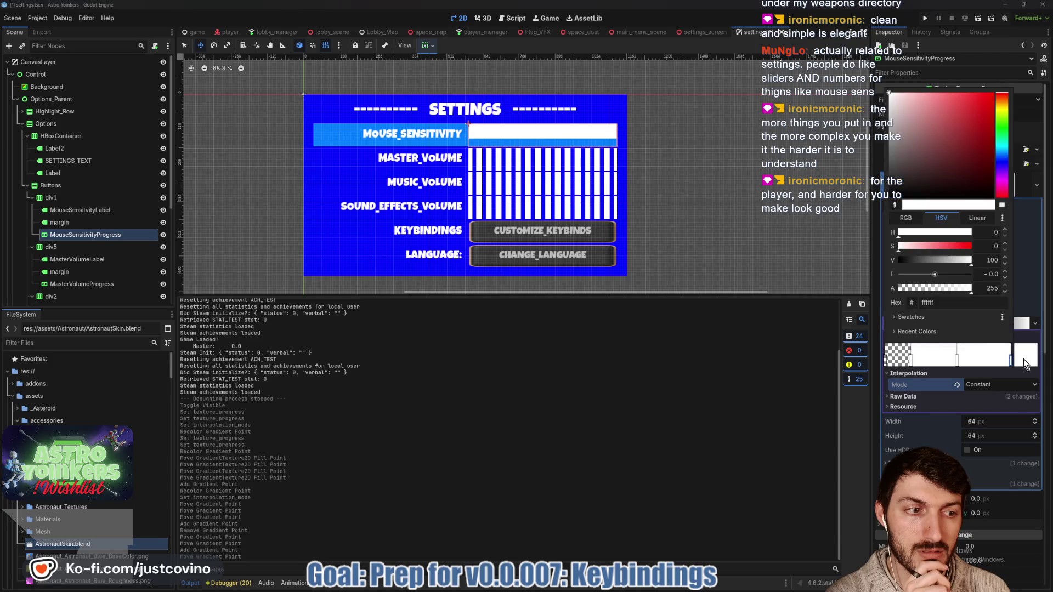
pyautogui.click(935, 288)
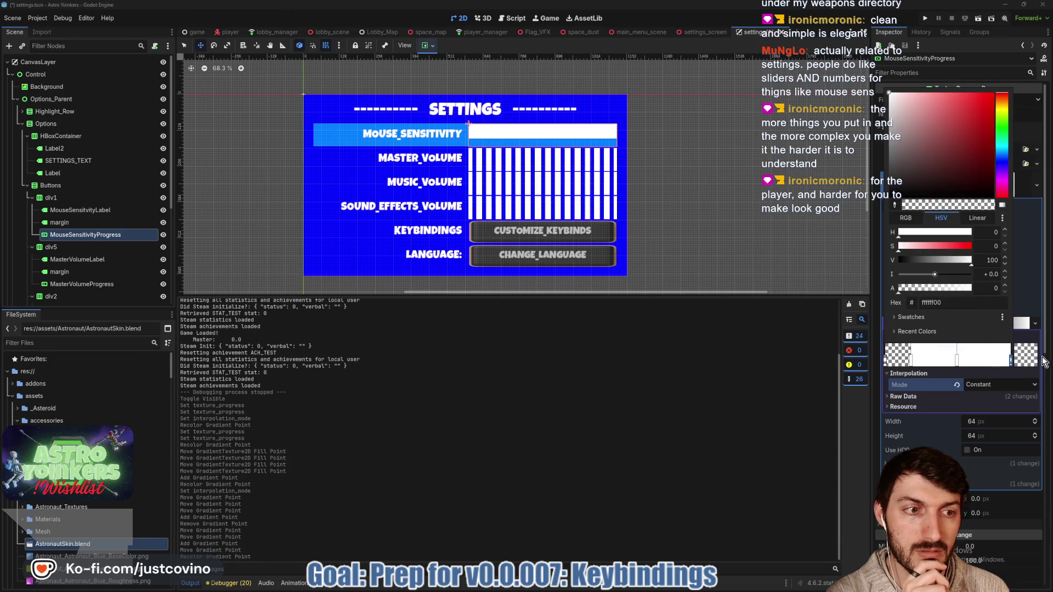
pyautogui.click(1023, 355)
pyautogui.moveTo(1012, 361); pyautogui.dragTo(982, 359)
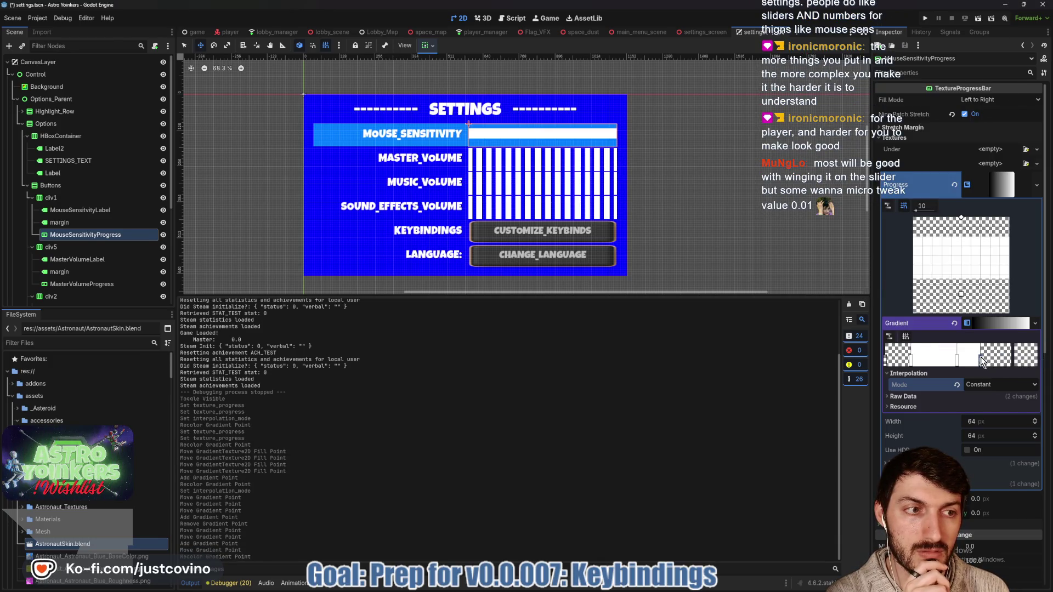
pyautogui.moveTo(962, 295); pyautogui.dragTo(961, 313)
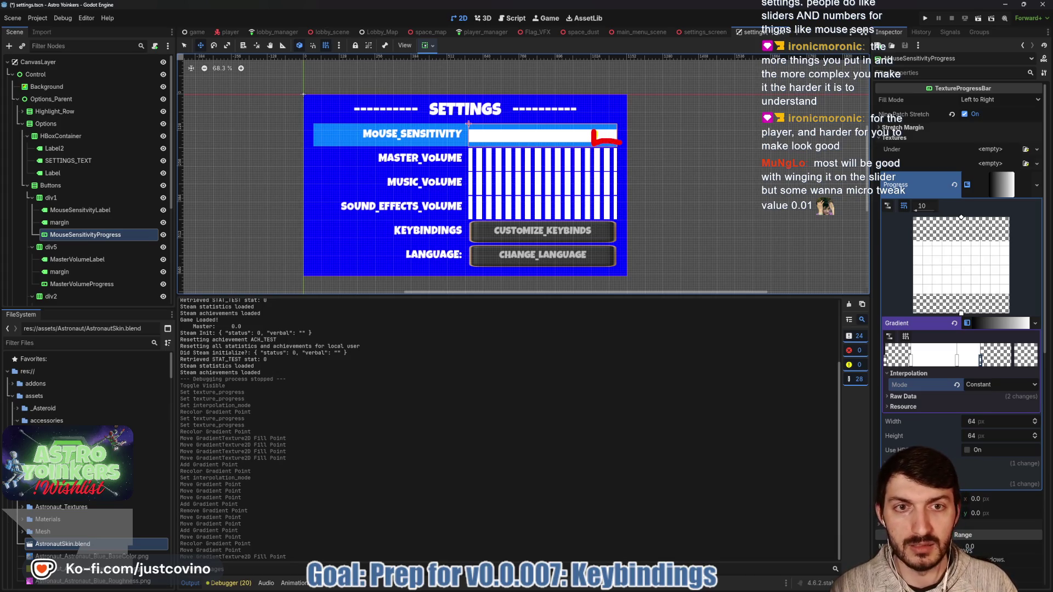
# Fine-tune the white band's left and right stops with snapping so the bar fills solid white.
pyautogui.moveTo(620, 141); pyautogui.dragTo(593, 131)
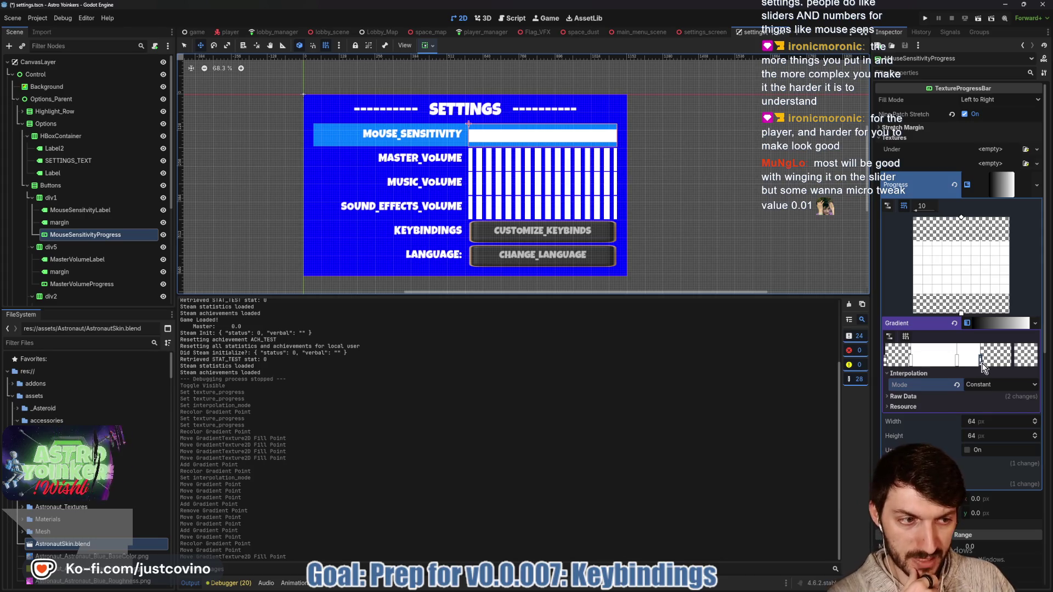
pyautogui.moveTo(981, 357); pyautogui.dragTo(1009, 360)
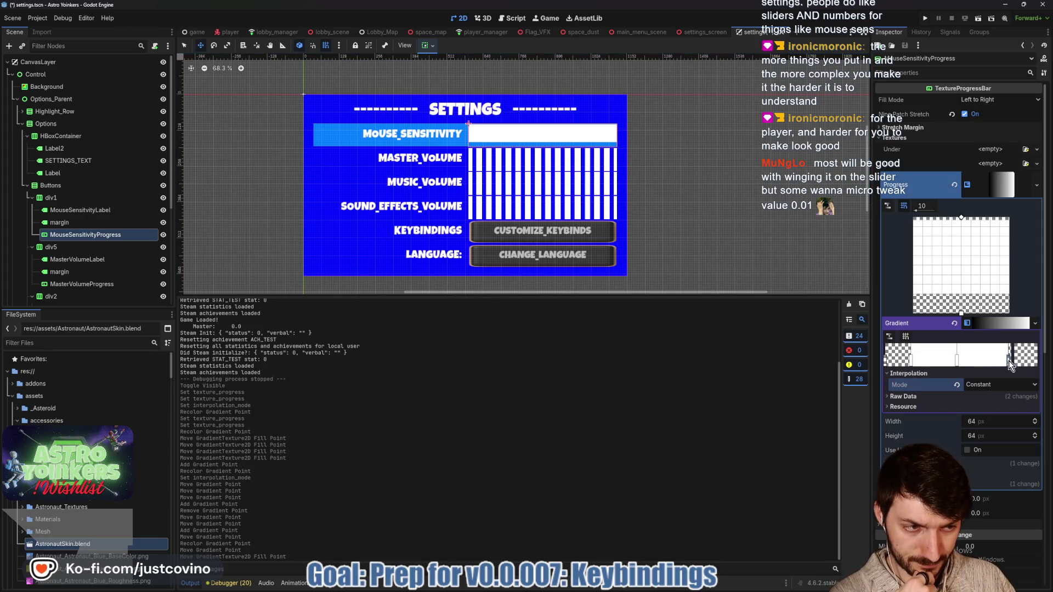
pyautogui.click(905, 337)
pyautogui.moveTo(911, 360); pyautogui.dragTo(902, 365)
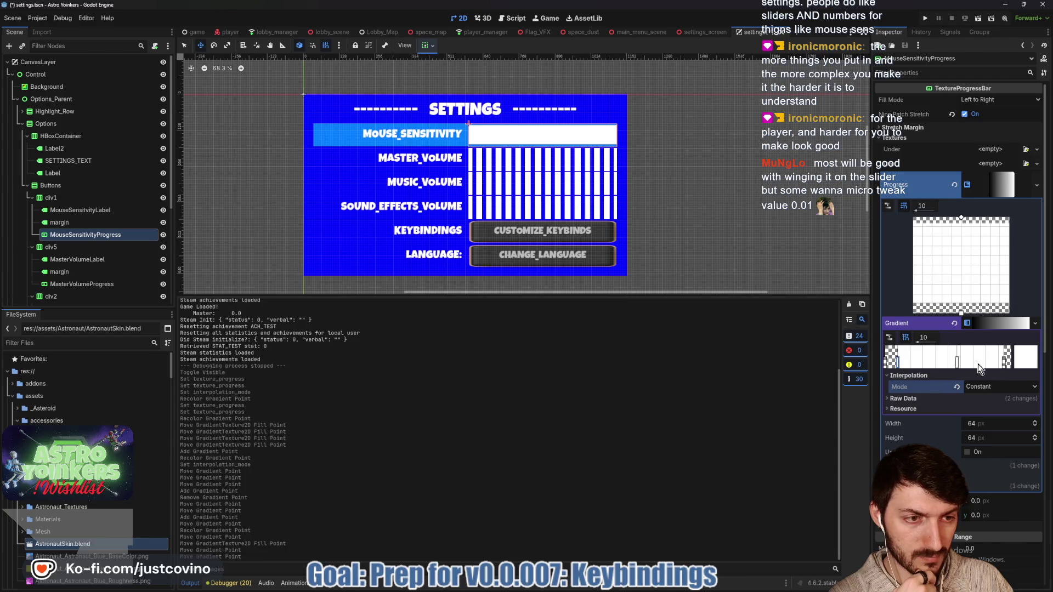
pyautogui.moveTo(1007, 360); pyautogui.dragTo(998, 364)
pyautogui.click(998, 364)
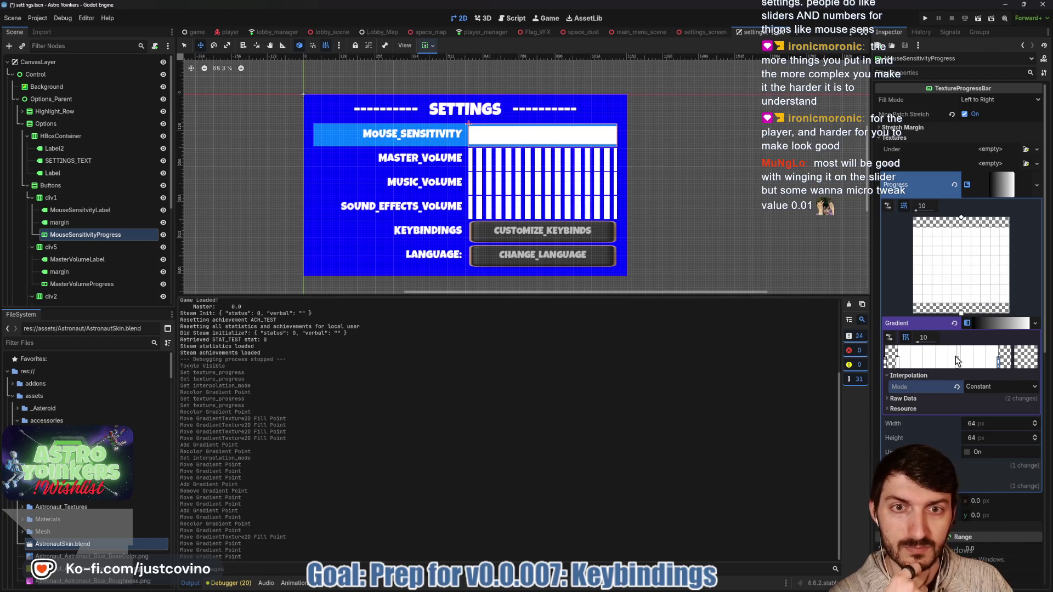
pyautogui.click(1002, 184)
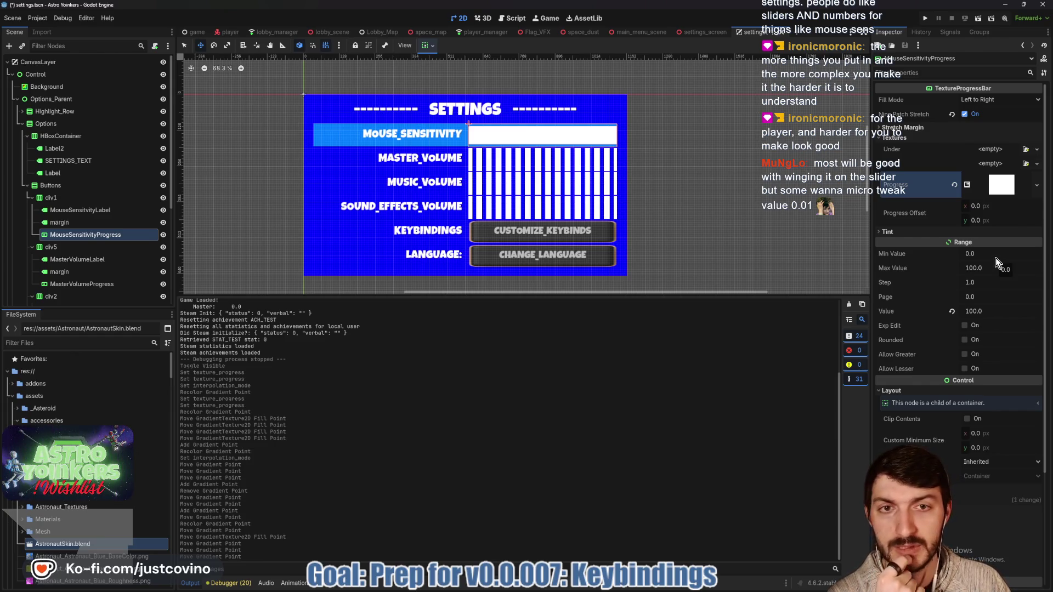
pyautogui.rightClick(1004, 186)
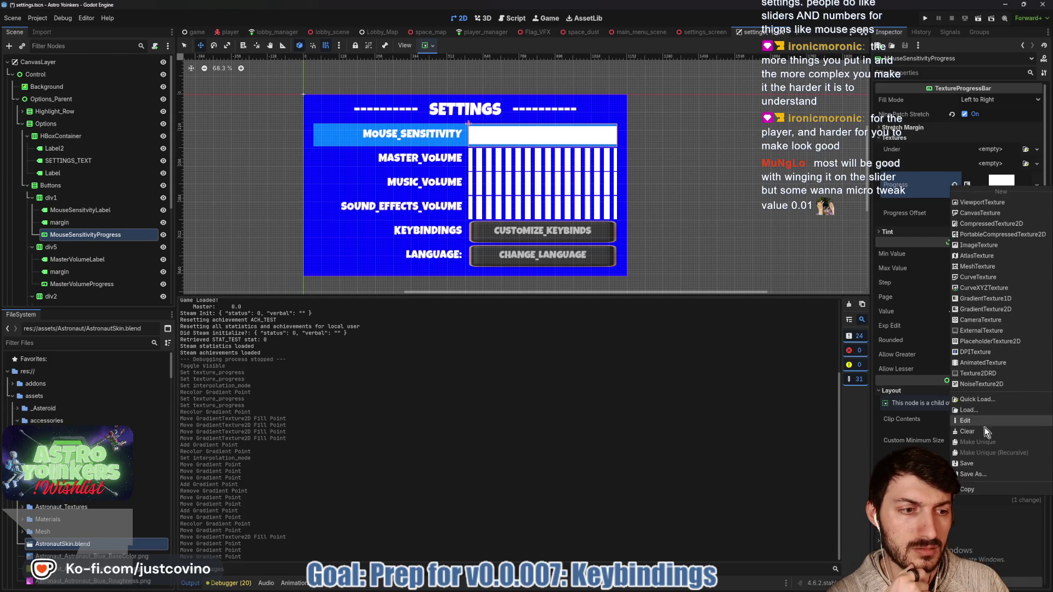
# Copy the white progress texture and paste it onto the master volume bar.
pyautogui.click(975, 488)
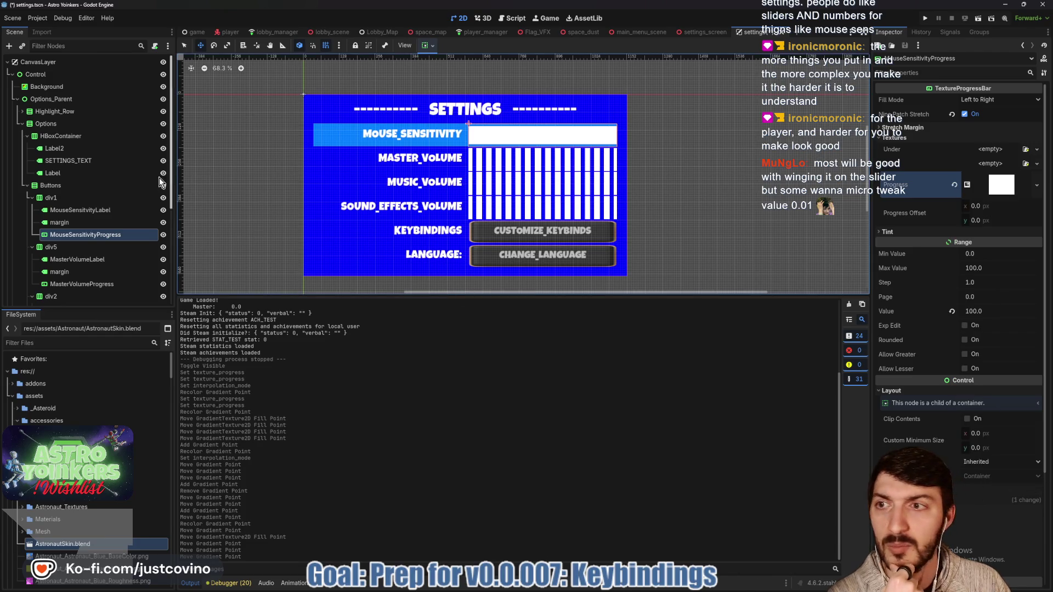
pyautogui.click(83, 284)
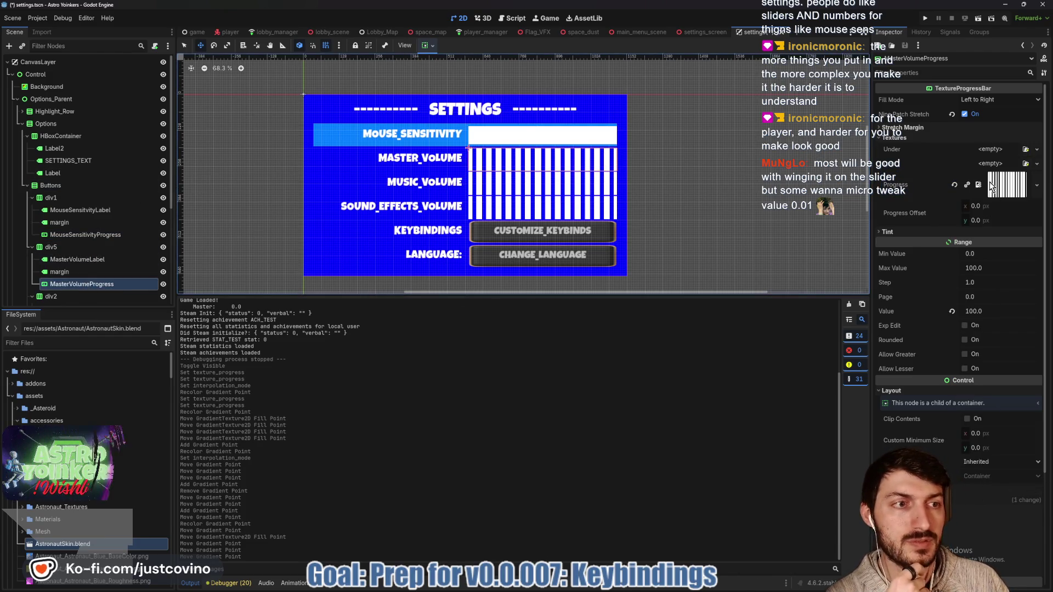
pyautogui.click(1037, 185)
pyautogui.click(963, 502)
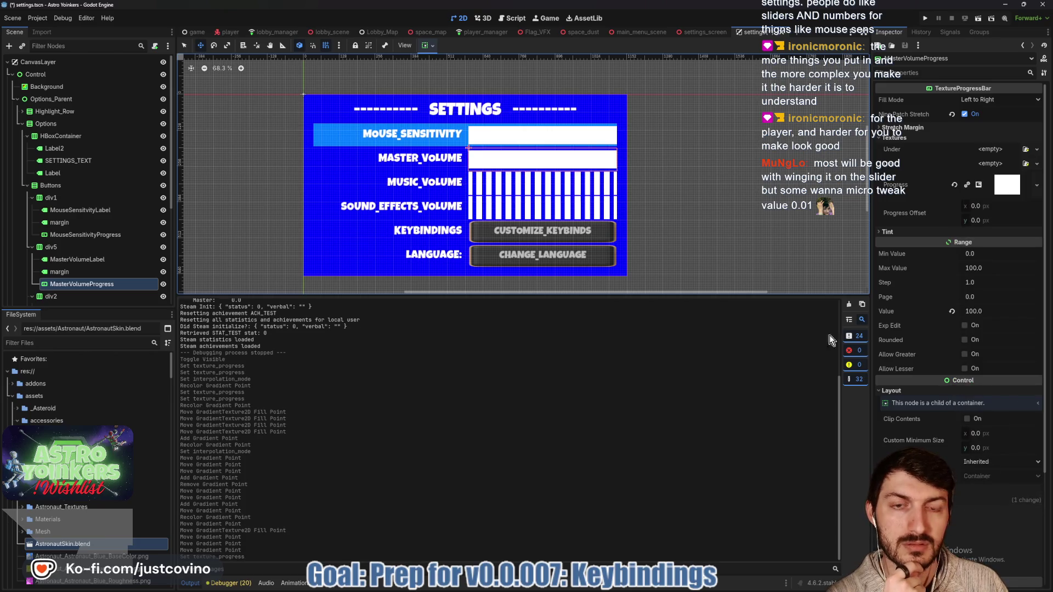
# Paste the white texture onto both the music and sound effects volume bars.
pyautogui.scroll(-3, 88, 241)
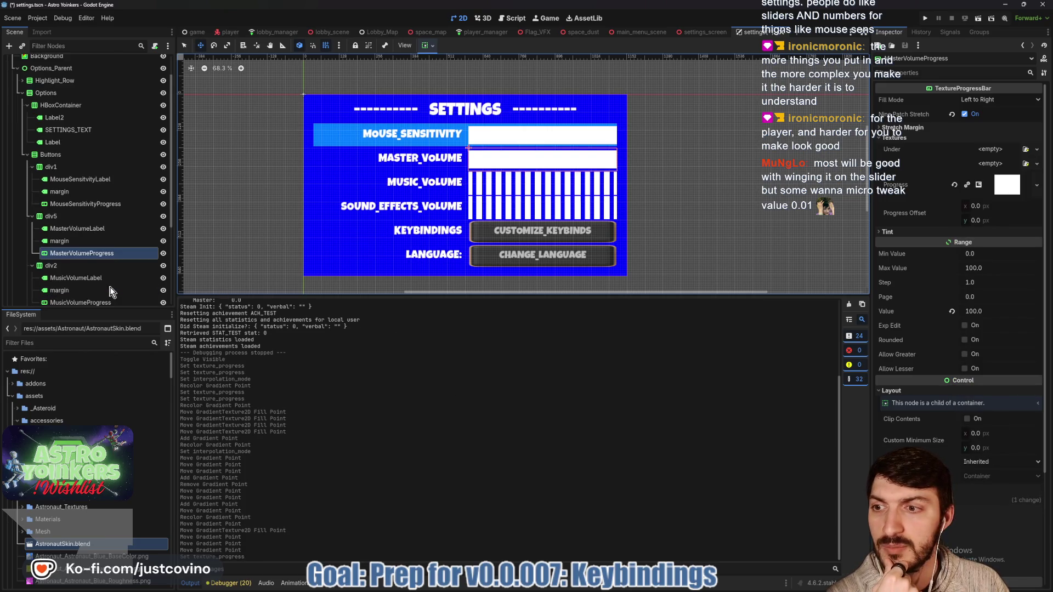
pyautogui.click(88, 241)
pyautogui.keyDown('ctrl'); pyautogui.click(83, 290); pyautogui.keyUp('ctrl')
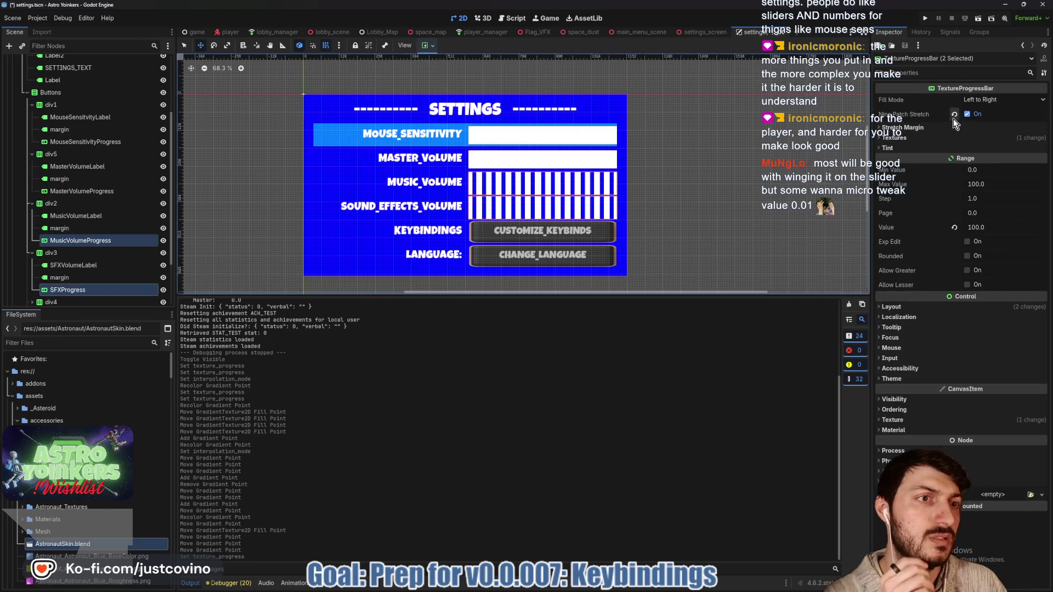
pyautogui.click(933, 137)
pyautogui.rightClick(999, 189)
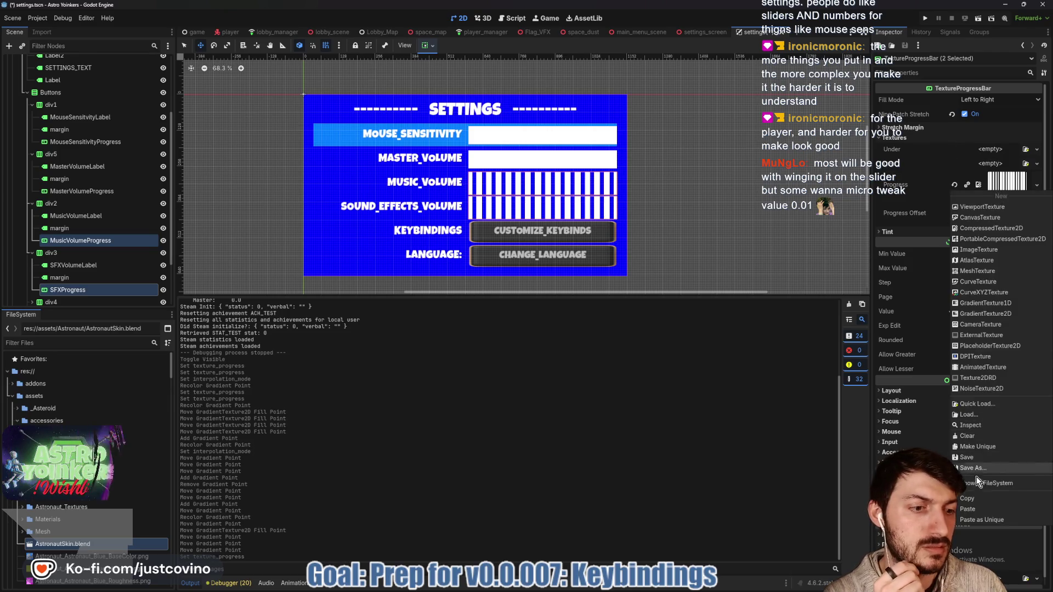
pyautogui.click(976, 506)
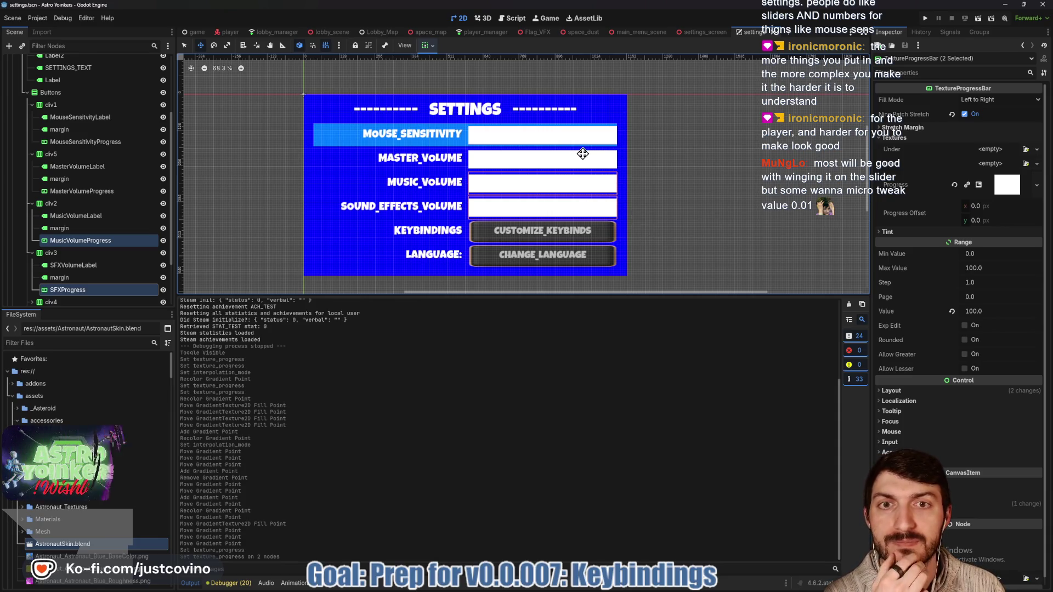
# Save the settings scene and open pause_menu.tscn via a 'pause' file filter.
pyautogui.hotkey('ctrl', 's')
pyautogui.click(77, 342)
pyautogui.write('pause')
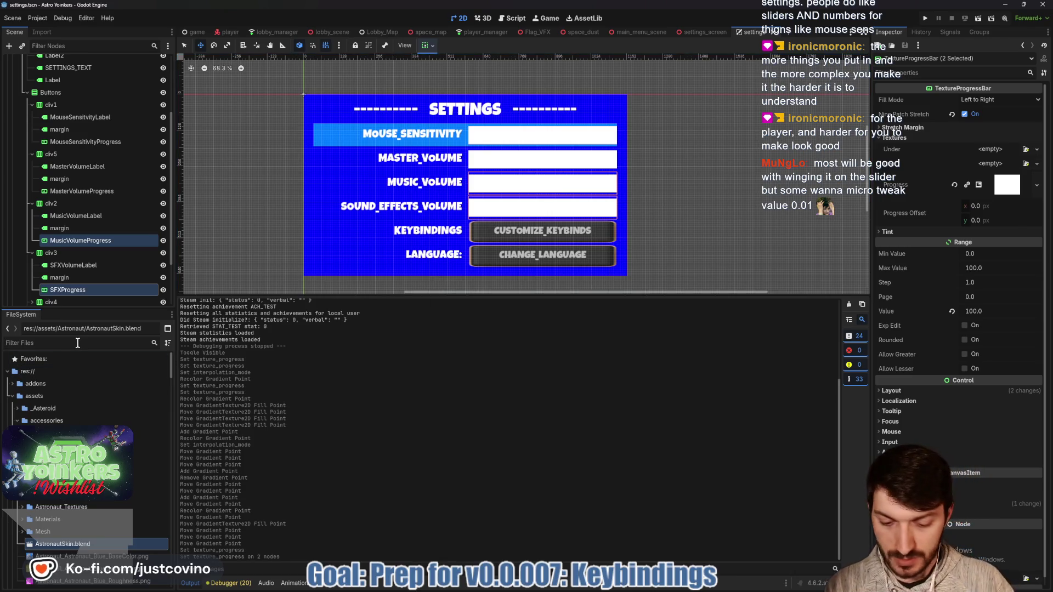
pyautogui.doubleClick(94, 409)
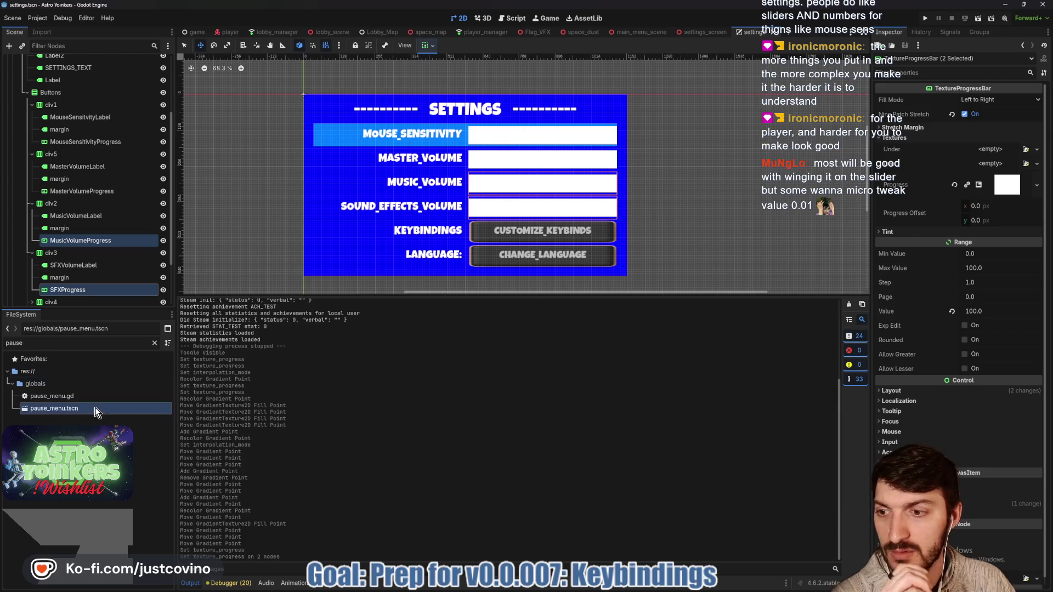
# Expand Options_Parent, Options and all four slider rows, selecting MusicVolumeProgress and MasterVolumeProgress.
pyautogui.scroll(-3, 746, 236)
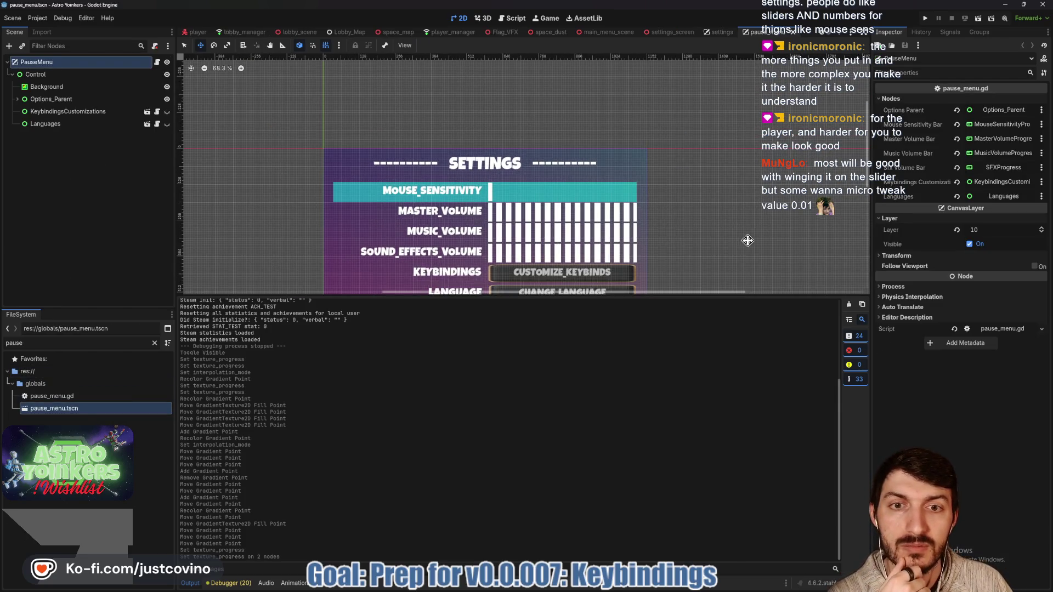
pyautogui.click(18, 99)
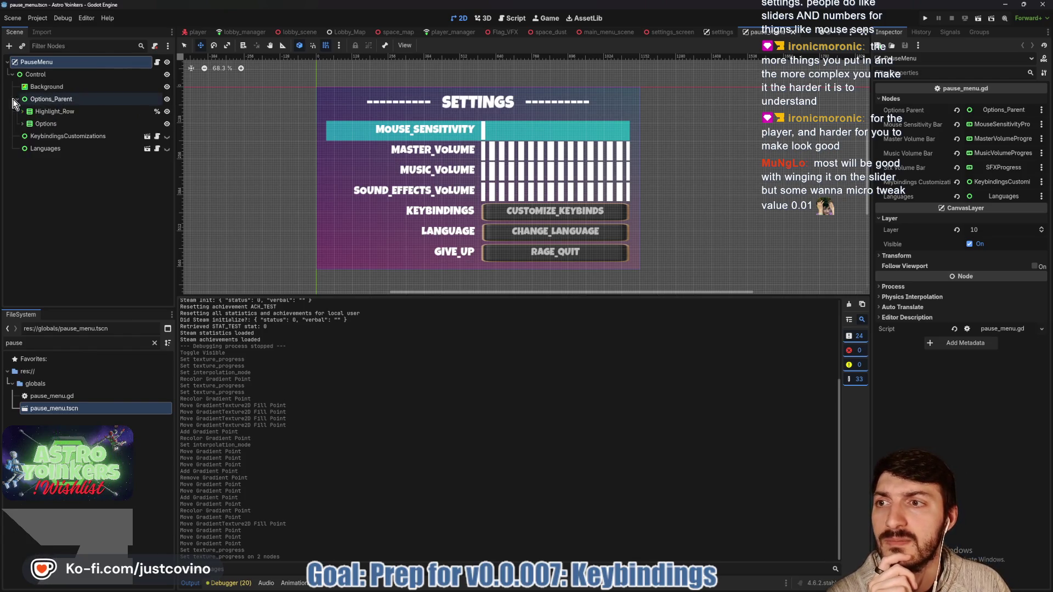
pyautogui.click(21, 124)
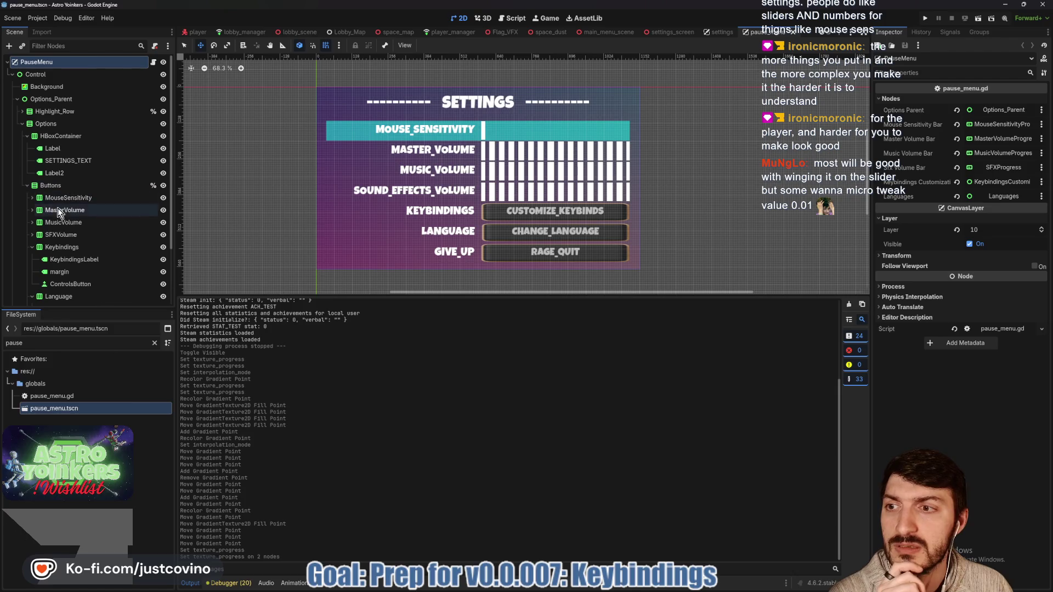
pyautogui.click(32, 198)
pyautogui.click(32, 247)
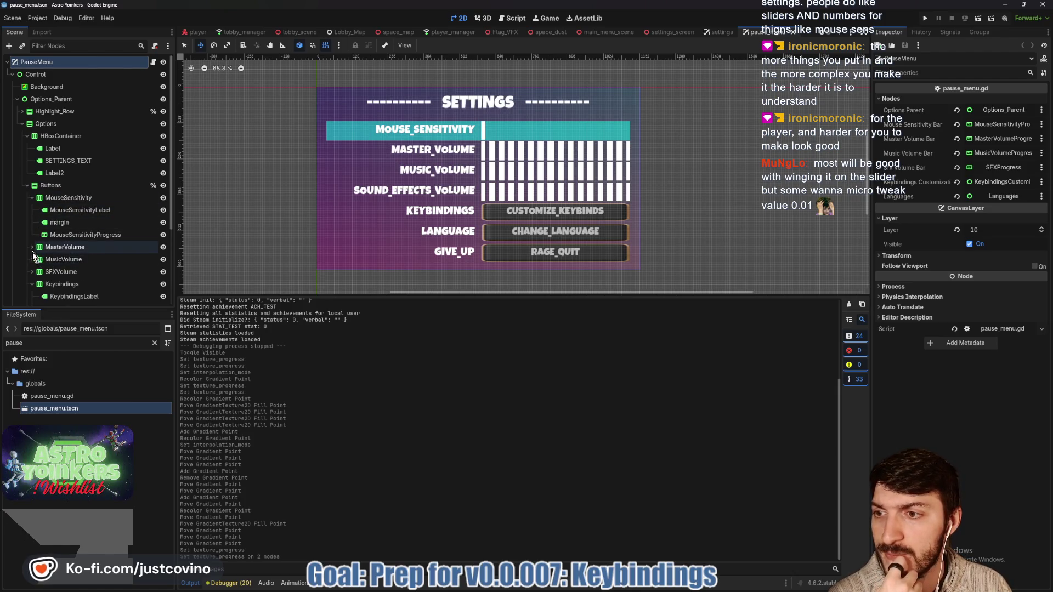
pyautogui.scroll(-5, 36, 267)
pyautogui.click(32, 173)
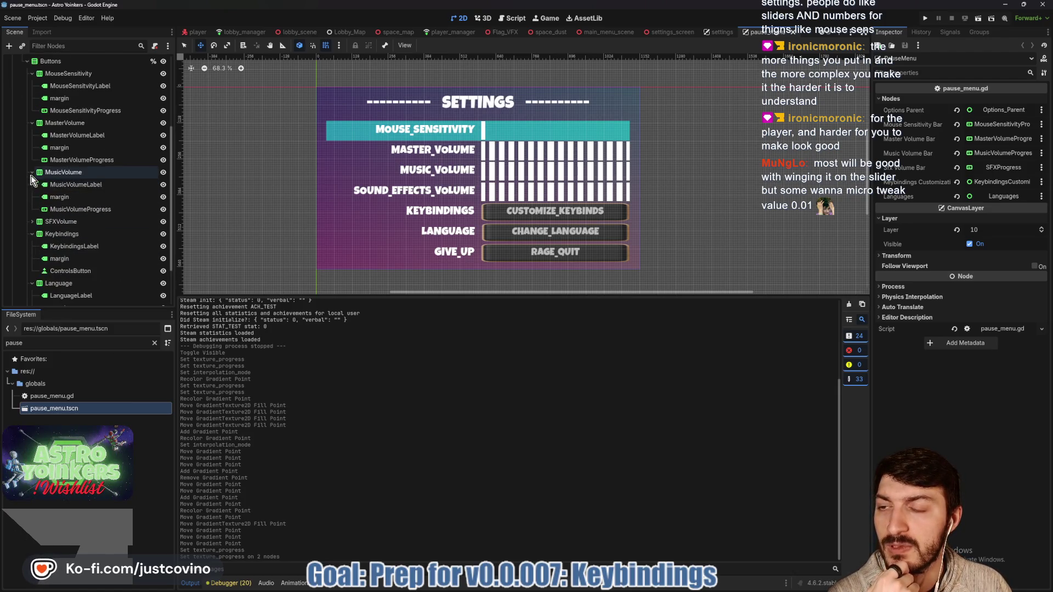
pyautogui.click(32, 222)
pyautogui.click(77, 209)
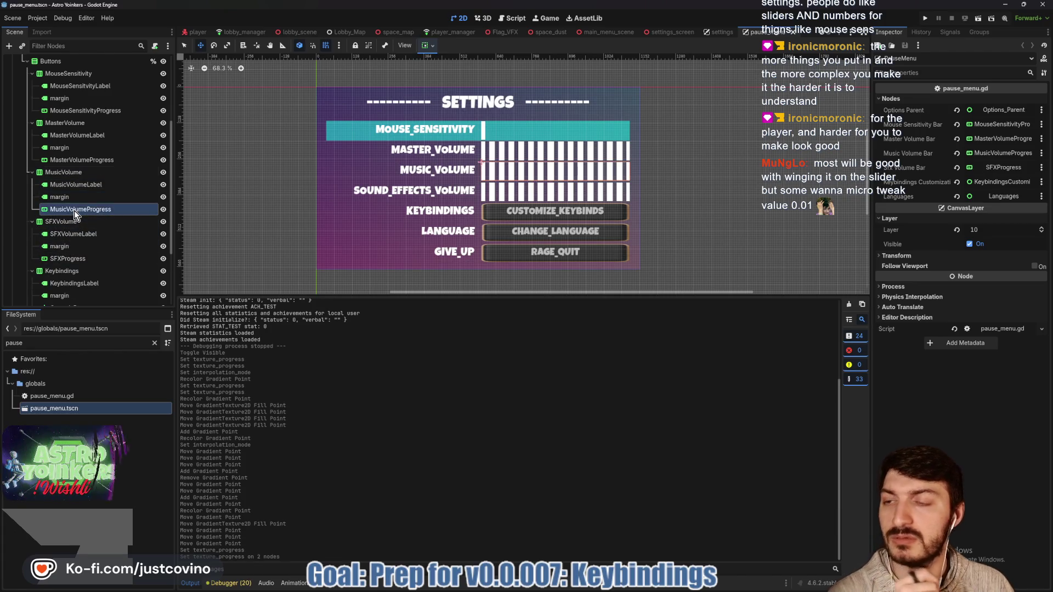
pyautogui.keyDown('ctrl'); pyautogui.click(87, 161); pyautogui.keyUp('ctrl')
# Paste the white texture onto all four pause menu progress bars, save, and hide the bottom panel.
pyautogui.keyDown('ctrl'); pyautogui.click(84, 259); pyautogui.keyUp('ctrl')
pyautogui.scroll(-3, 93, 268)
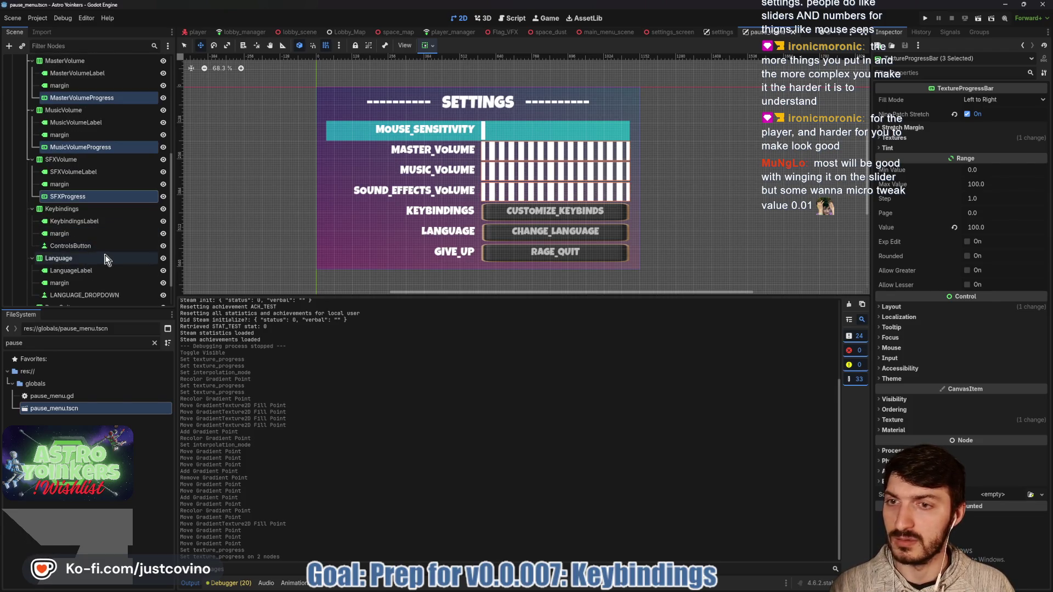
pyautogui.scroll(3, 96, 176)
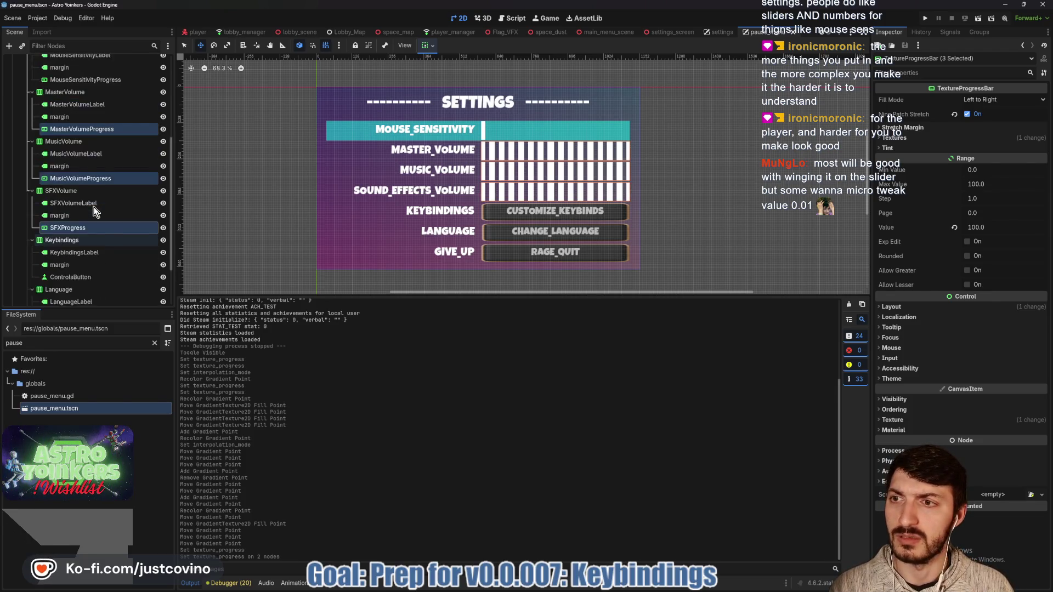
pyautogui.keyDown('ctrl'); pyautogui.click(108, 112); pyautogui.keyUp('ctrl')
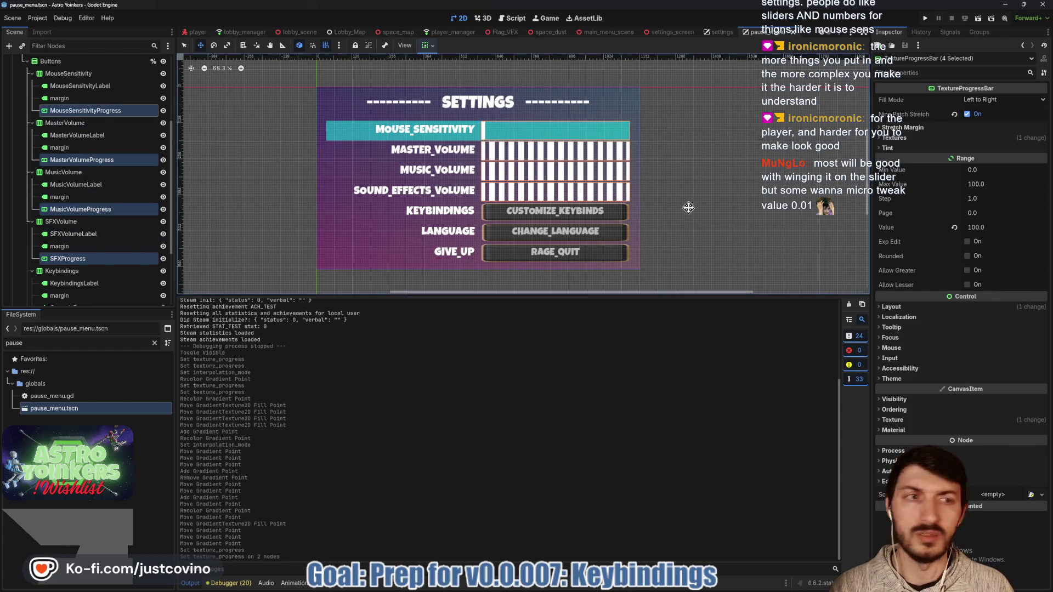
pyautogui.click(926, 135)
pyautogui.rightClick(1006, 195)
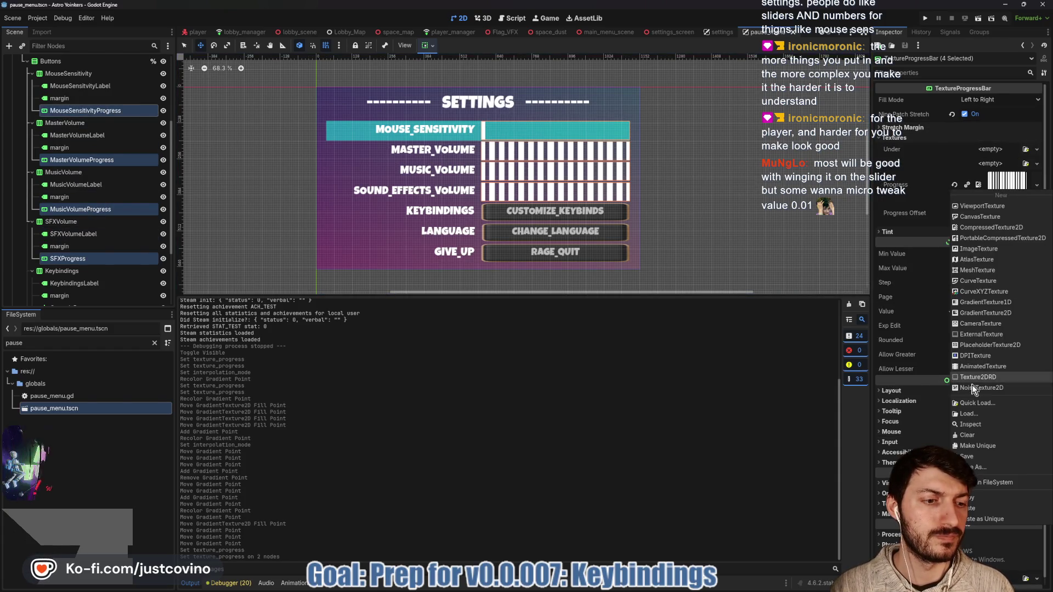
pyautogui.click(978, 511)
pyautogui.hotkey('ctrl', 's')
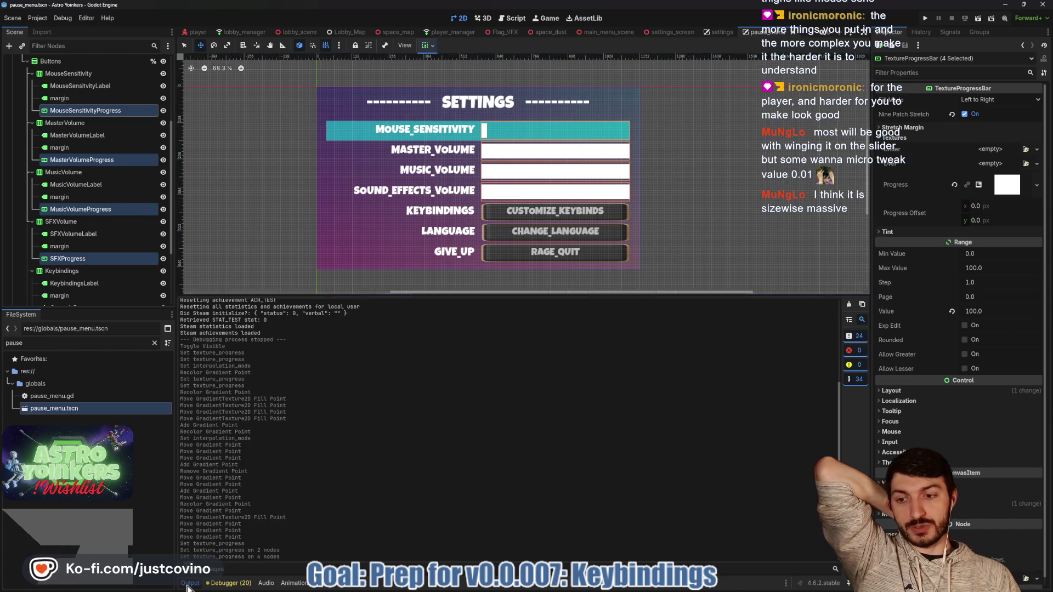
pyautogui.hotkey('ctrl', 'j')
pyautogui.scroll(4, 416, 395)
# Frame the pause menu's settings panel on the canvas, highlight the KEYBINDINGS row, and run the game.
pyautogui.moveTo(461, 297)
pyautogui.mouseDown()
pyautogui.moveTo(476, 514)
pyautogui.moveTo(485, 499)
pyautogui.mouseUp()
pyautogui.scroll(3, 477, 505)
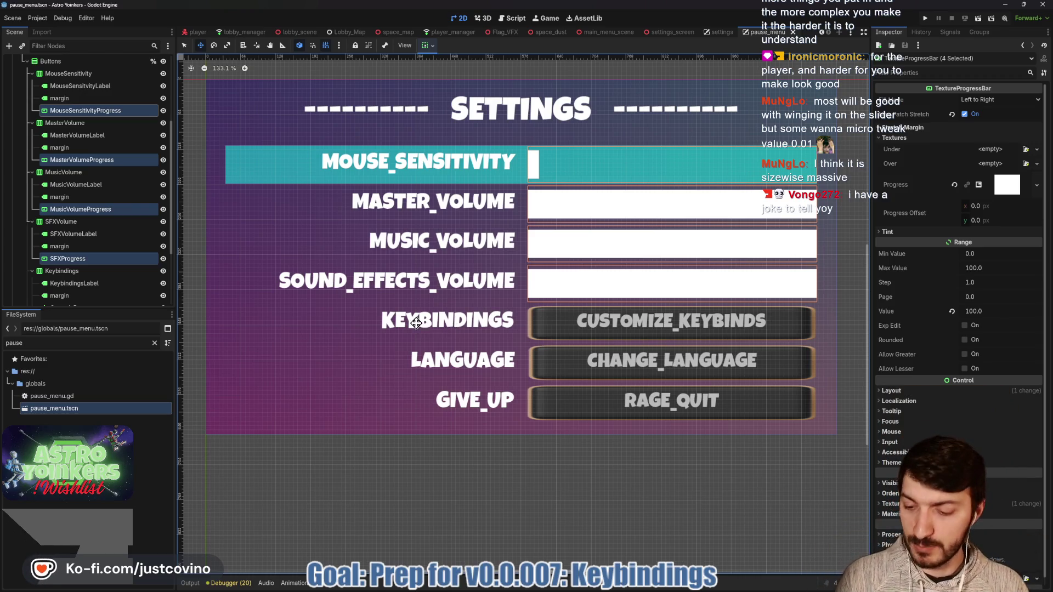
pyautogui.moveTo(409, 308); pyautogui.dragTo(378, 344)
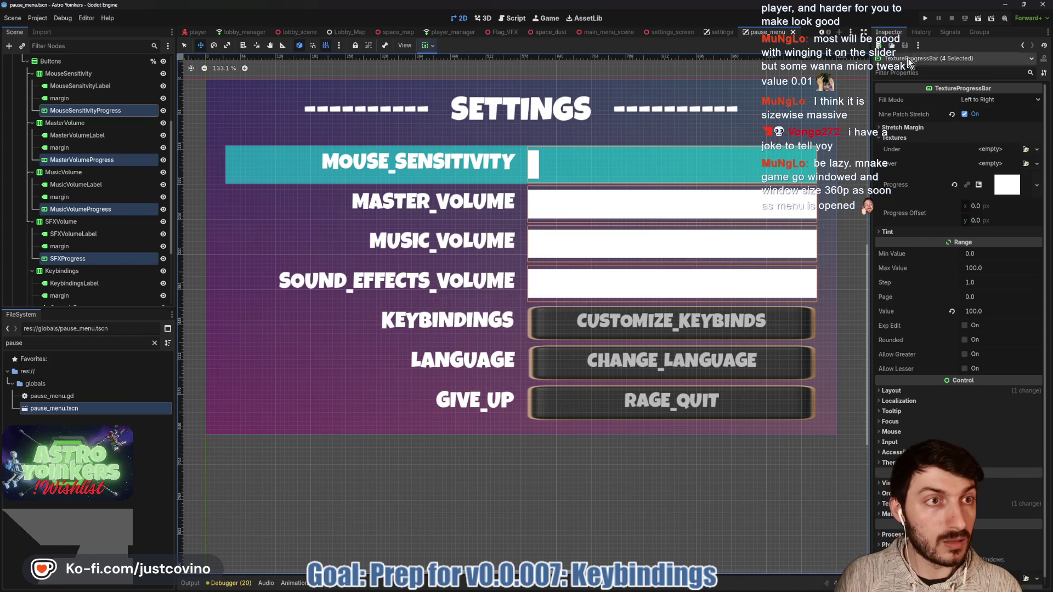
pyautogui.press('F5')
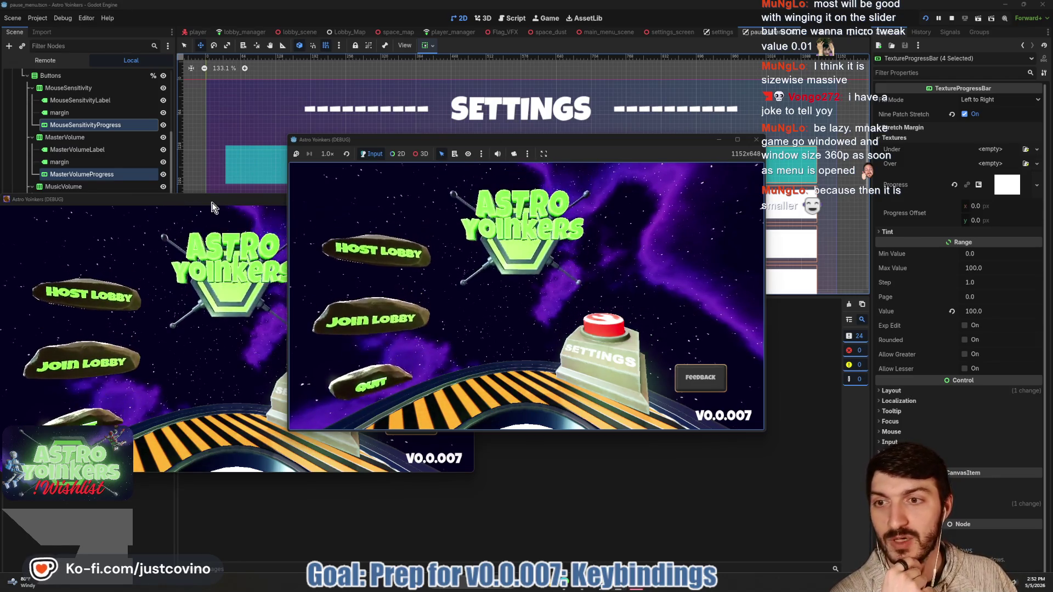
# Check the game's Settings screen, return to the main menu, host a lobby and open the pause menu.
pyautogui.click(571, 365)
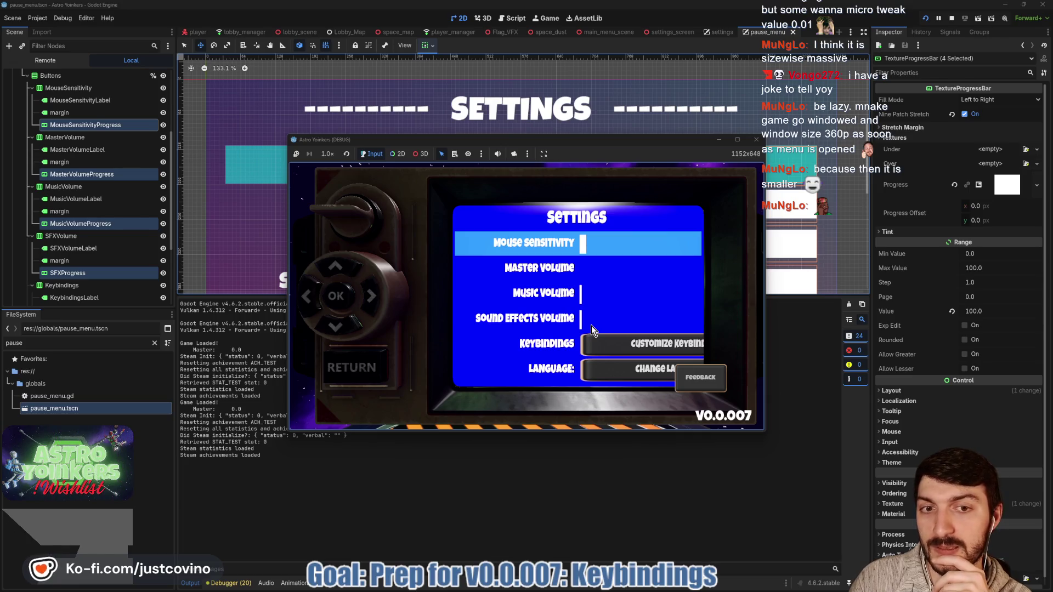
pyautogui.press('Down')
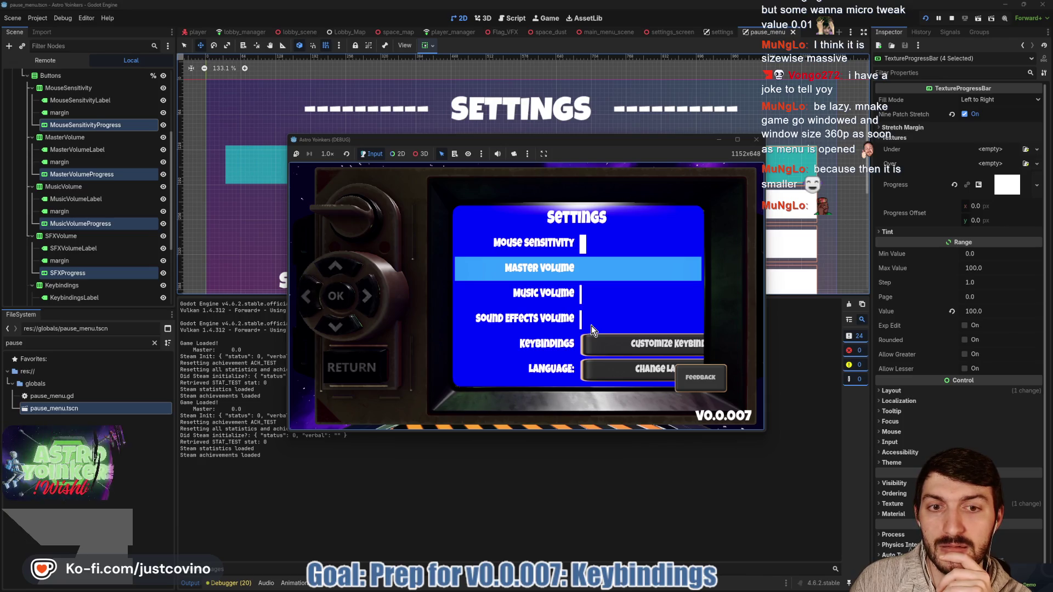
pyautogui.click(358, 361)
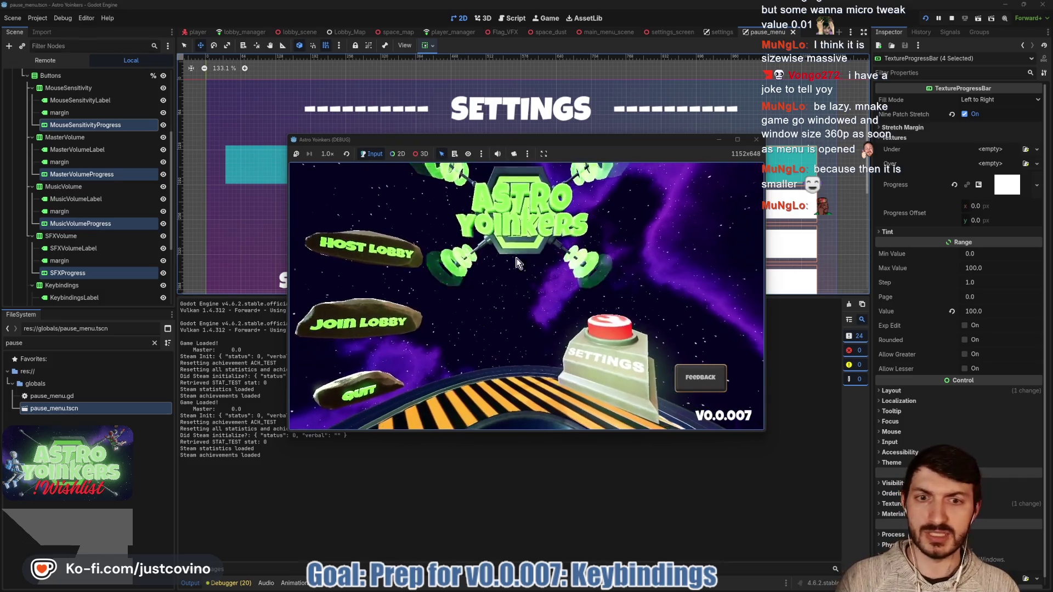
pyautogui.click(384, 247)
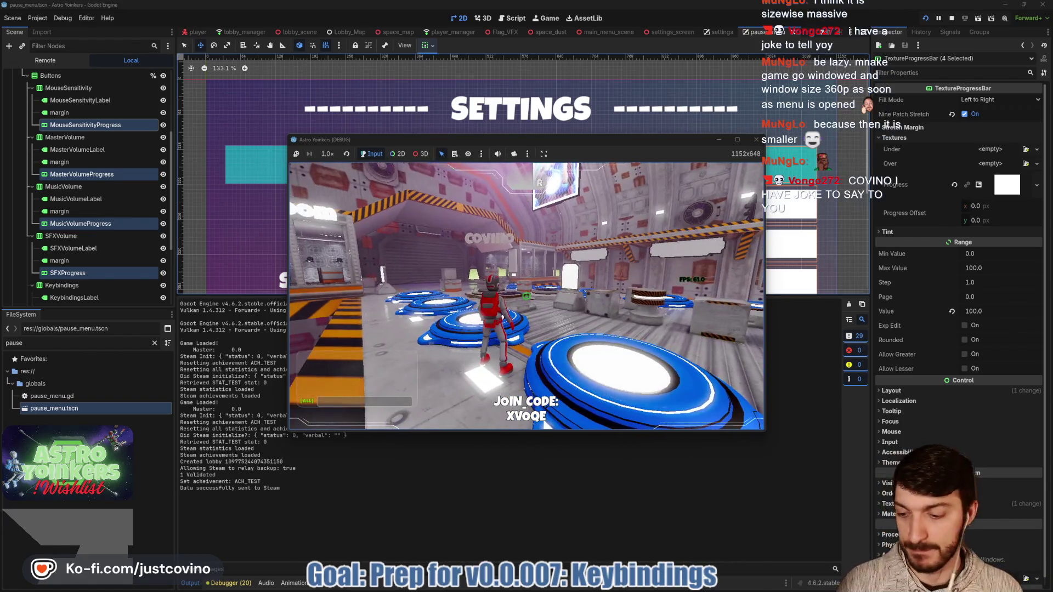
pyautogui.press('Escape')
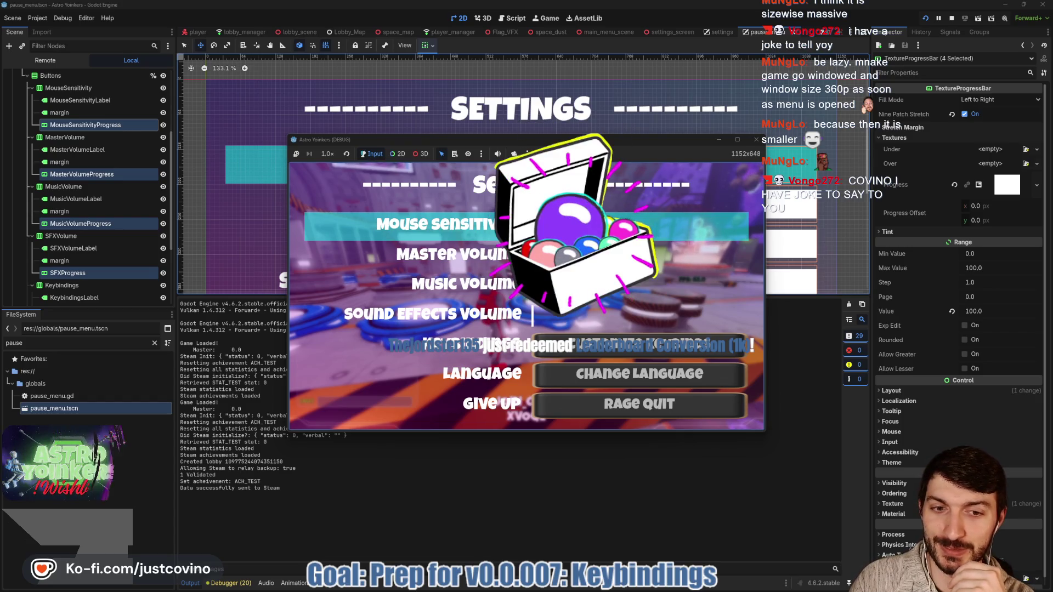
# Open the in-game Keybindings screen and try rebinding Forward, keeping W.
pyautogui.press('Down')
pyautogui.press('Down')
pyautogui.press('Down')
pyautogui.press('Down')
pyautogui.press('Return')
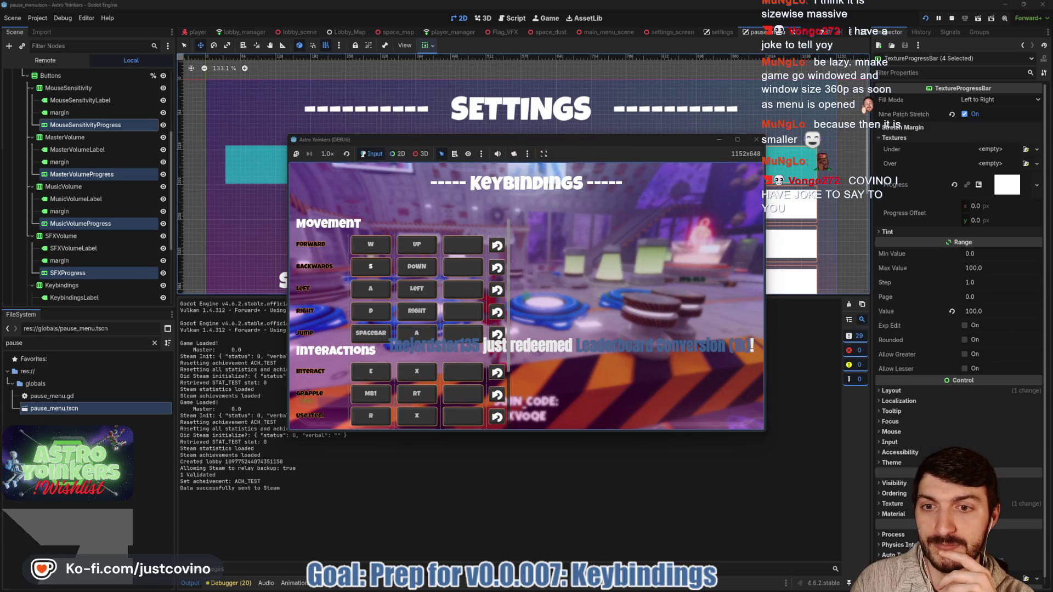
pyautogui.scroll(-3, 400, 329)
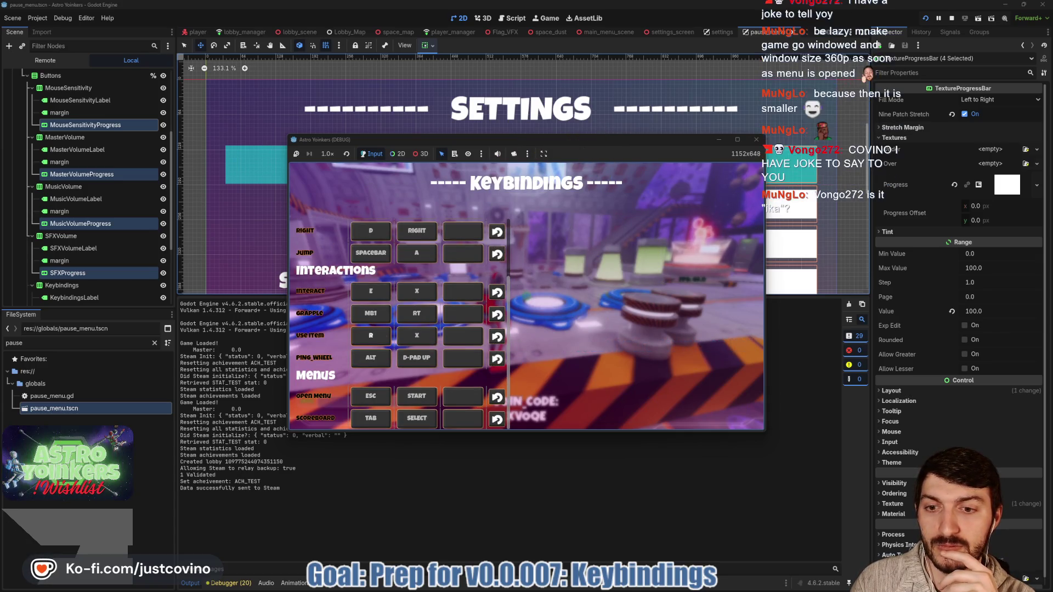
pyautogui.scroll(3, 401, 324)
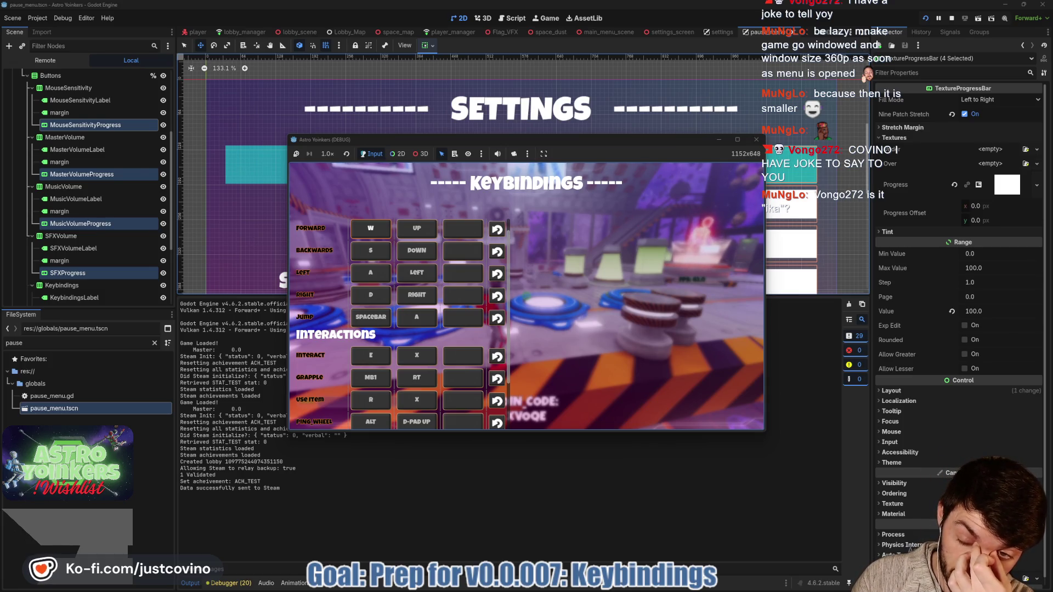
pyautogui.click(371, 228)
pyautogui.press('w')
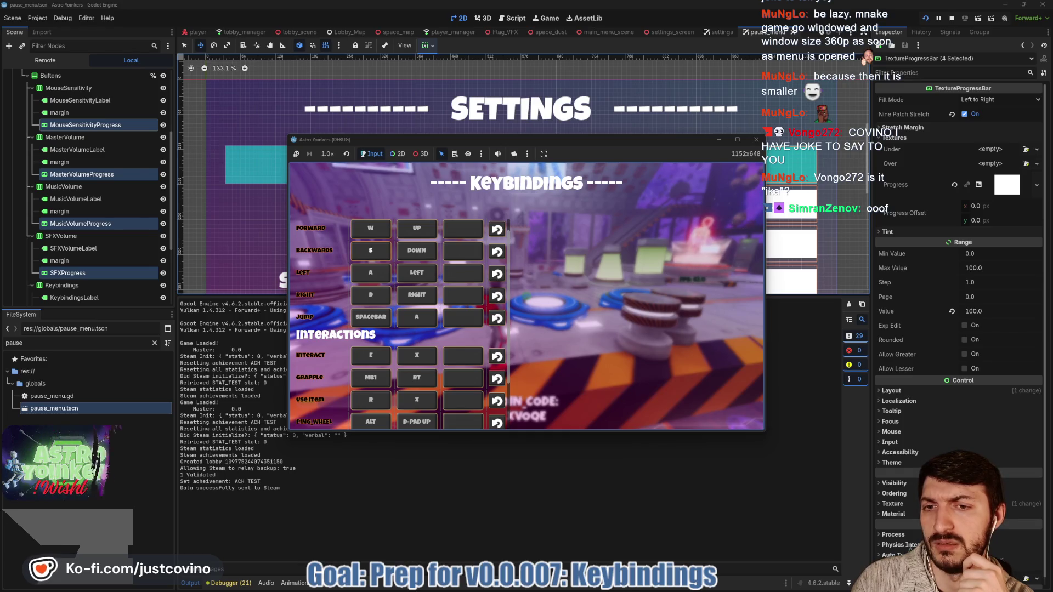
# Rebind Forward to U, escape back to gameplay, then reopen the Keybindings screen.
pyautogui.click(371, 250)
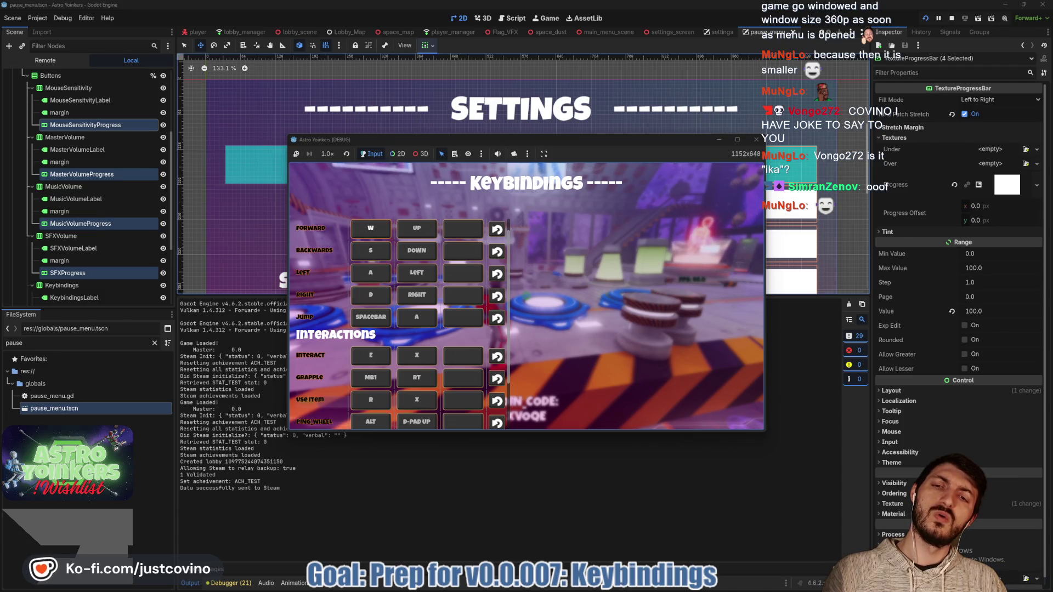
pyautogui.click(370, 228)
pyautogui.press('u')
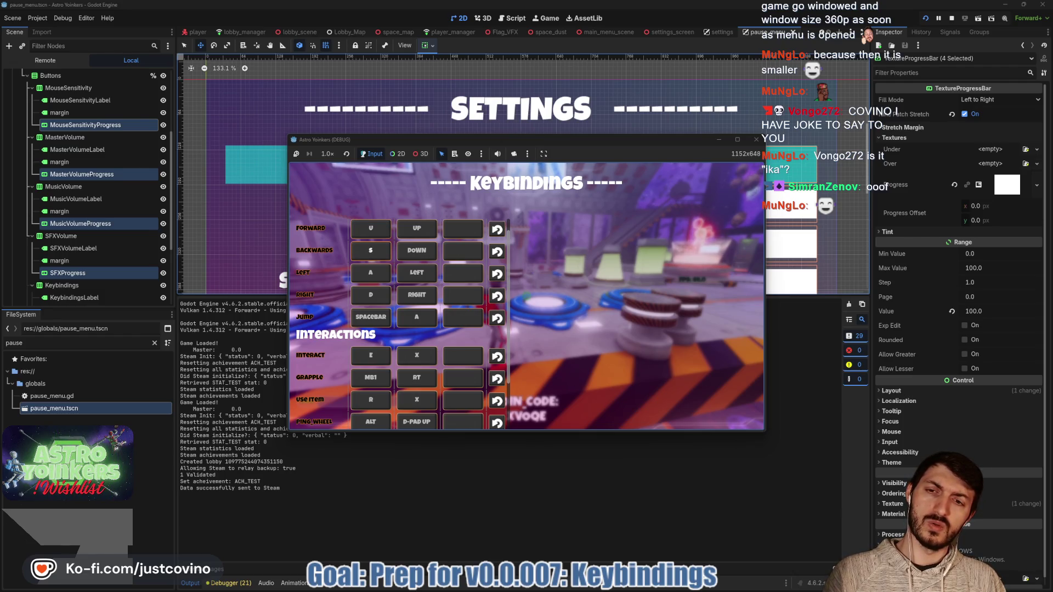
pyautogui.press('Escape')
pyautogui.press('Escape')
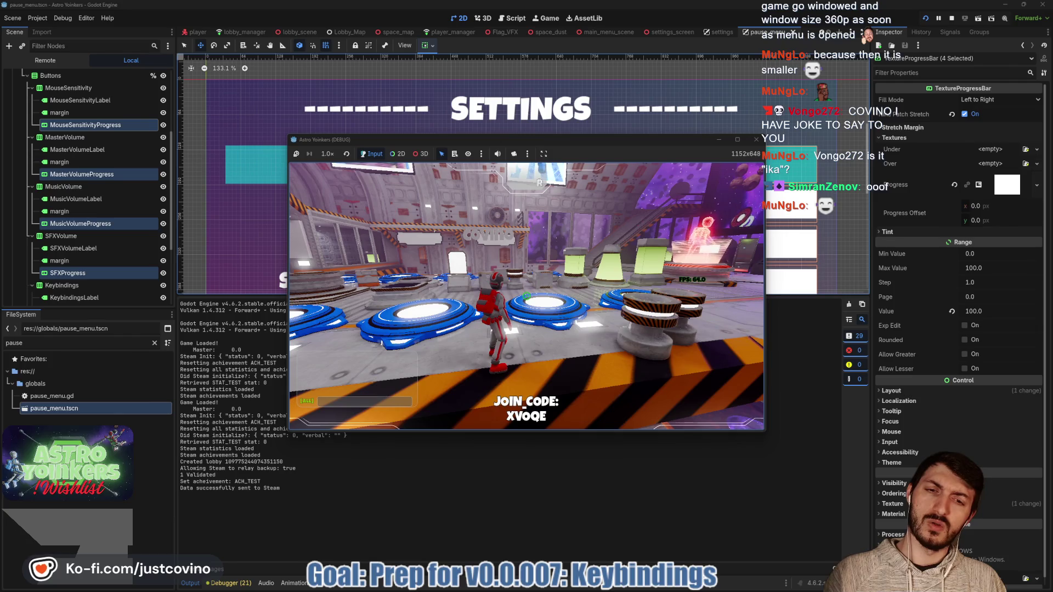
pyautogui.press('Escape')
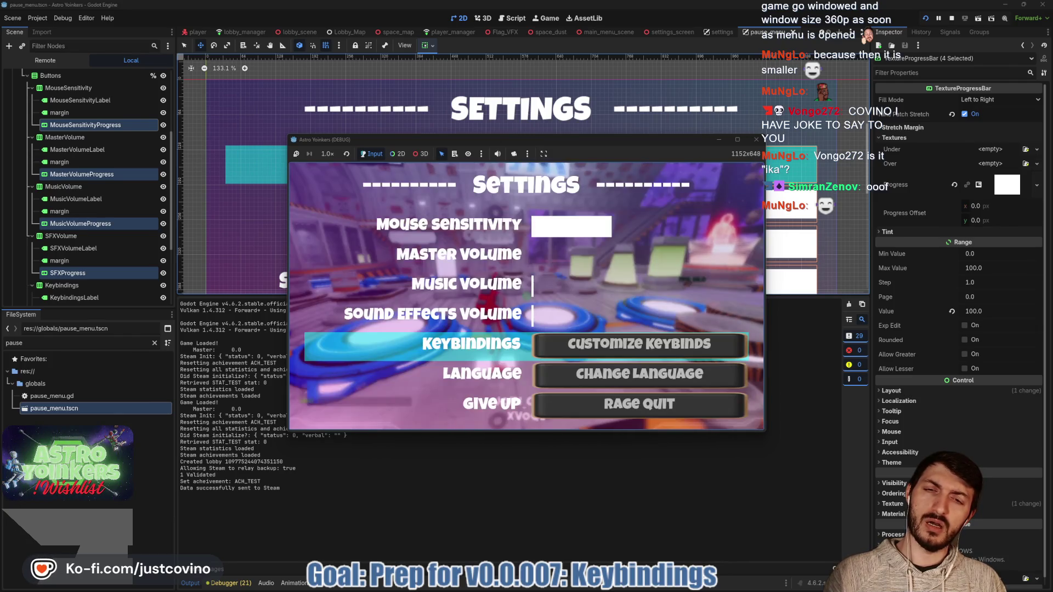
pyautogui.press('Return')
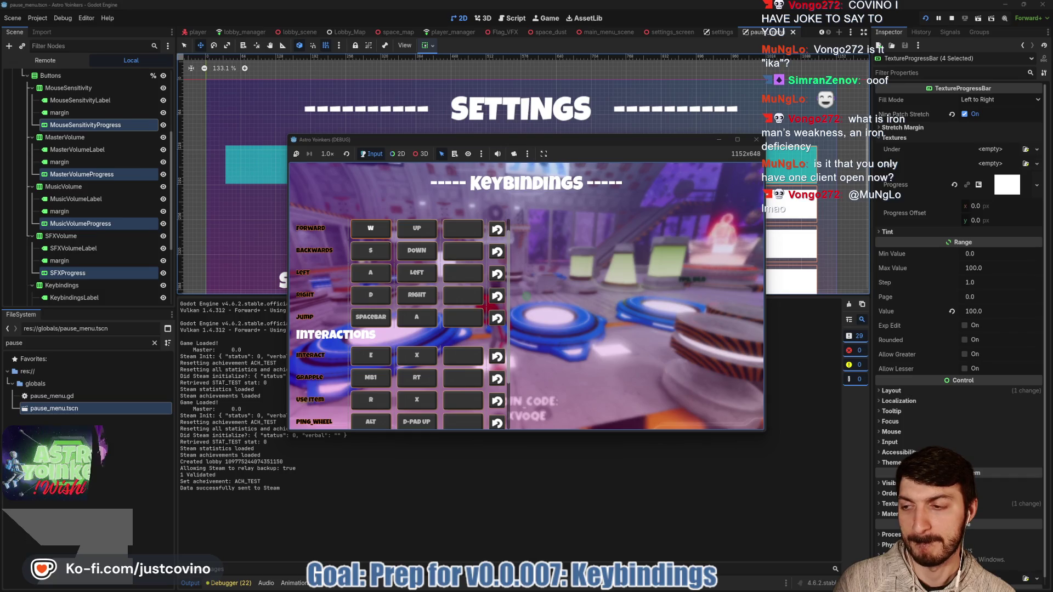
# Return to gameplay and grapple across the room, then run forward.
pyautogui.press('Escape')
pyautogui.press('Escape')
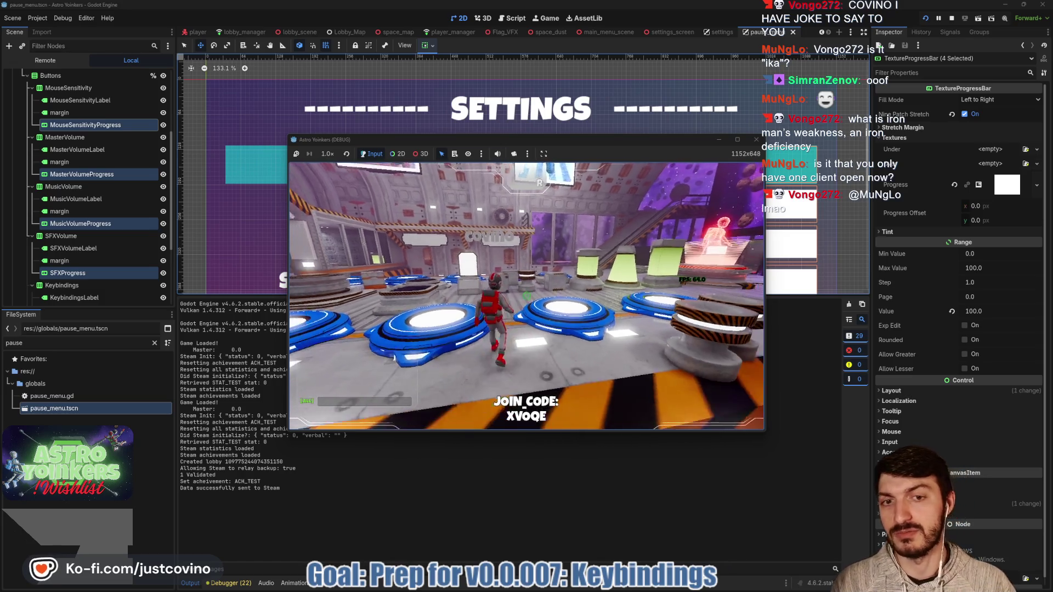
pyautogui.press('w')
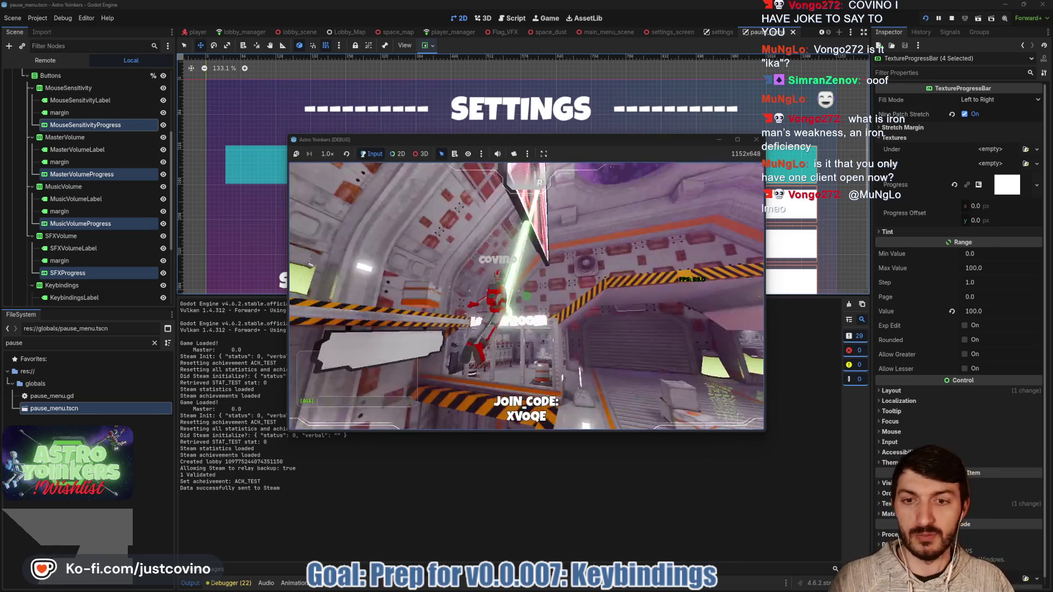
pyautogui.press('w')
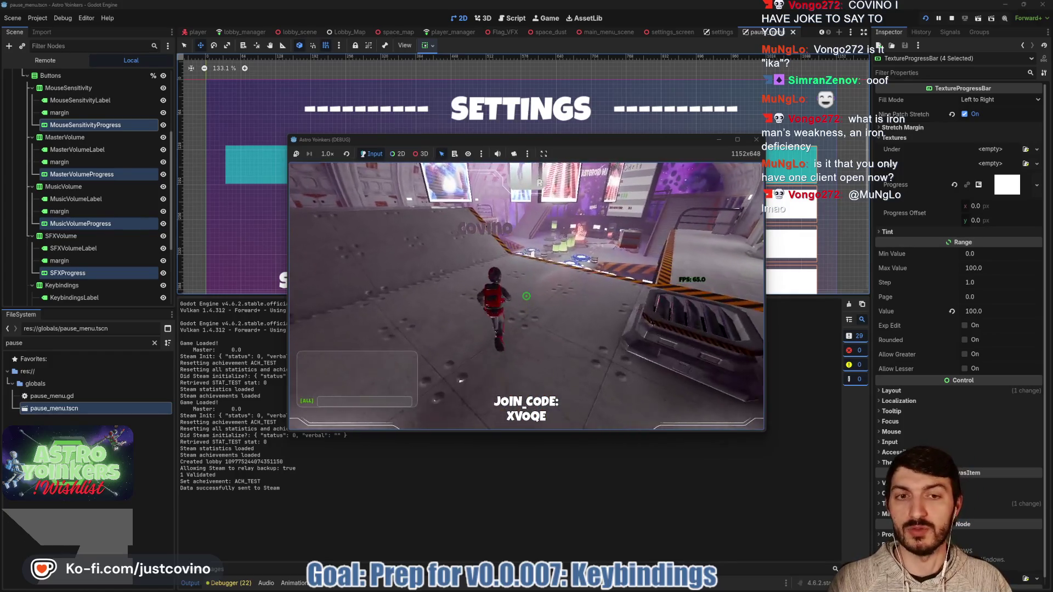
# Rebind the Scoreboard action from TAB to T in Customize Keybinds, then stop the game.
pyautogui.press('Escape')
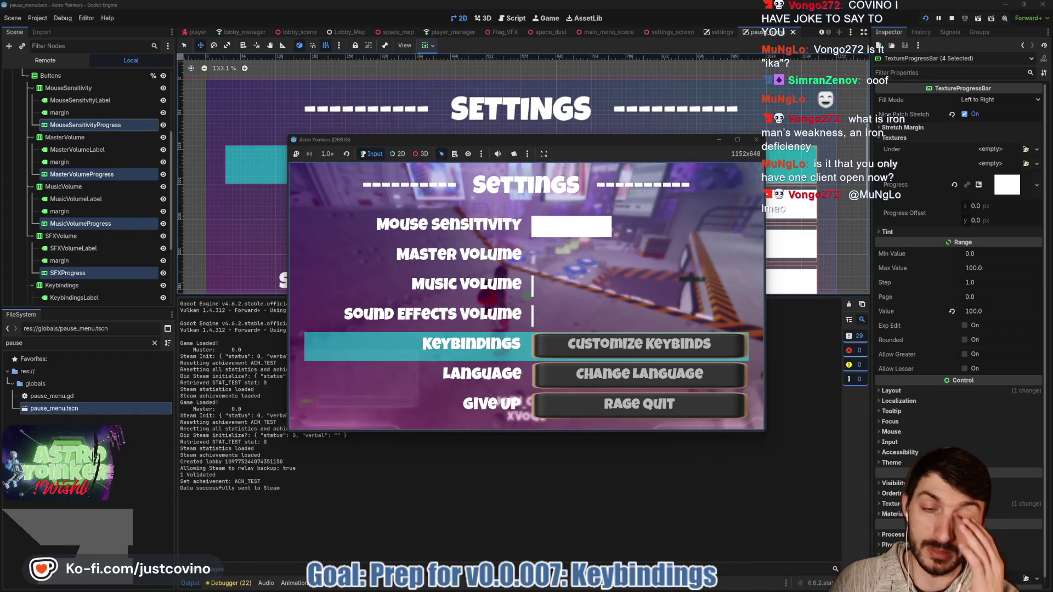
pyautogui.press('Return')
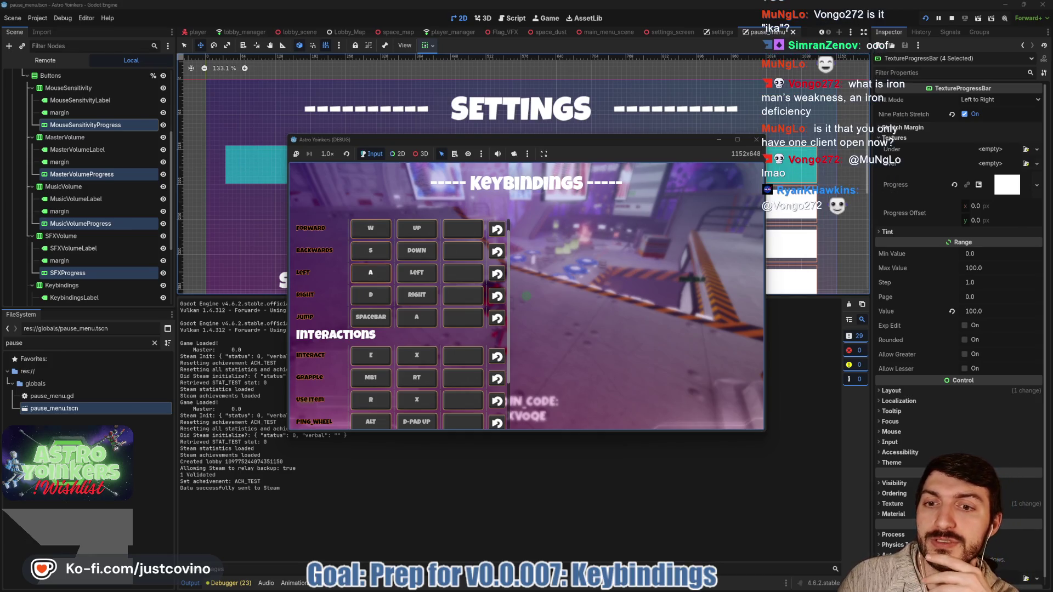
pyautogui.press('Down')
pyautogui.press('Down')
pyautogui.press('Down')
pyautogui.press('Down')
pyautogui.press('Down')
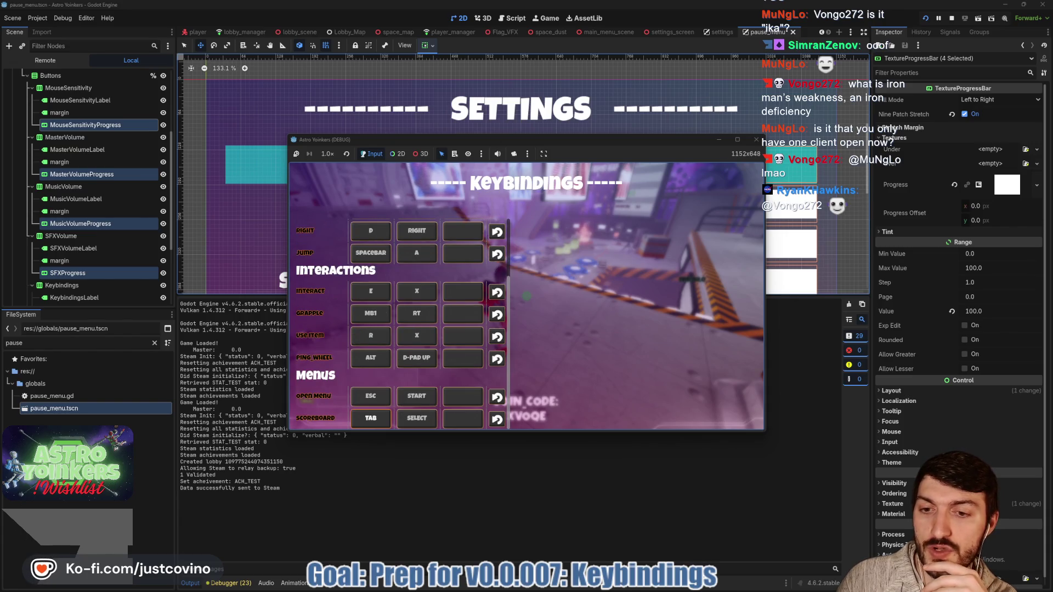
pyautogui.press('Return')
pyautogui.press('c')
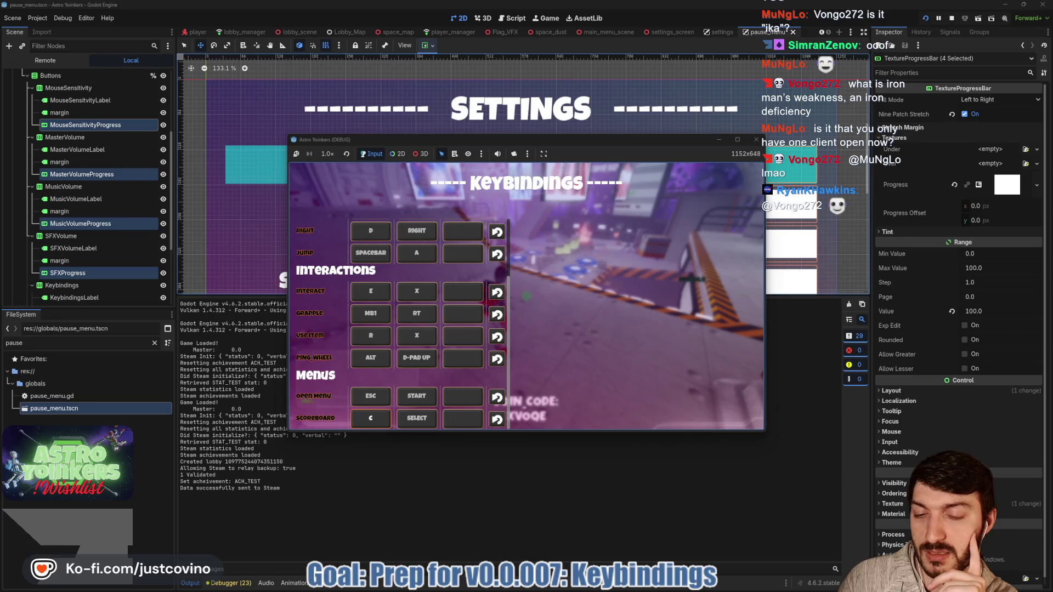
pyautogui.press('Return')
pyautogui.press('t')
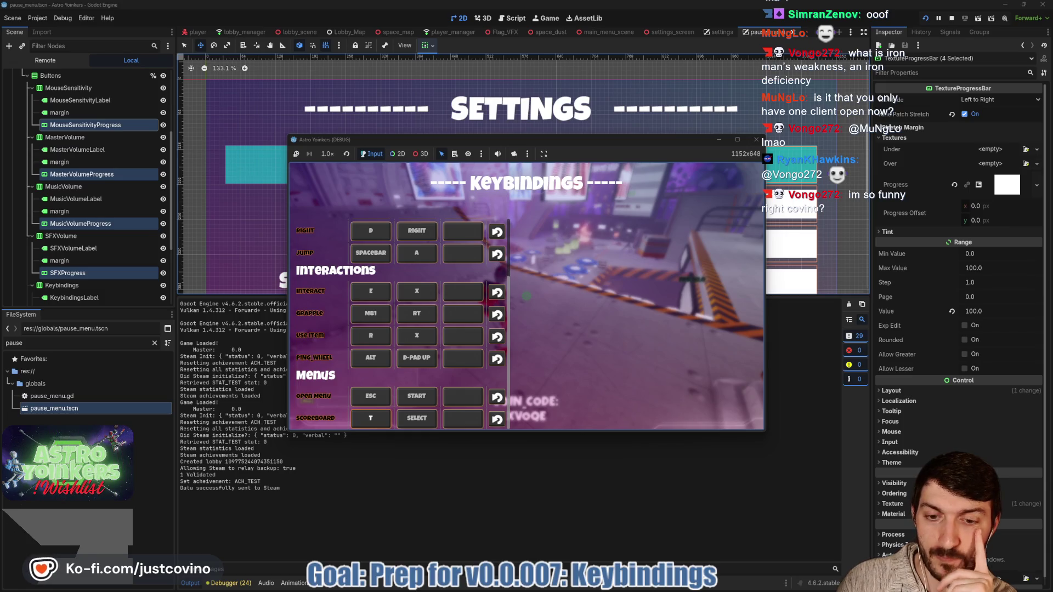
pyautogui.press('F8')
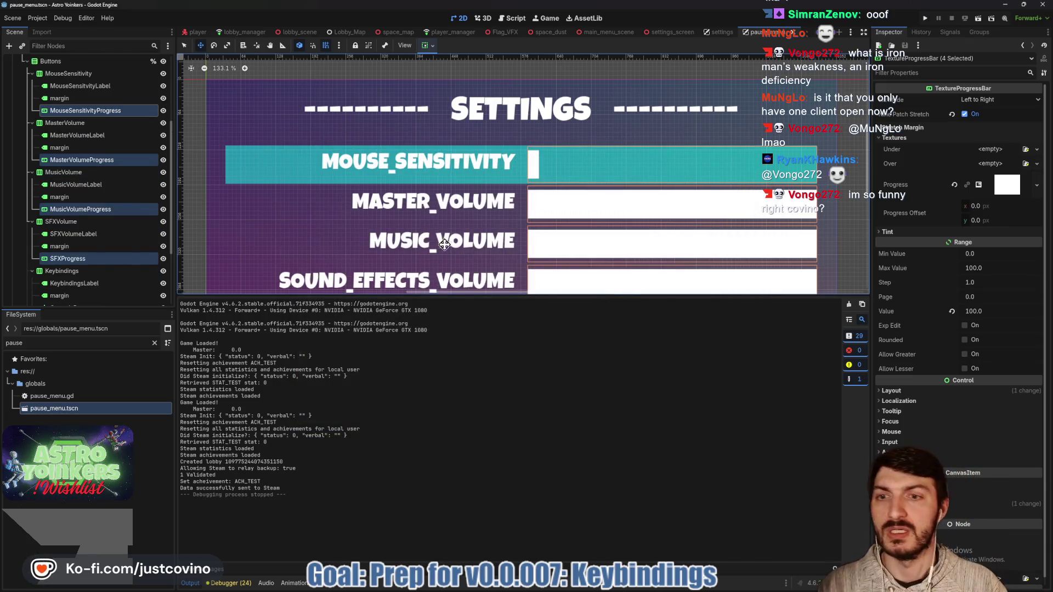
# Enlarge the canvas, collapse the Options node, and open KeybindingsCustomizations in its own editor tab.
pyautogui.moveTo(455, 296); pyautogui.dragTo(455, 536)
pyautogui.scroll(3, 104, 277)
pyautogui.click(23, 93)
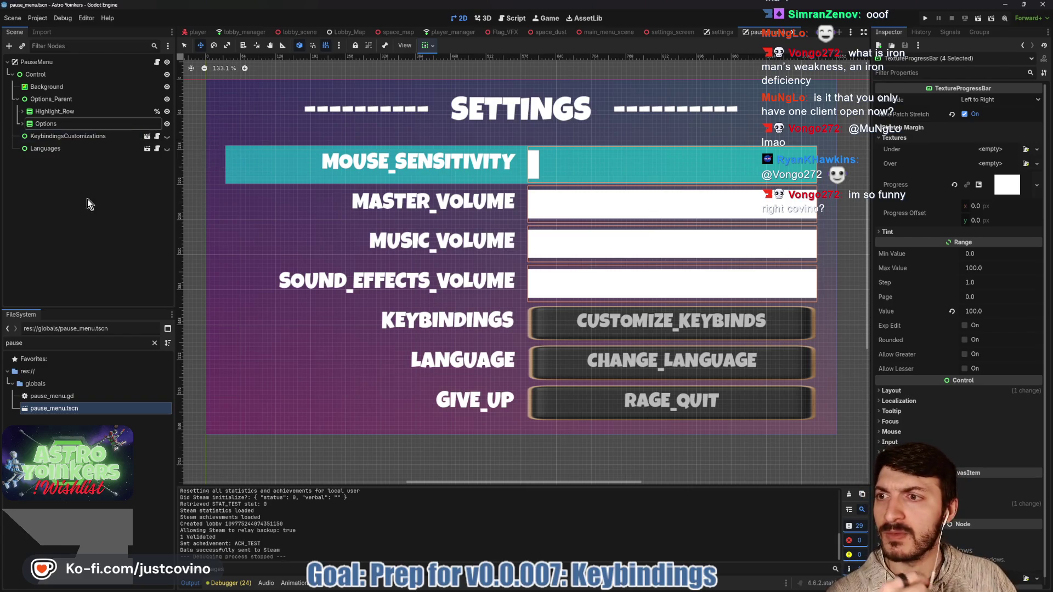
pyautogui.click(147, 137)
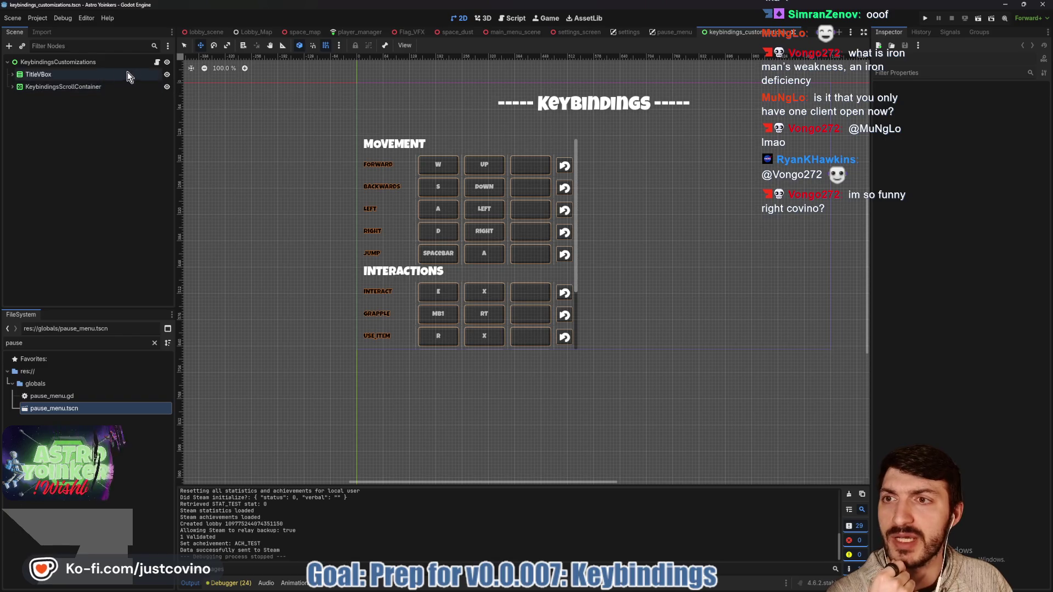
# Open the KeybindingsCustomizations script, then the KeybindingBox scene and its script from KeybindingsScrollContainer.
pyautogui.click(156, 62)
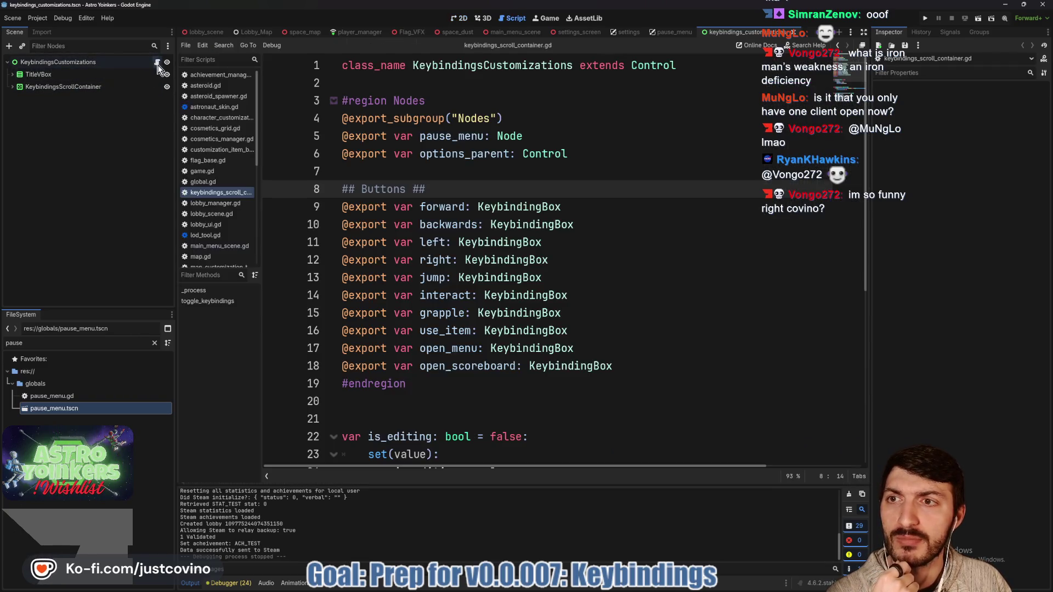
pyautogui.scroll(-6, 605, 272)
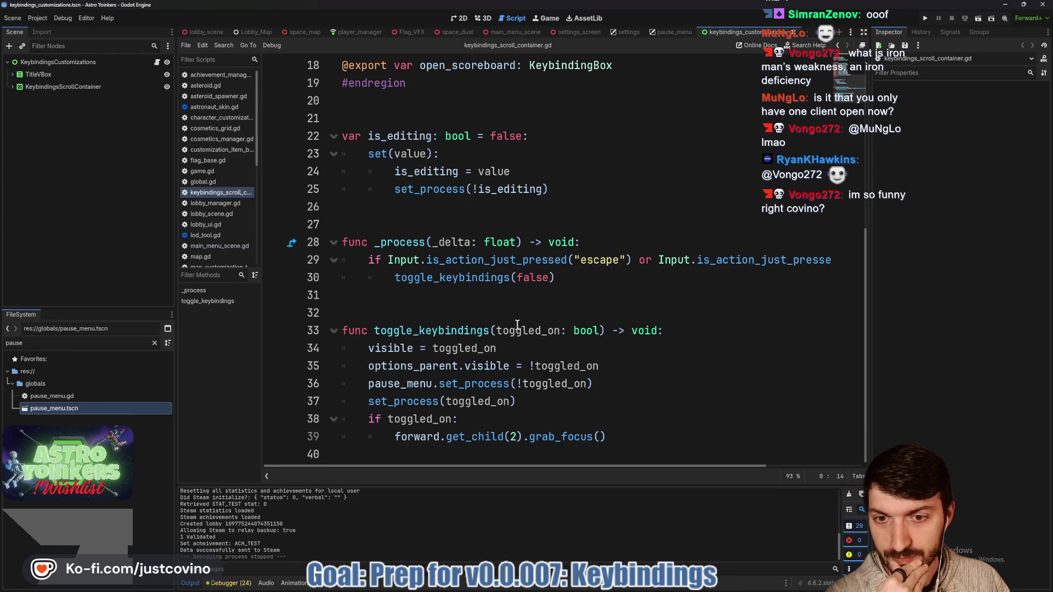
pyautogui.click(12, 87)
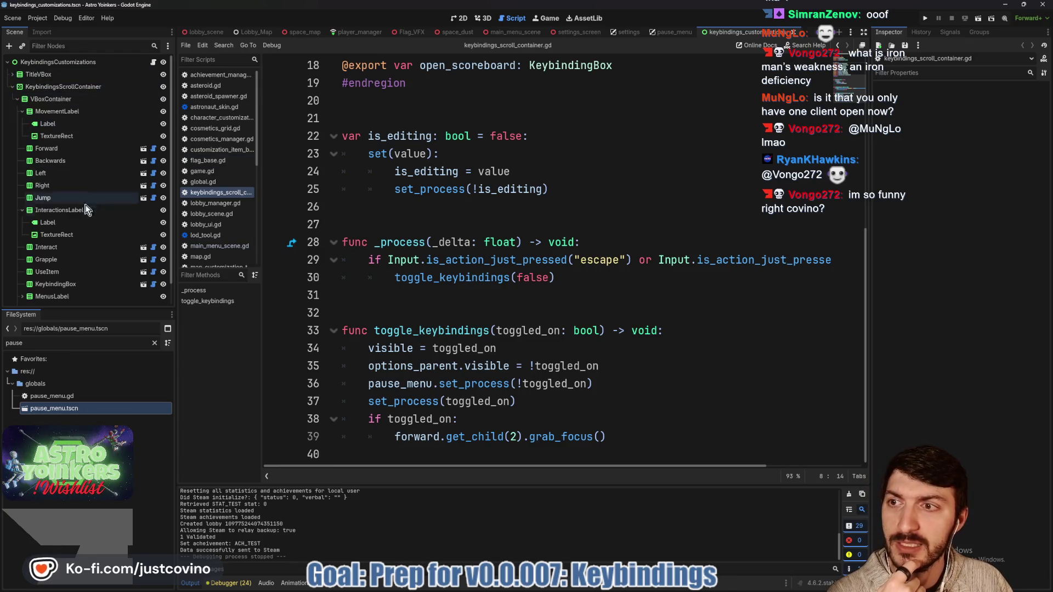
pyautogui.click(143, 160)
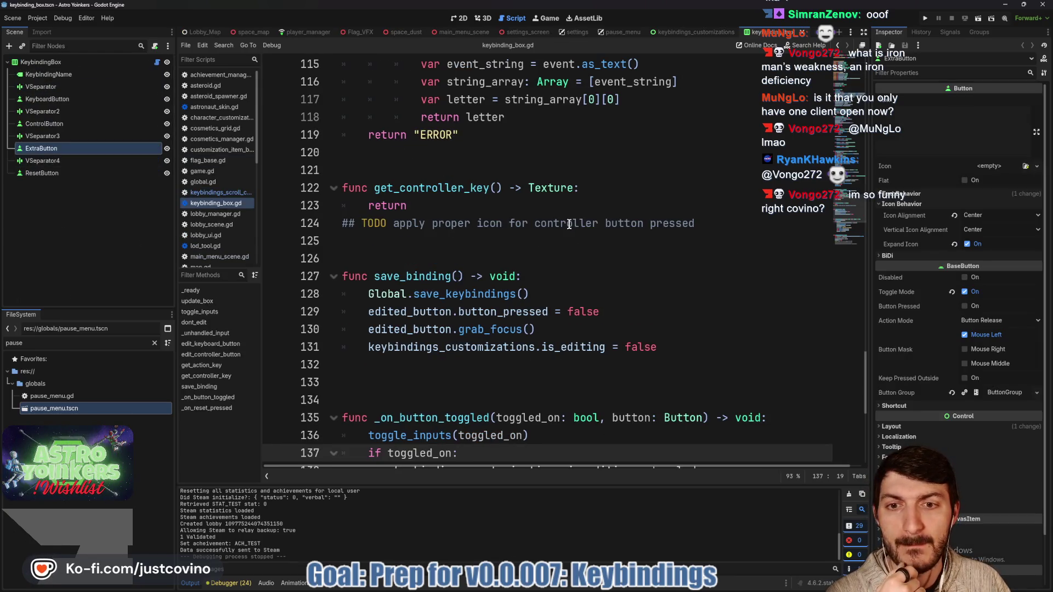
# Read the unfinished get_controller_key function in keybinding_box.gd and save the scene.
pyautogui.scroll(2, 567, 252)
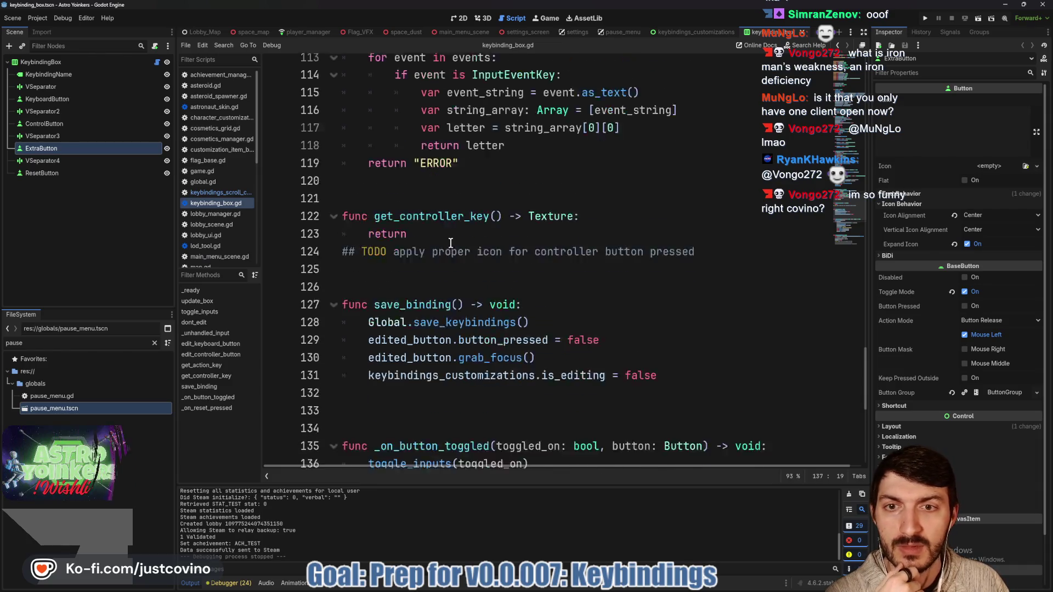
pyautogui.moveTo(693, 281); pyautogui.dragTo(269, 261)
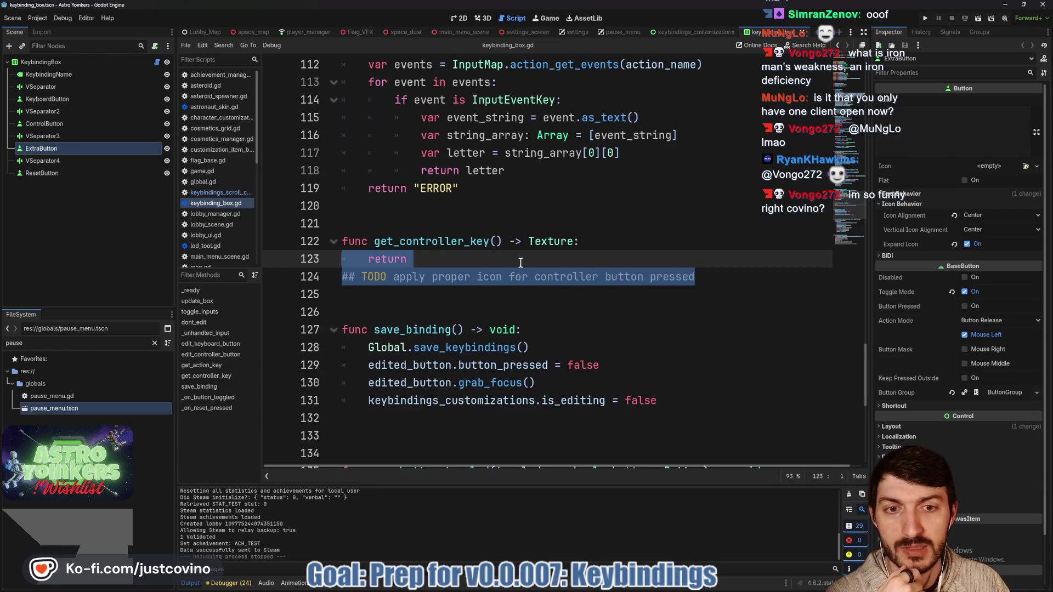
pyautogui.scroll(3, 511, 264)
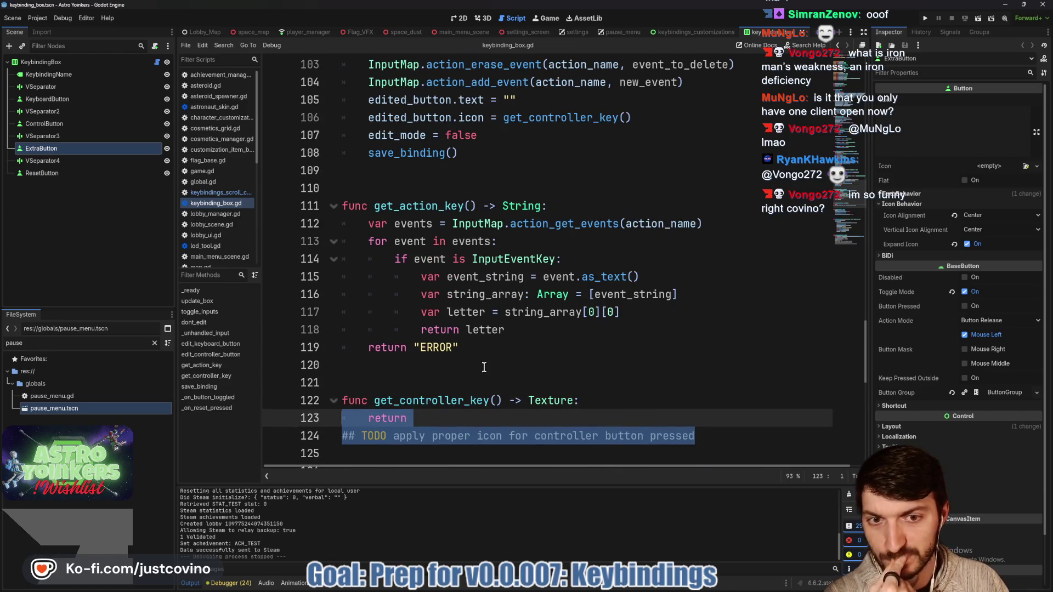
pyautogui.scroll(4, 481, 370)
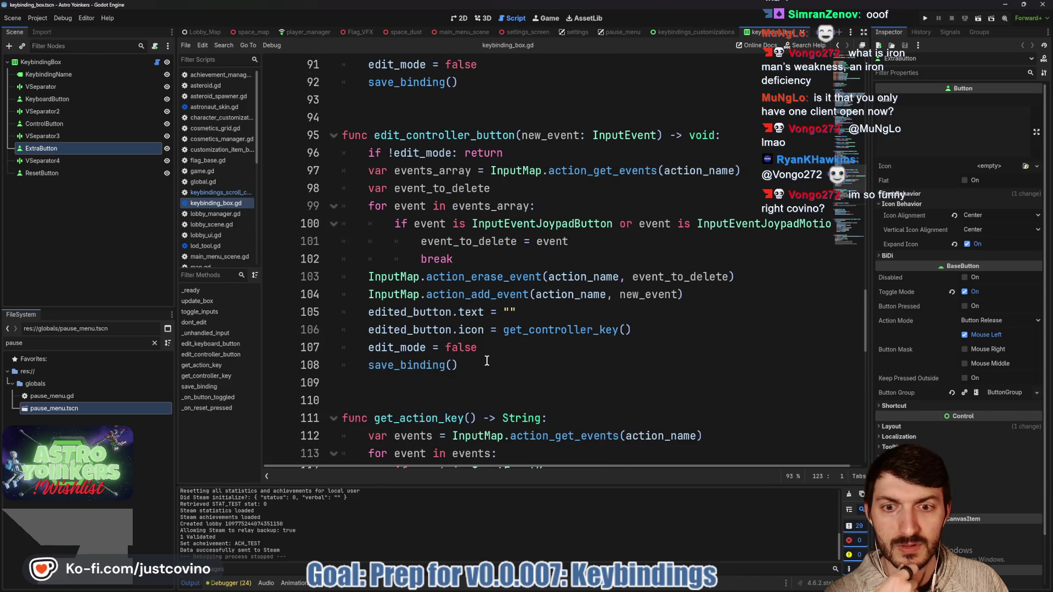
pyautogui.scroll(-6, 487, 360)
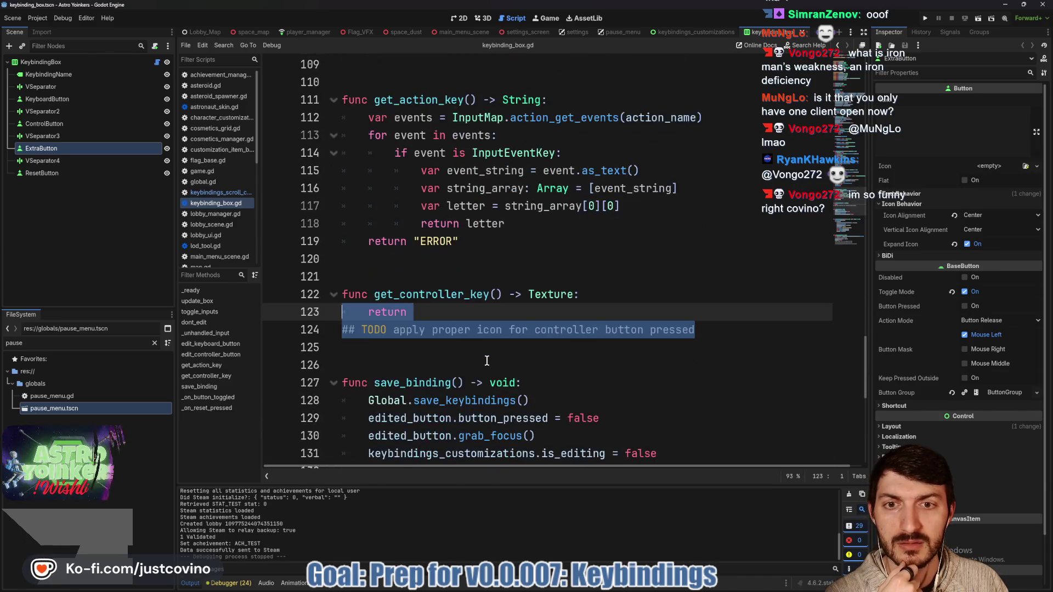
pyautogui.scroll(-4, 486, 360)
pyautogui.click(457, 156)
pyautogui.hotkey('ctrl', 's')
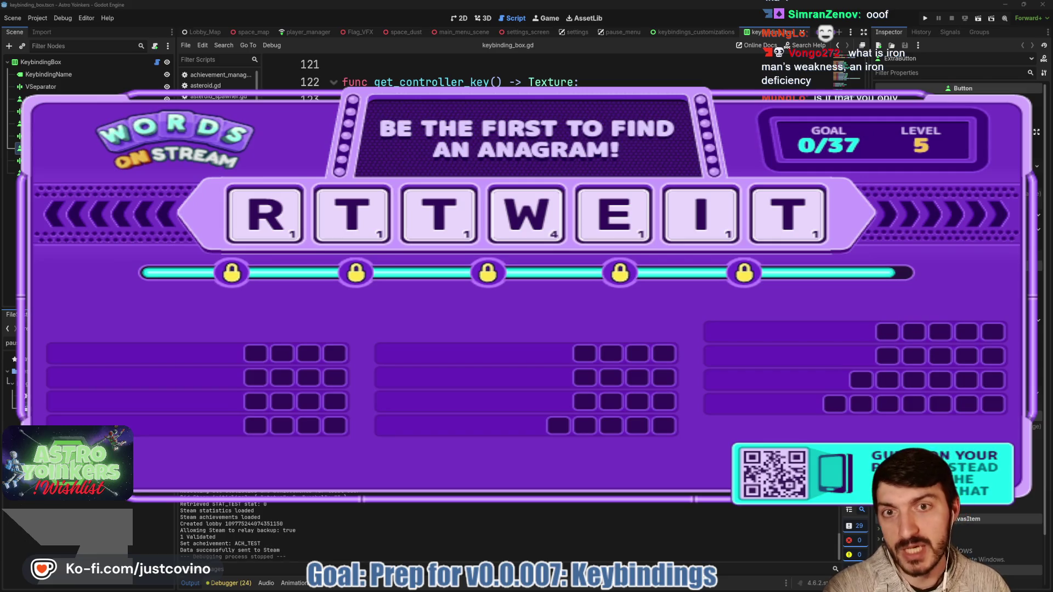
pyautogui.scroll(-4, 526, 274)
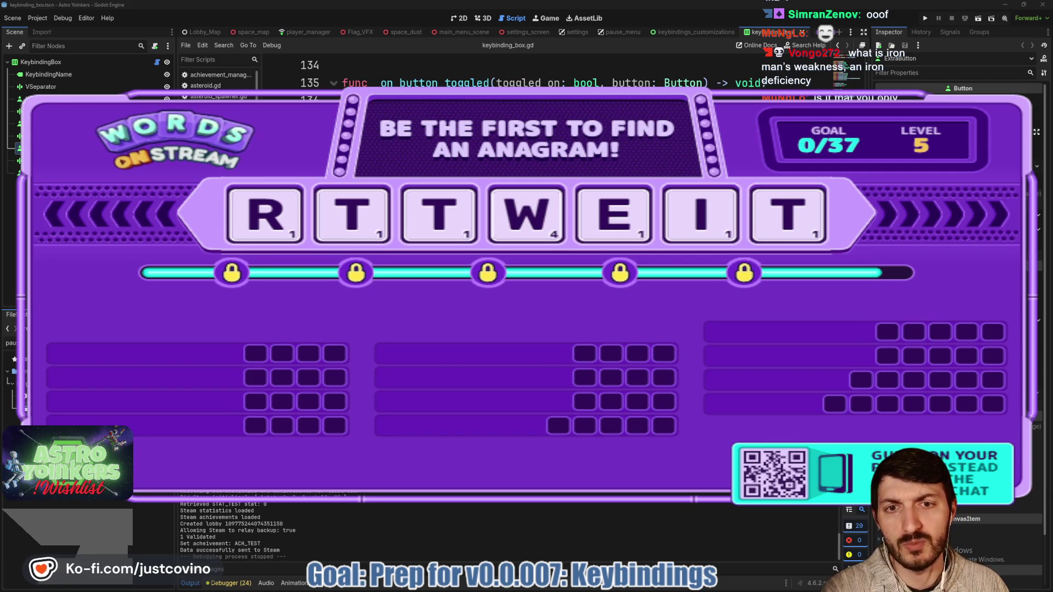
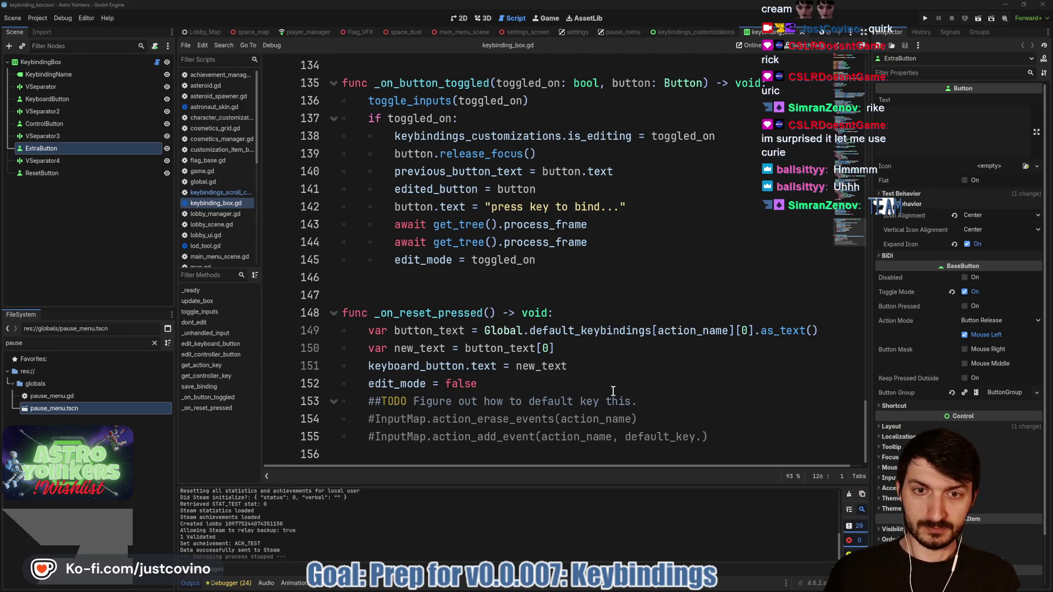
# Look over the keybinding script around _on_reset_pressed and the reset_button connection line.
pyautogui.scroll(1, 605, 368)
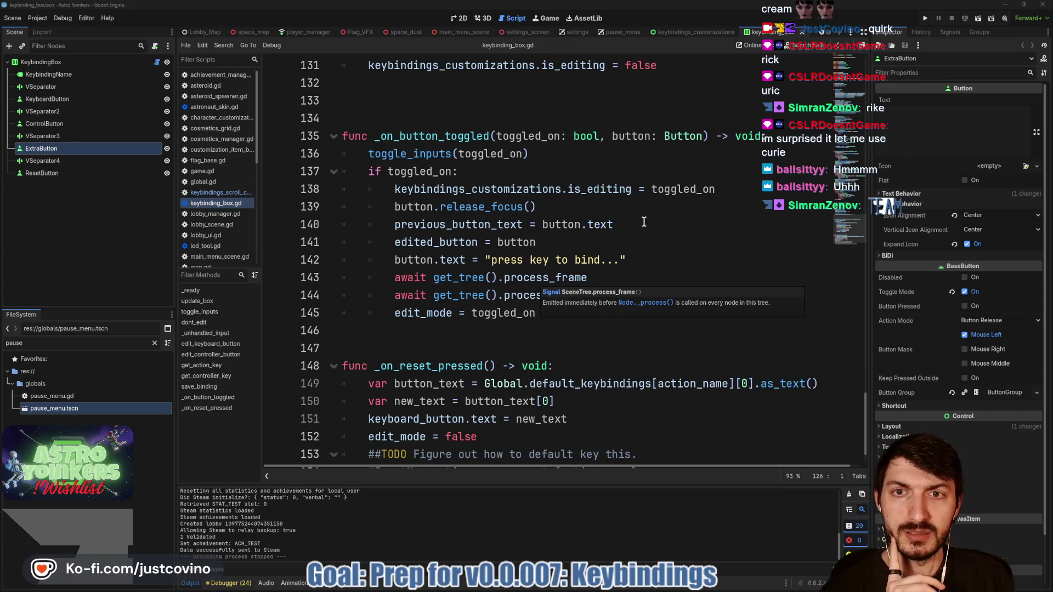
pyautogui.scroll(4, 598, 285)
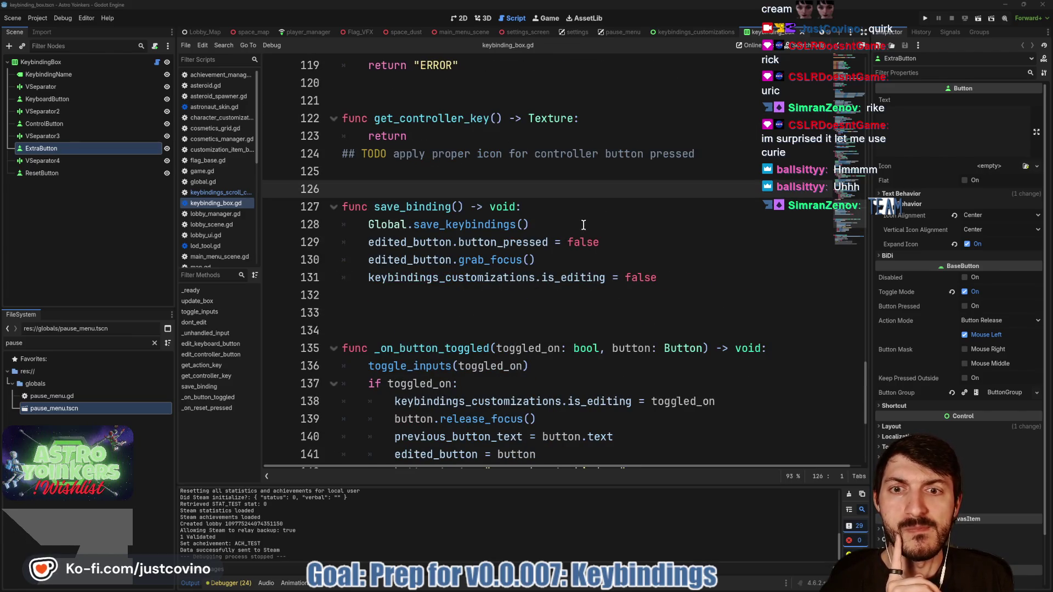
pyautogui.scroll(-3, 579, 219)
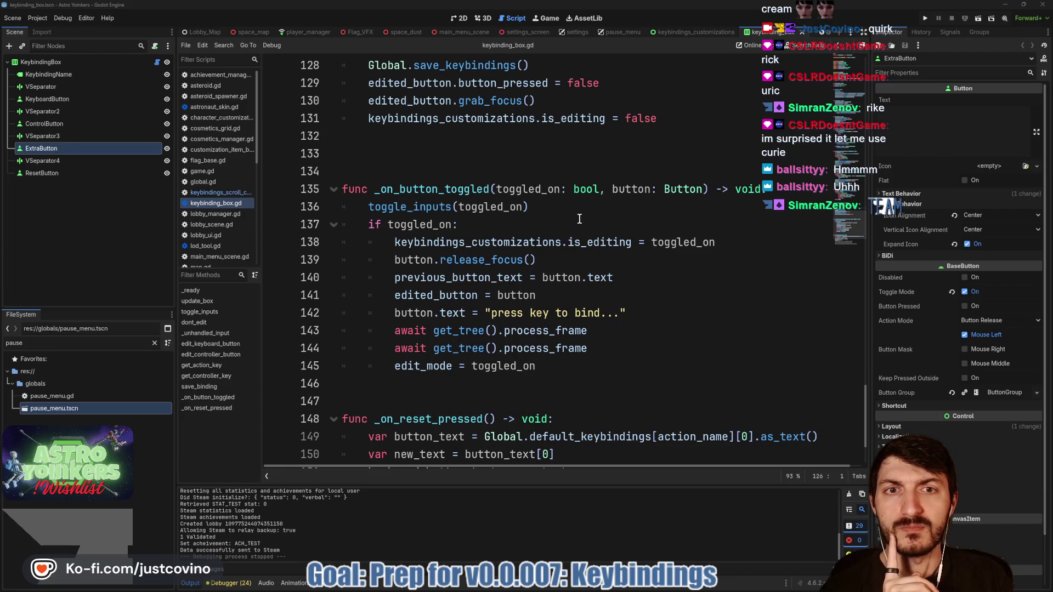
pyautogui.scroll(2, 579, 219)
pyautogui.scroll(-4, 436, 182)
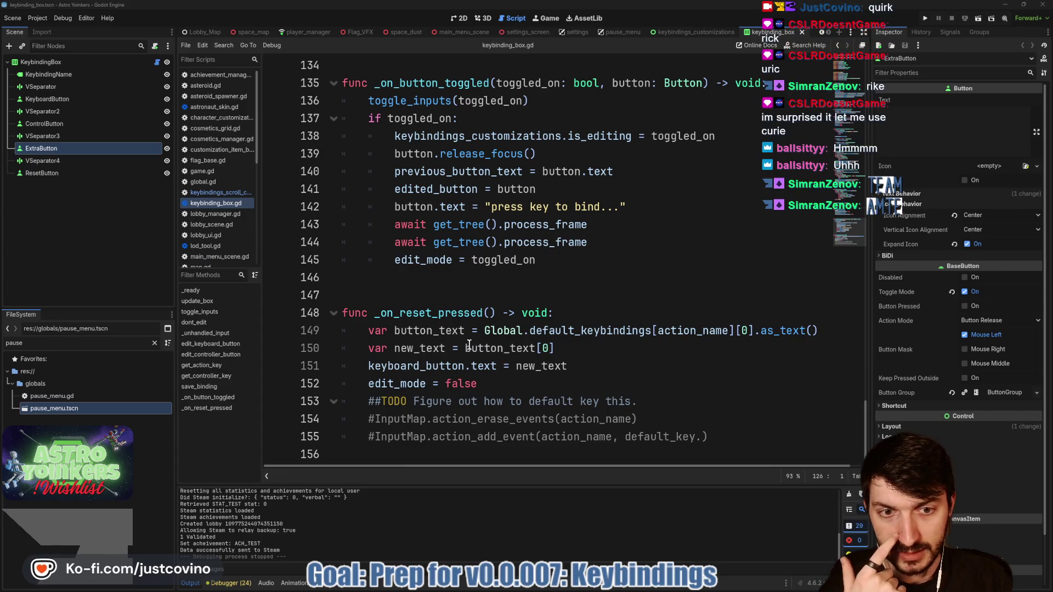
pyautogui.moveTo(585, 332)
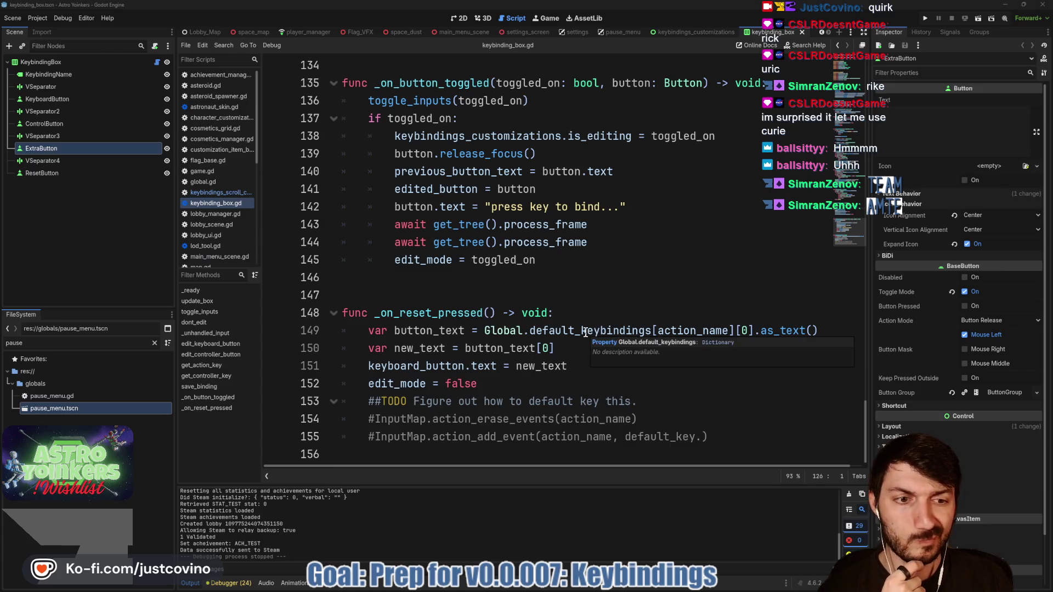
pyautogui.click(434, 318)
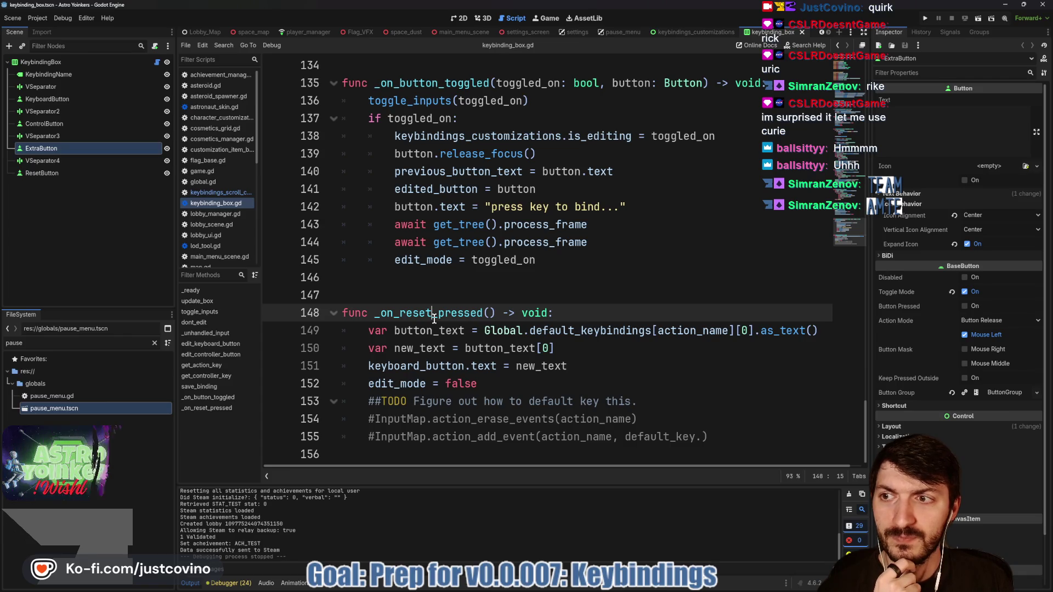
pyautogui.click(111, 175)
pyautogui.scroll(15, 572, 331)
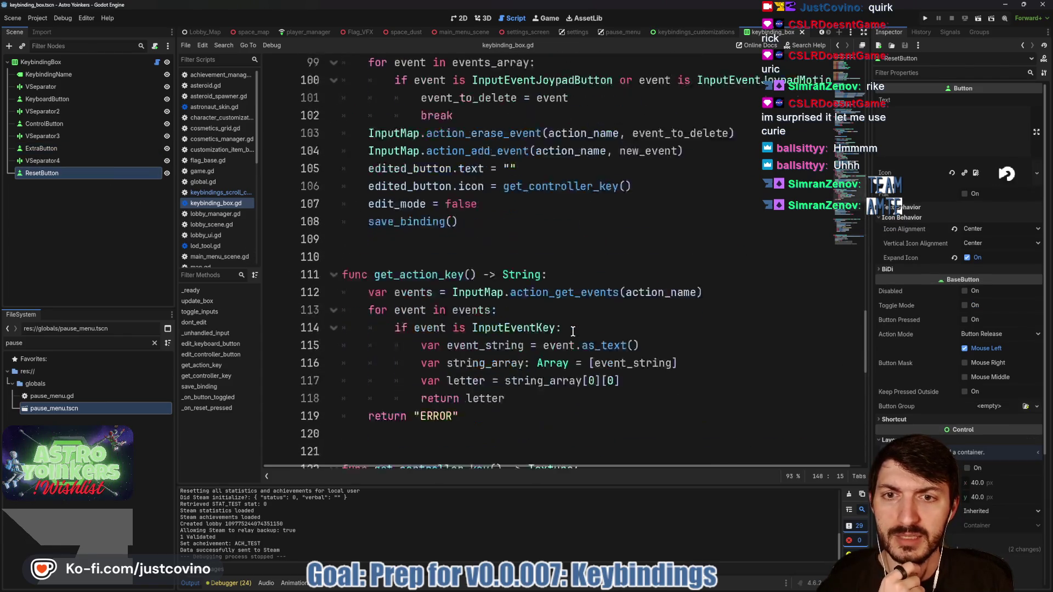
pyautogui.scroll(15, 572, 331)
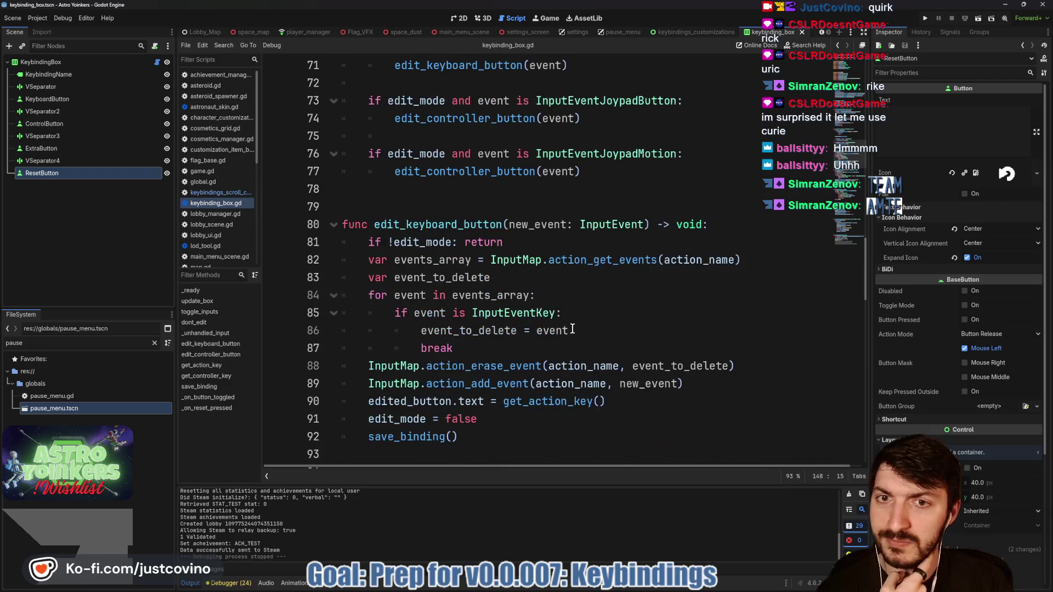
pyautogui.scroll(6, 572, 325)
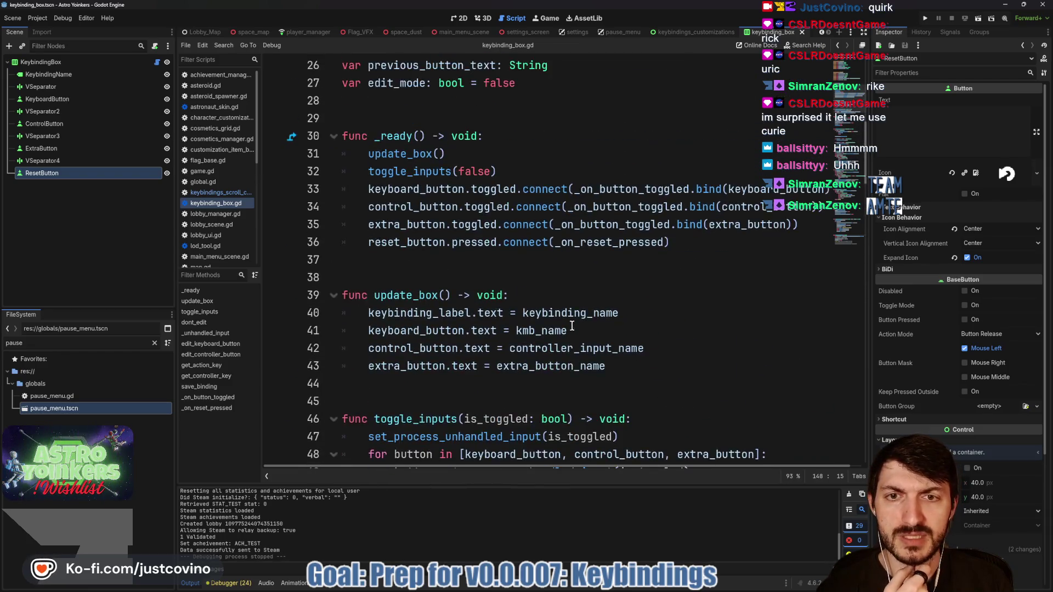
pyautogui.scroll(-3, 572, 322)
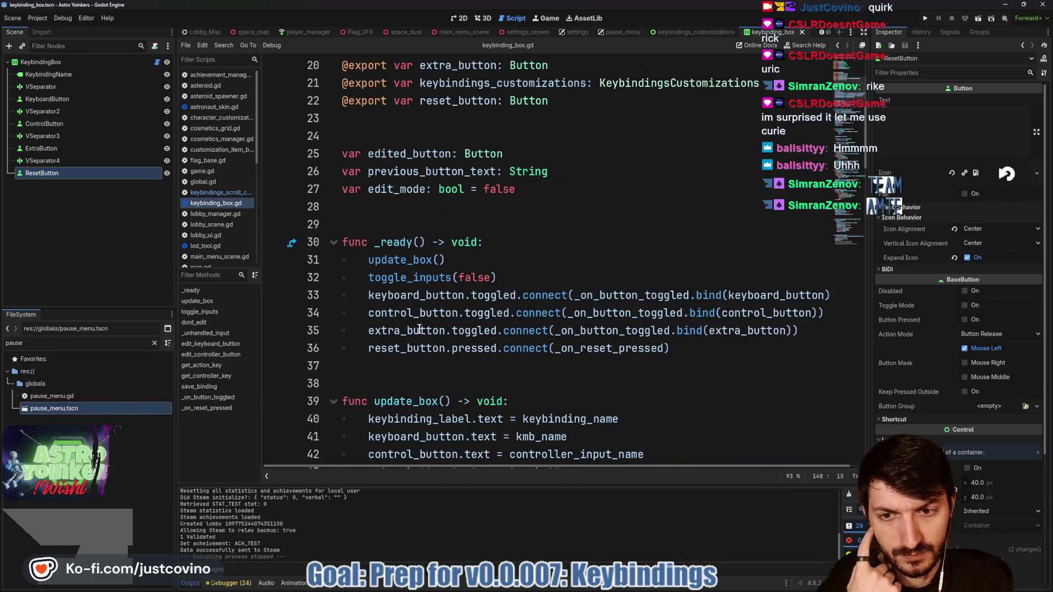
pyautogui.click(407, 348)
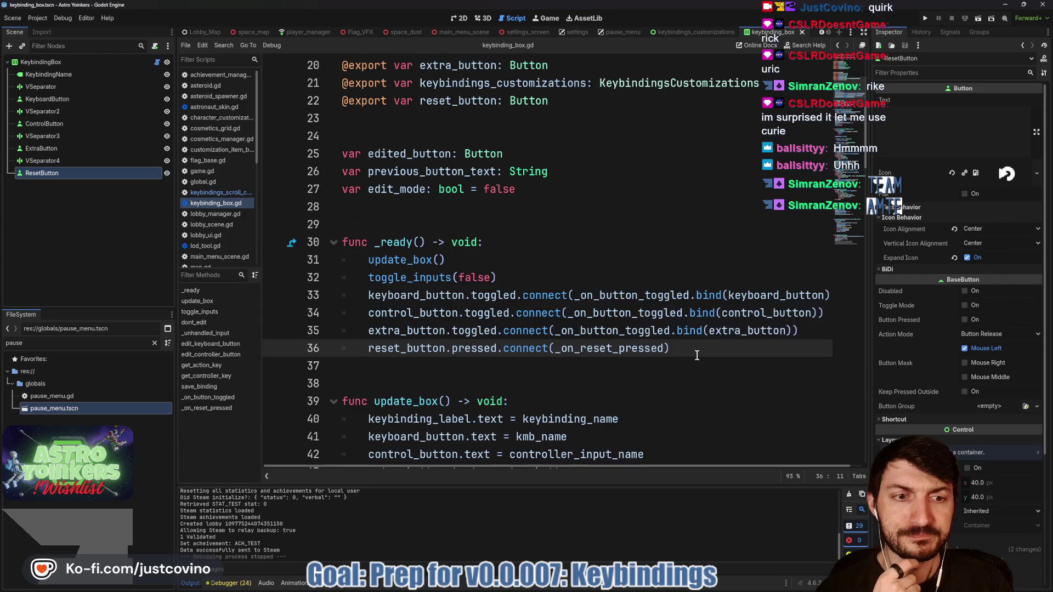
# Scroll down to edit_keyboard_button and read through it to the action_erase_event line.
pyautogui.scroll(-8, 697, 355)
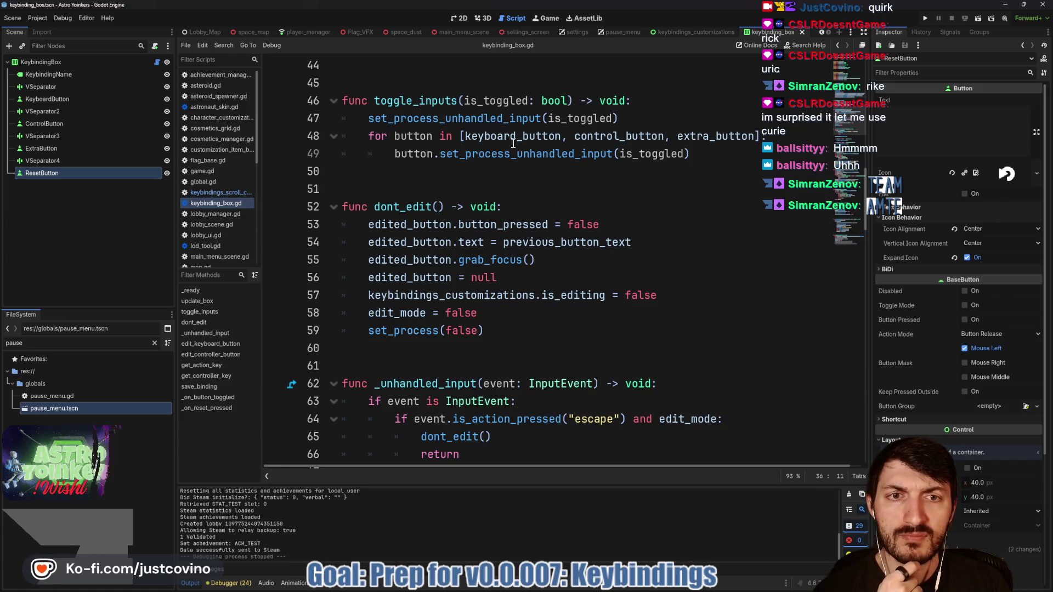
pyautogui.scroll(-2, 475, 186)
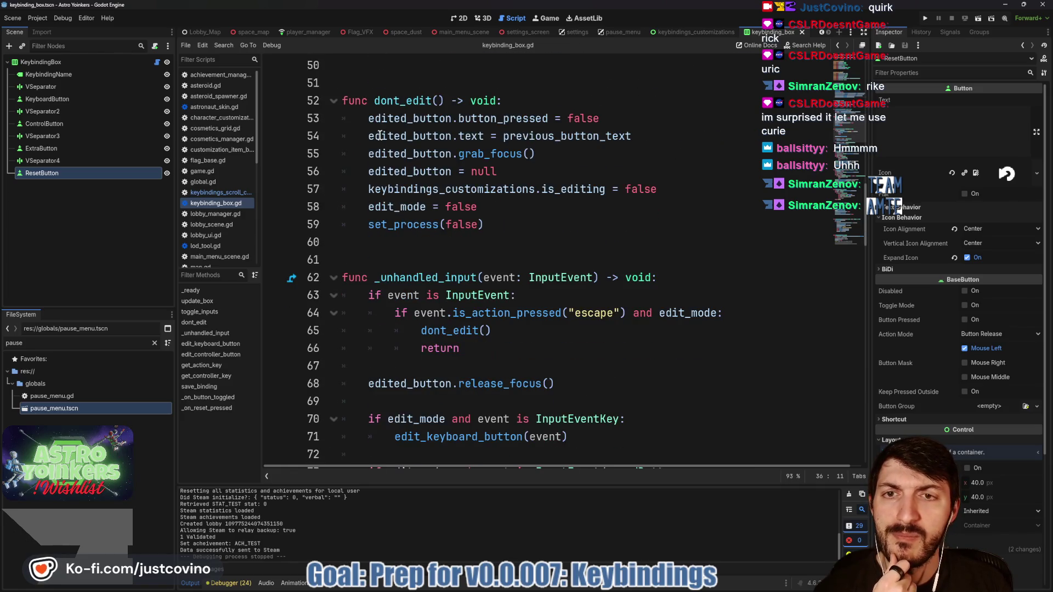
pyautogui.scroll(-4, 500, 203)
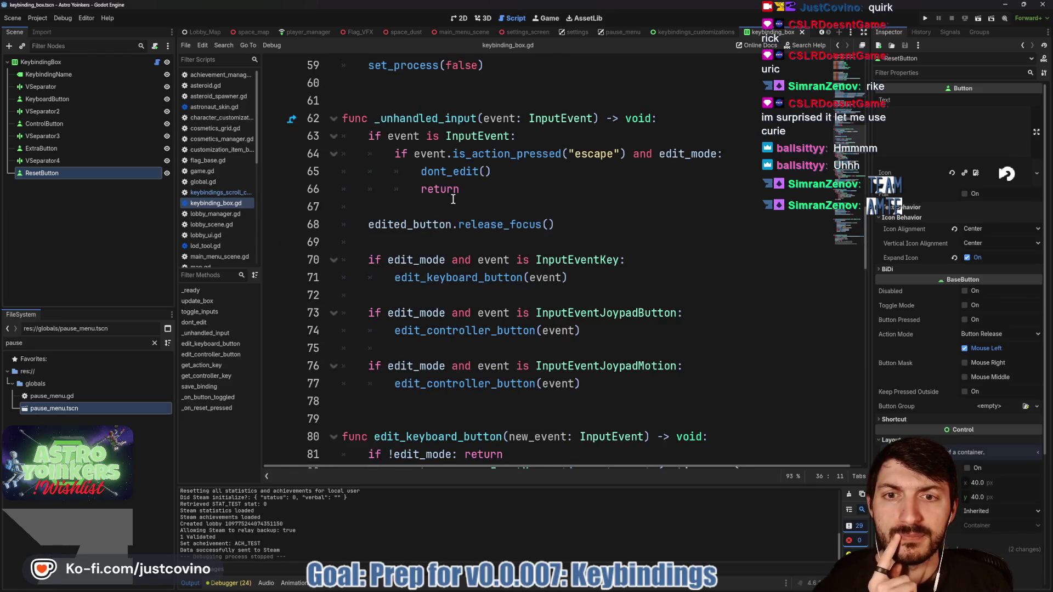
pyautogui.scroll(-3, 530, 141)
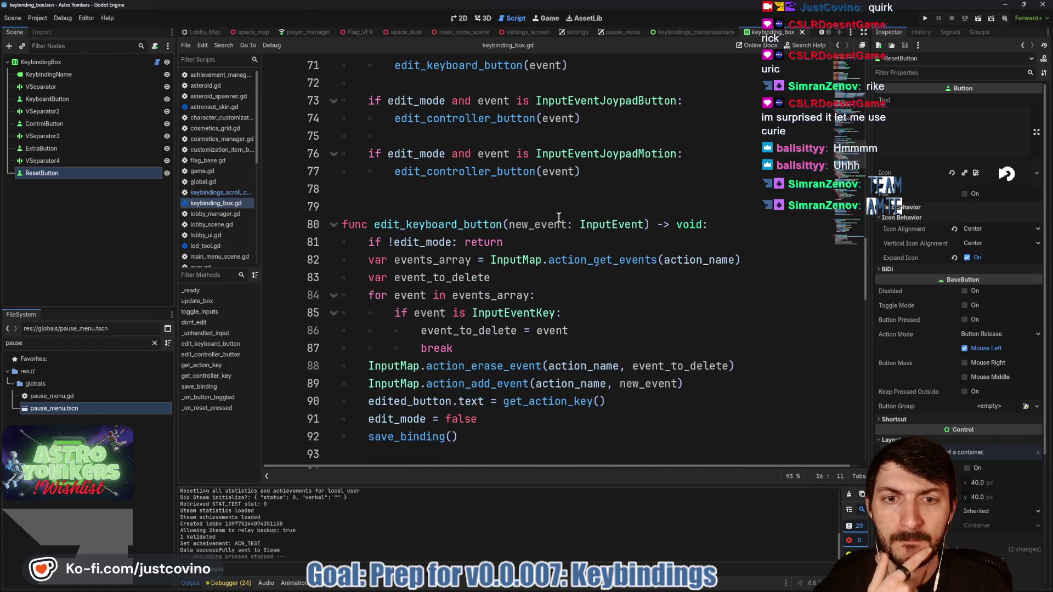
pyautogui.scroll(-1, 555, 220)
pyautogui.doubleClick(439, 171)
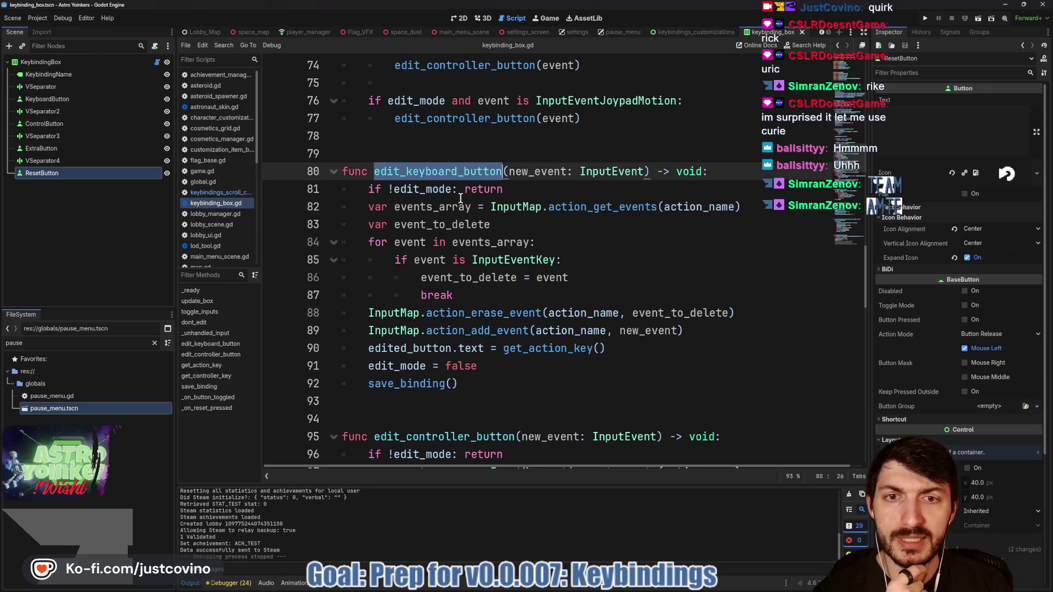
pyautogui.moveTo(601, 213)
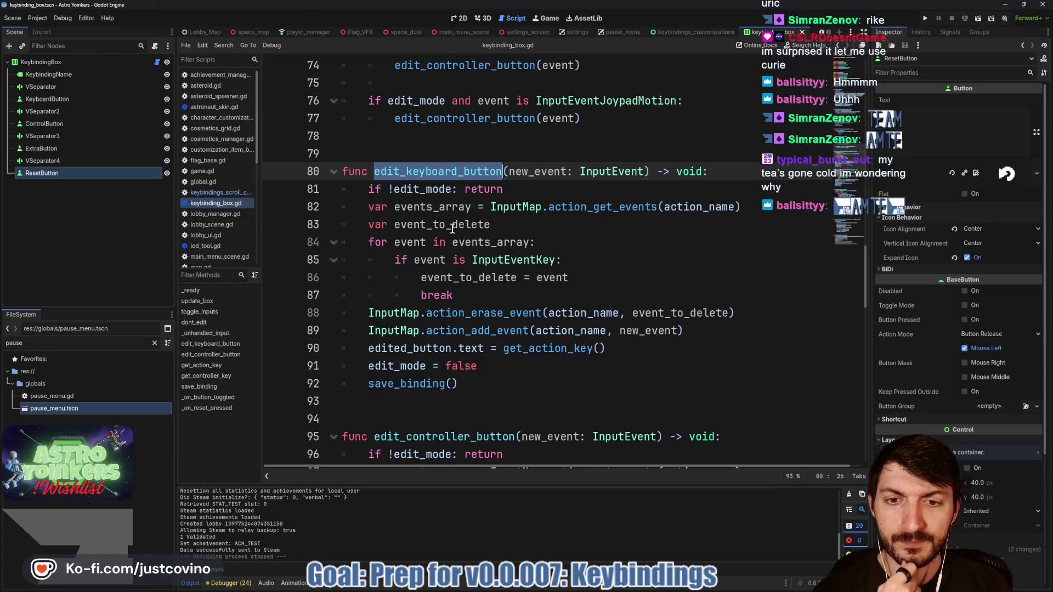
pyautogui.scroll(-1, 599, 261)
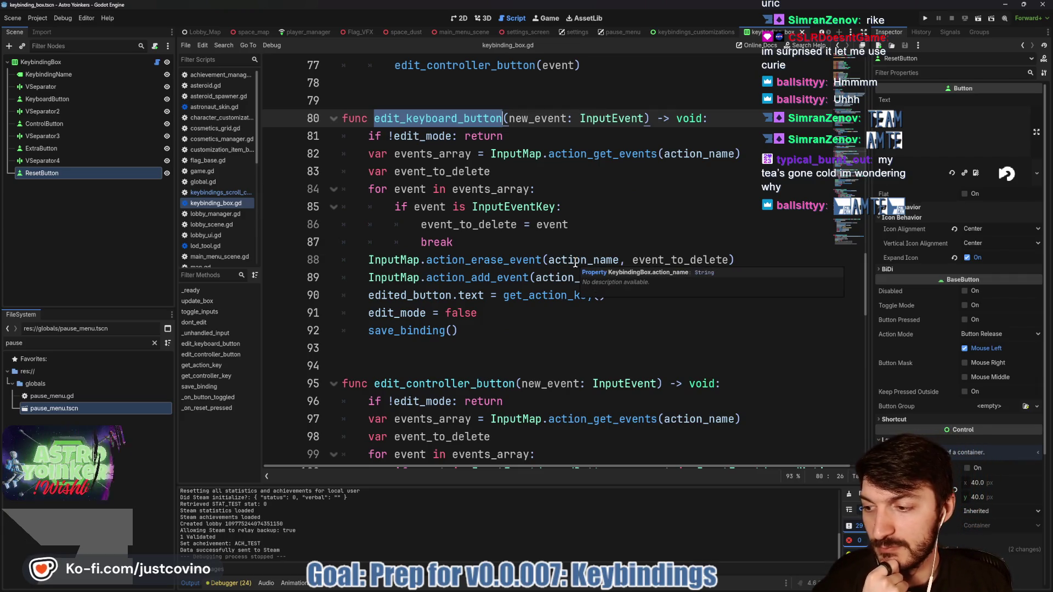
pyautogui.click(590, 224)
pyautogui.click(497, 235)
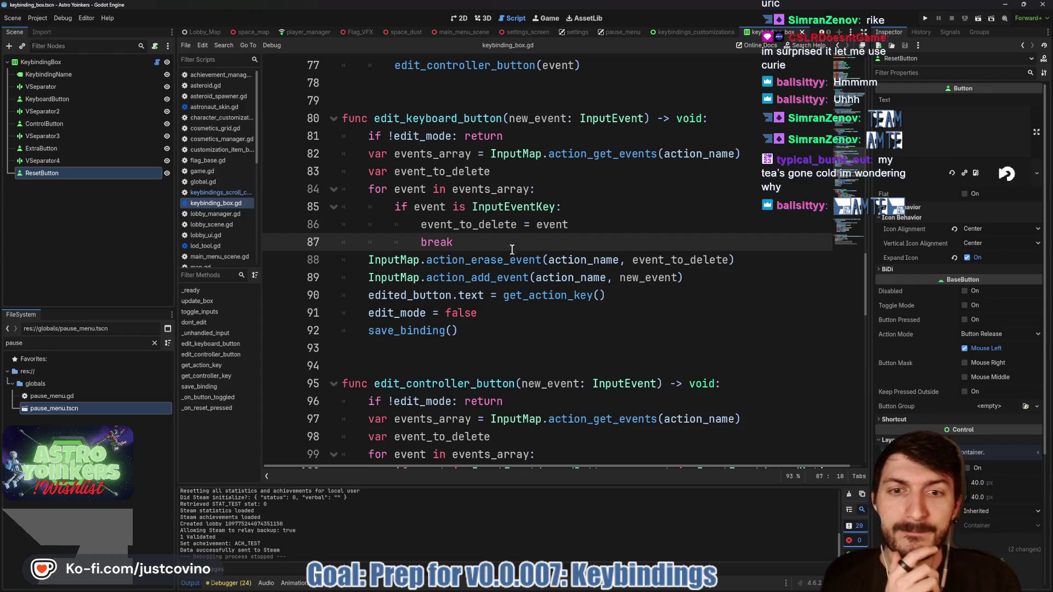
pyautogui.click(527, 260)
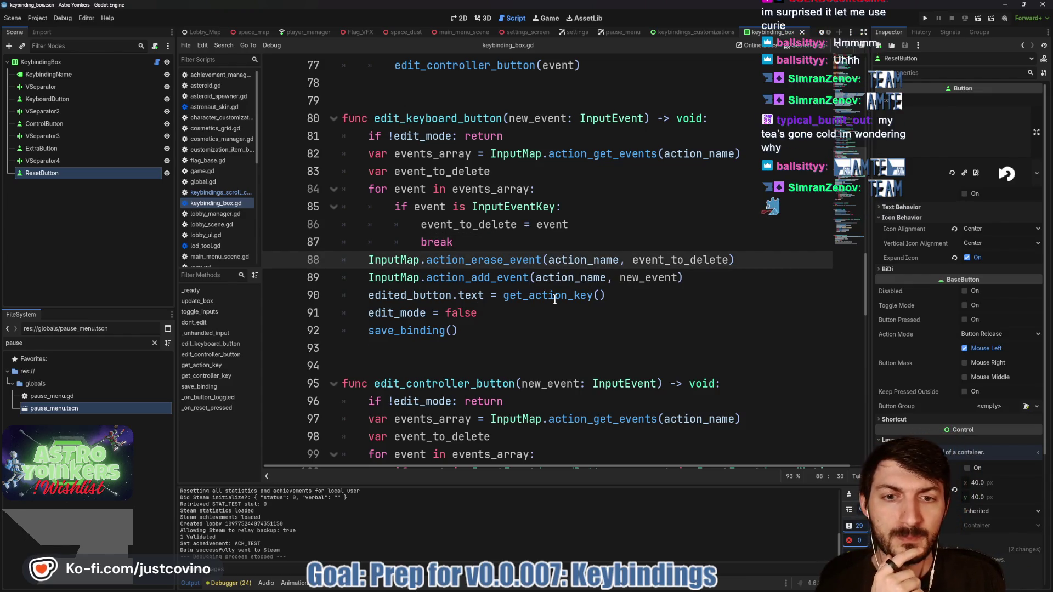
pyautogui.moveTo(554, 299)
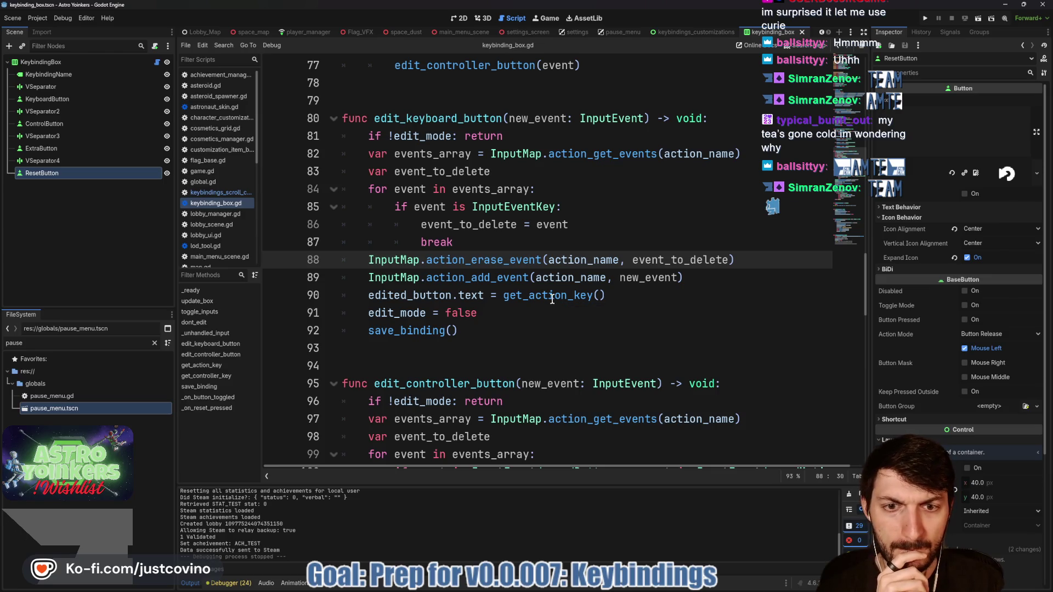
# Jump to get_action_key's definition and add a blank line after the as_text() assignment.
pyautogui.keyDown('ctrl'); pyautogui.click(555, 296); pyautogui.keyUp('ctrl')
pyautogui.scroll(2, 537, 236)
pyautogui.moveTo(549, 209)
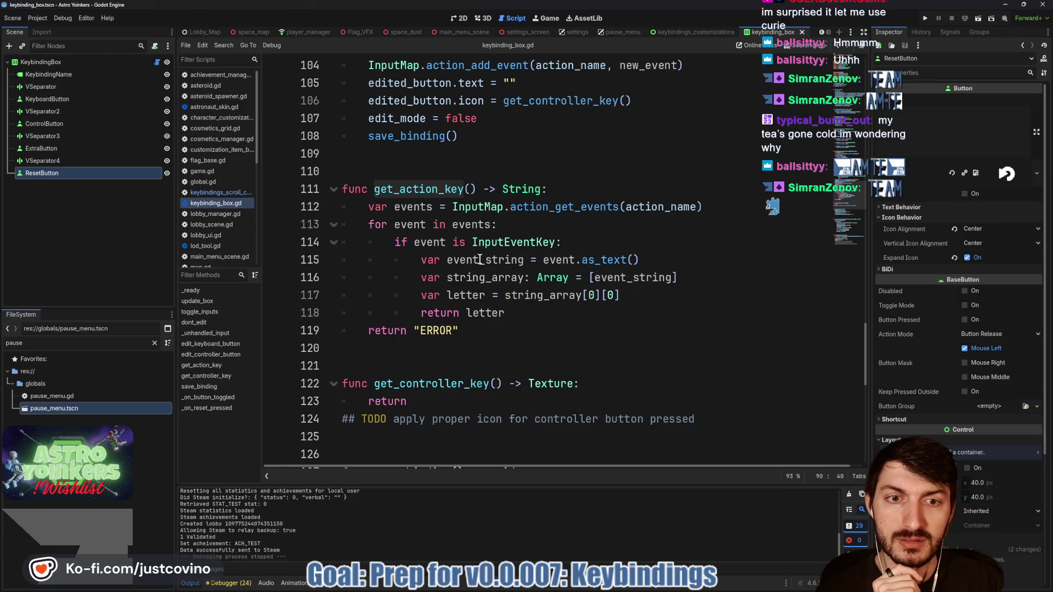
pyautogui.moveTo(599, 262)
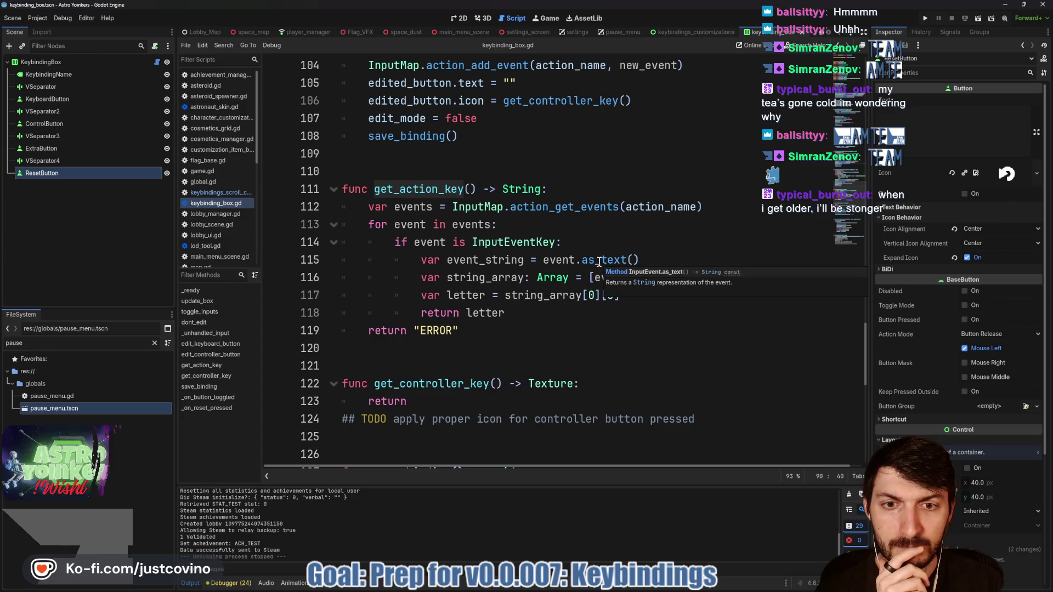
pyautogui.click(656, 260)
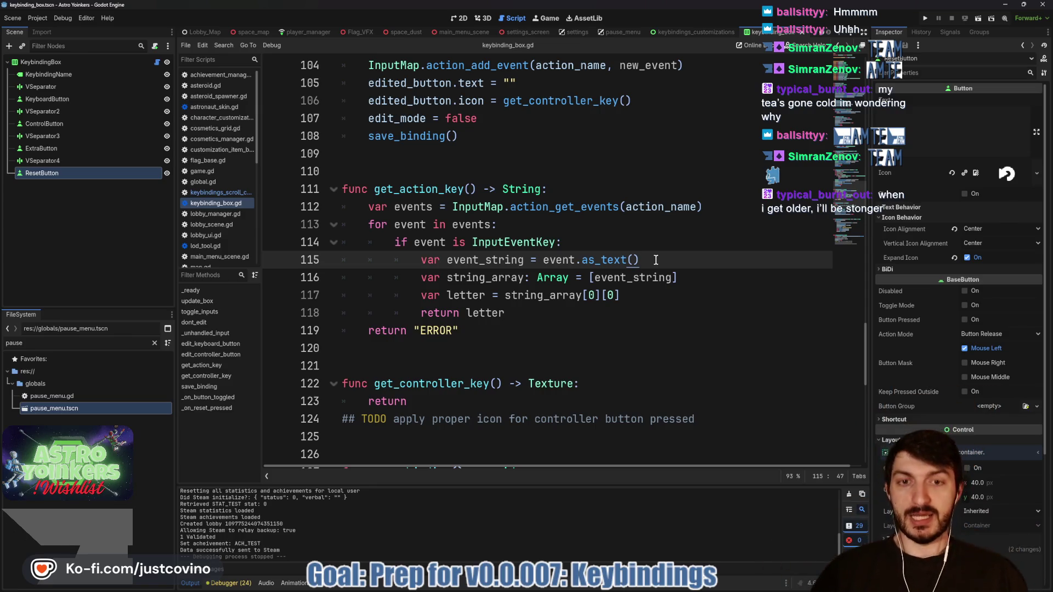
pyautogui.press('Return')
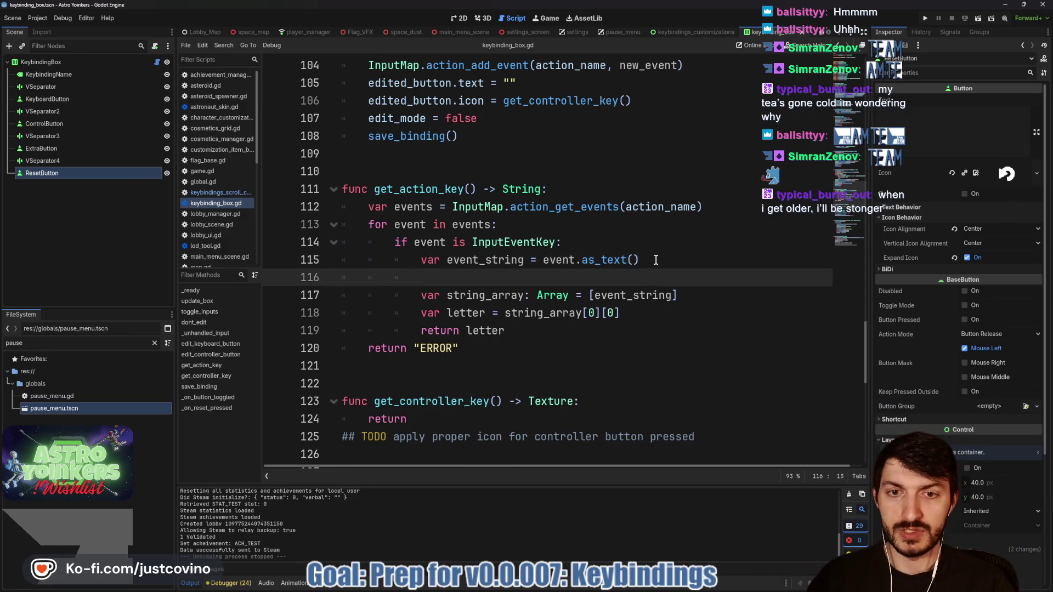
# Type the partial check if event_string == " on line 116, then inspect the tab action's Tab (Physical) binding in the Input Map.
pyautogui.write('if event_string')
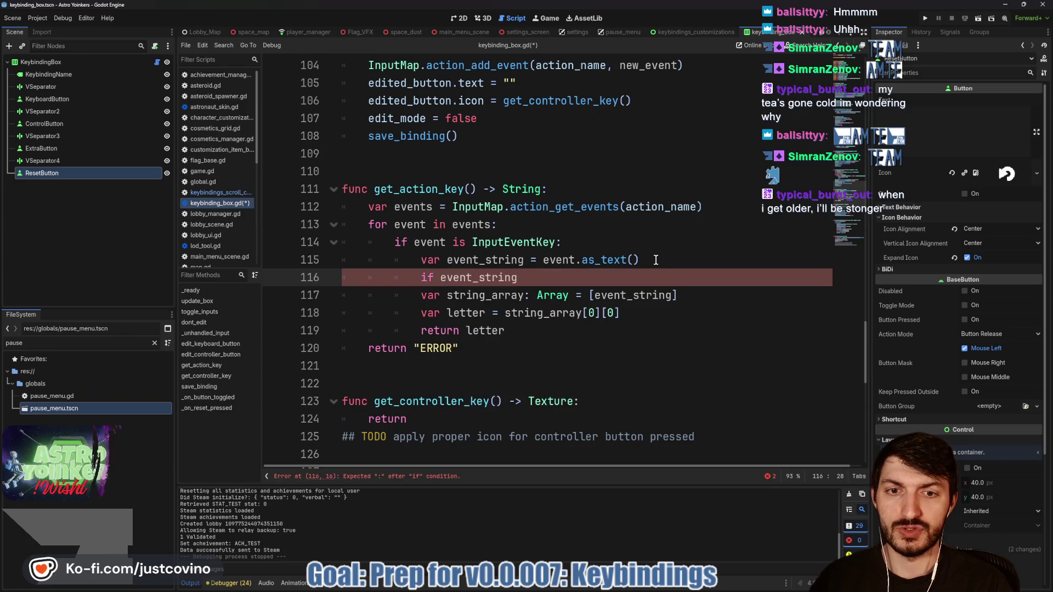
pyautogui.write(' == "')
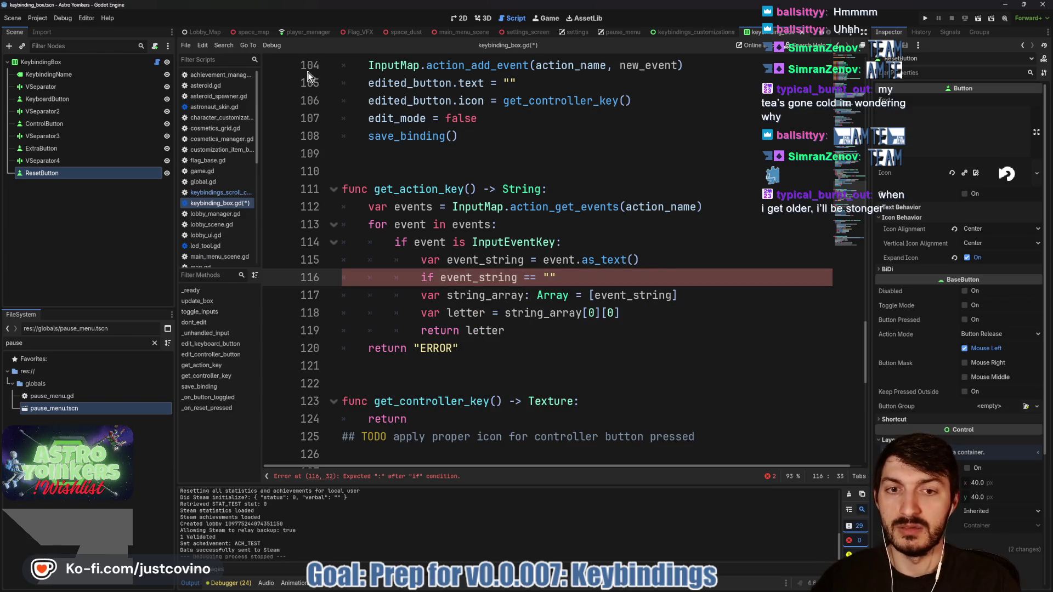
pyautogui.click(47, 18)
pyautogui.click(50, 29)
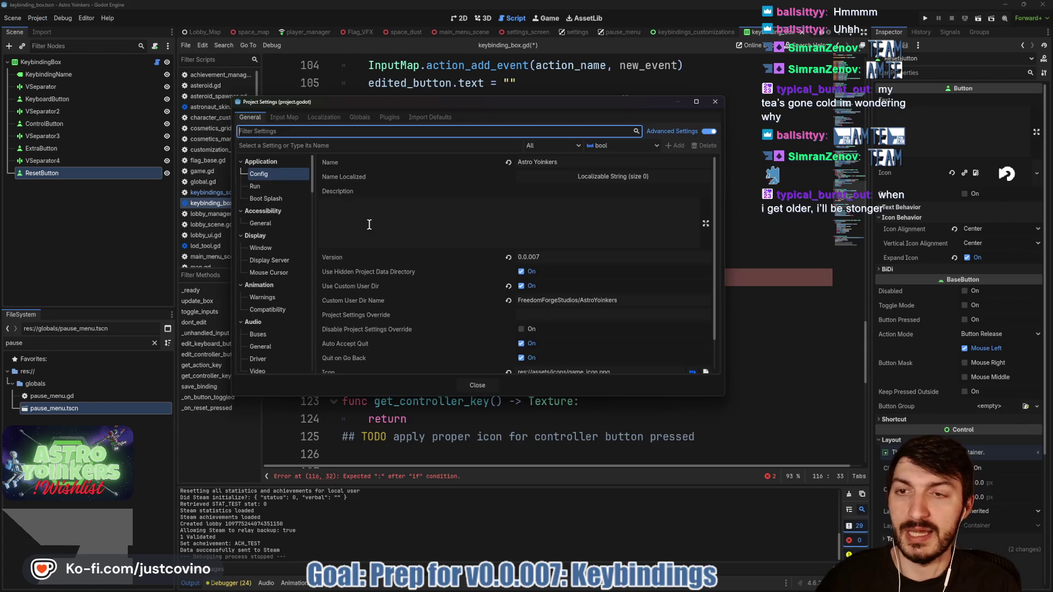
pyautogui.click(284, 117)
pyautogui.scroll(-5, 398, 285)
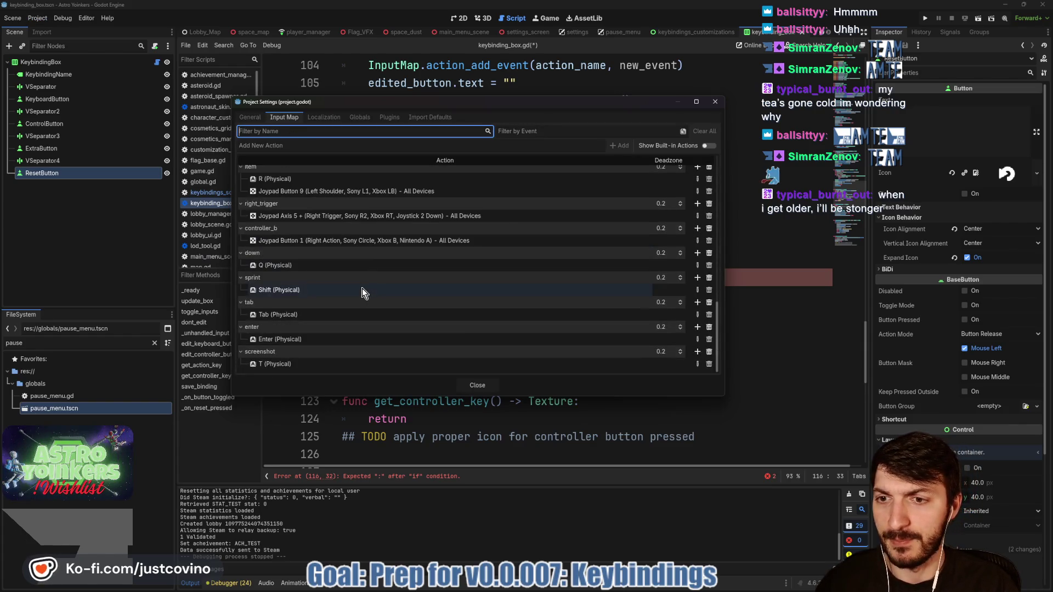
pyautogui.click(281, 315)
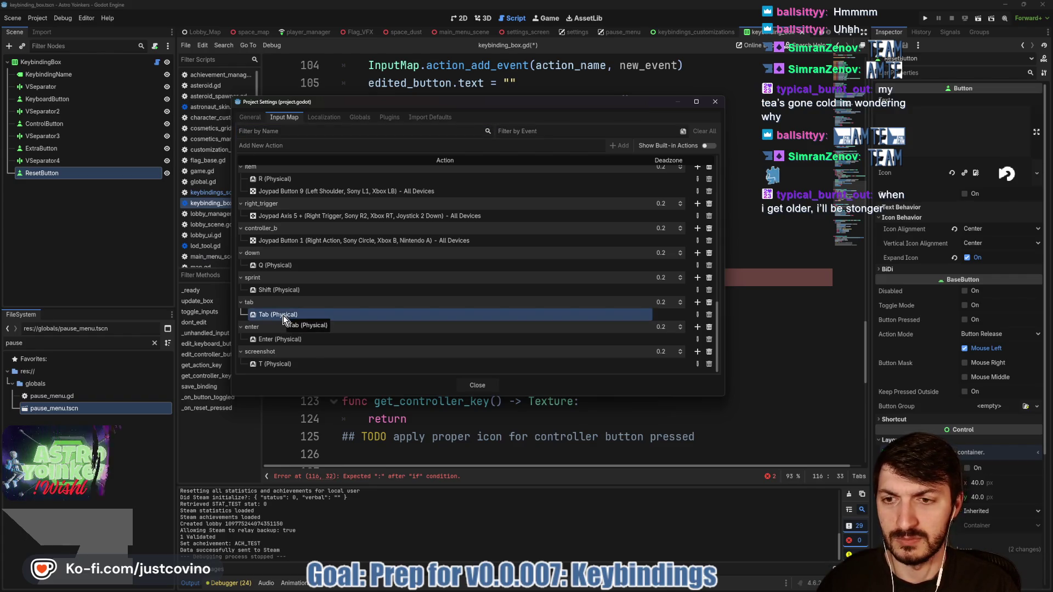
pyautogui.click(476, 386)
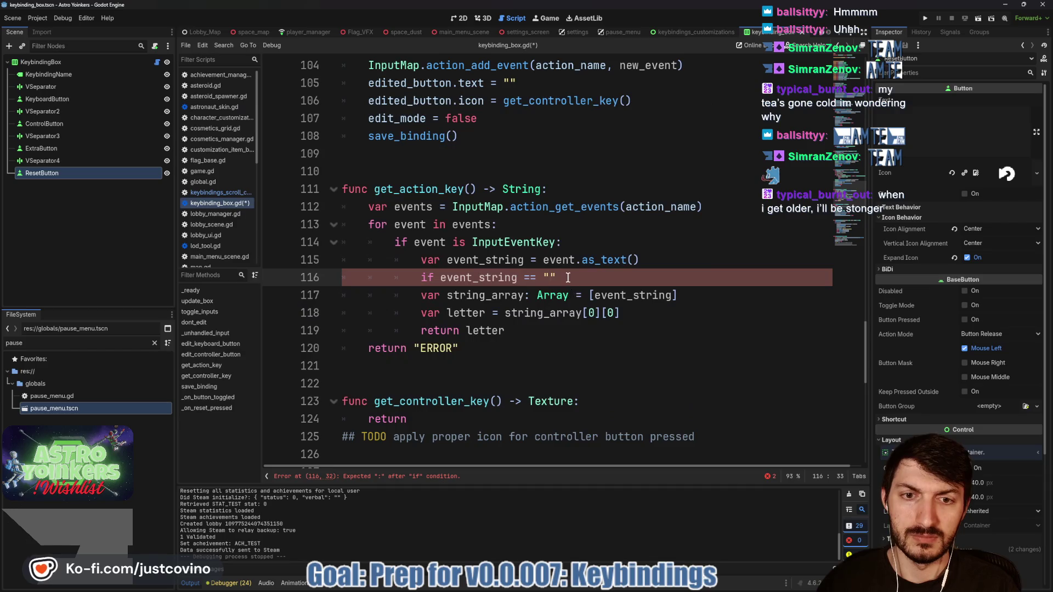
# Make line 116 read if event_string.has("Tab"): returning "TAB", and save the script.
pyautogui.press('BackSpace')
pyautogui.press('BackSpace')
pyautogui.press('BackSpace')
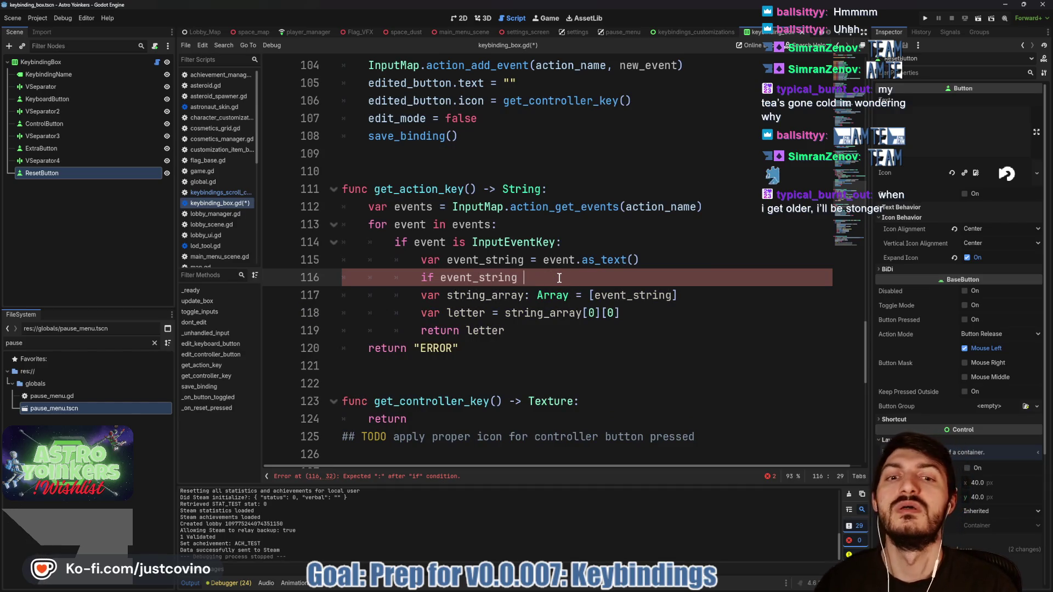
pyautogui.write('.has')
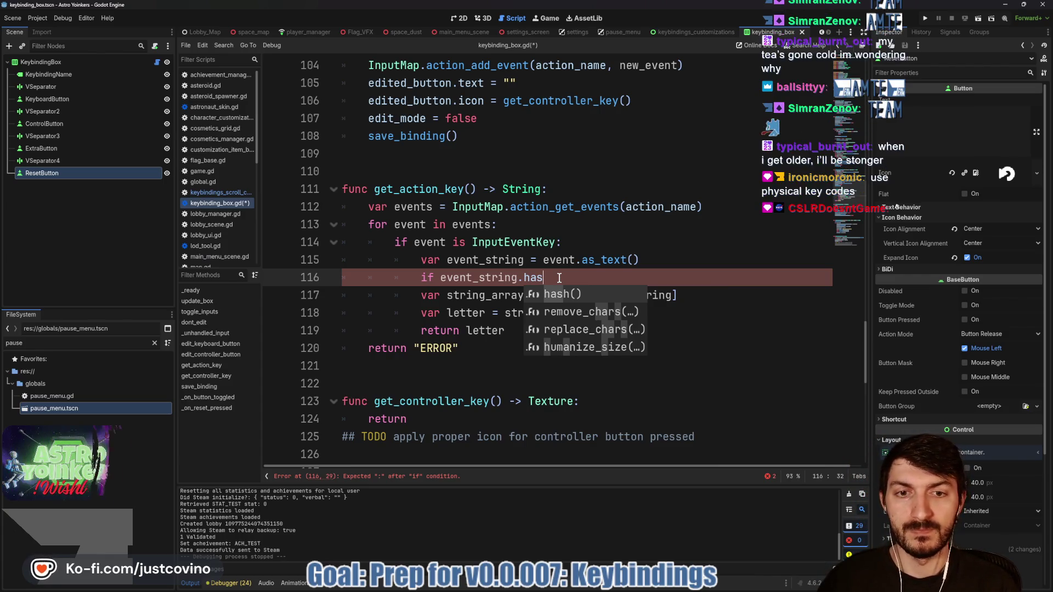
pyautogui.write('("')
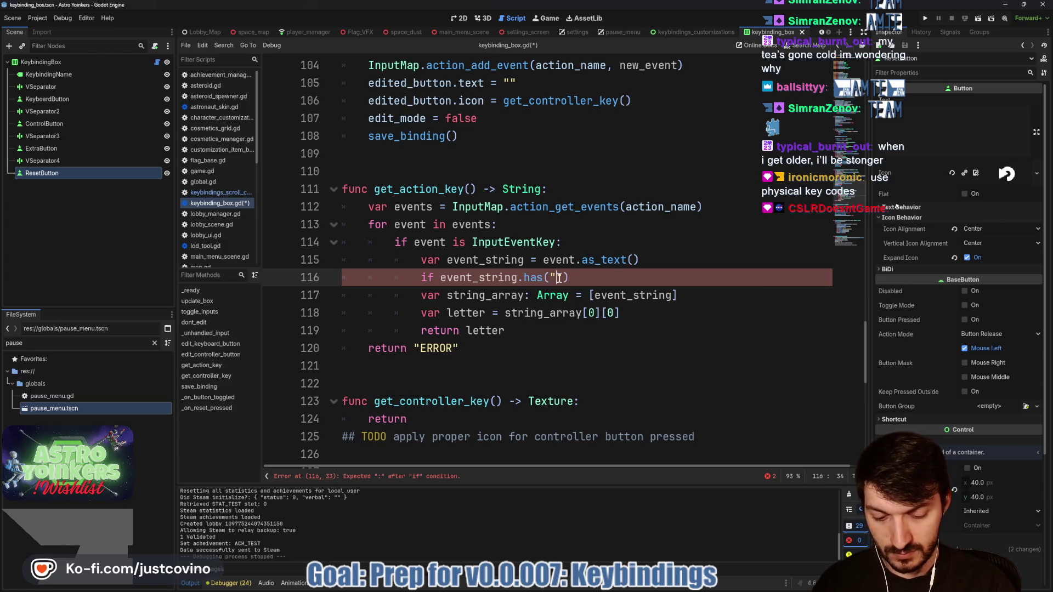
pyautogui.write('Tab")')
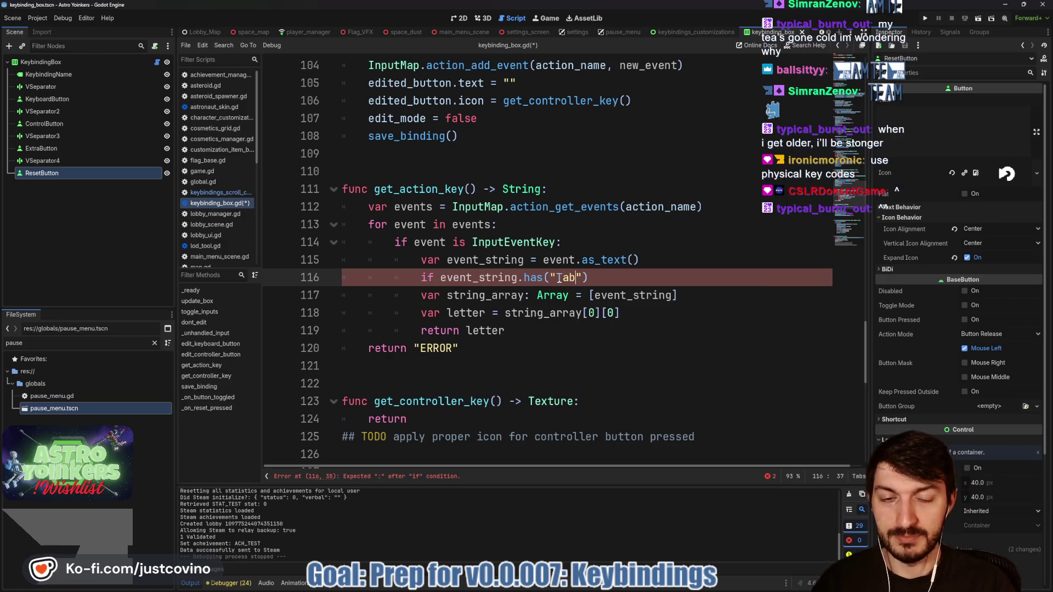
pyautogui.write(':')
pyautogui.press('Return')
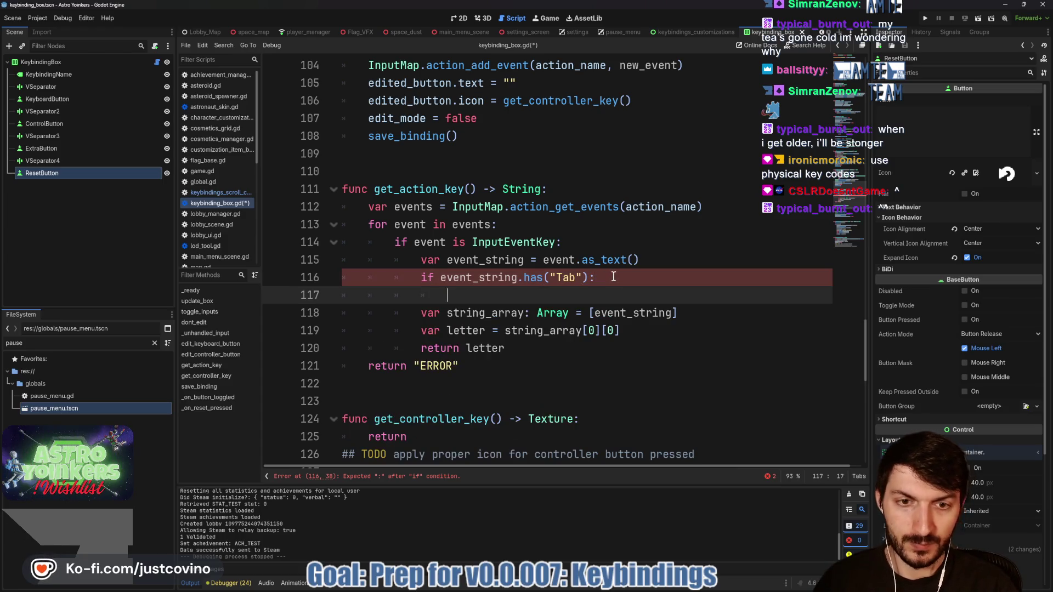
pyautogui.write('lett')
pyautogui.press('BackSpace')
pyautogui.press('BackSpace')
pyautogui.press('BackSpace')
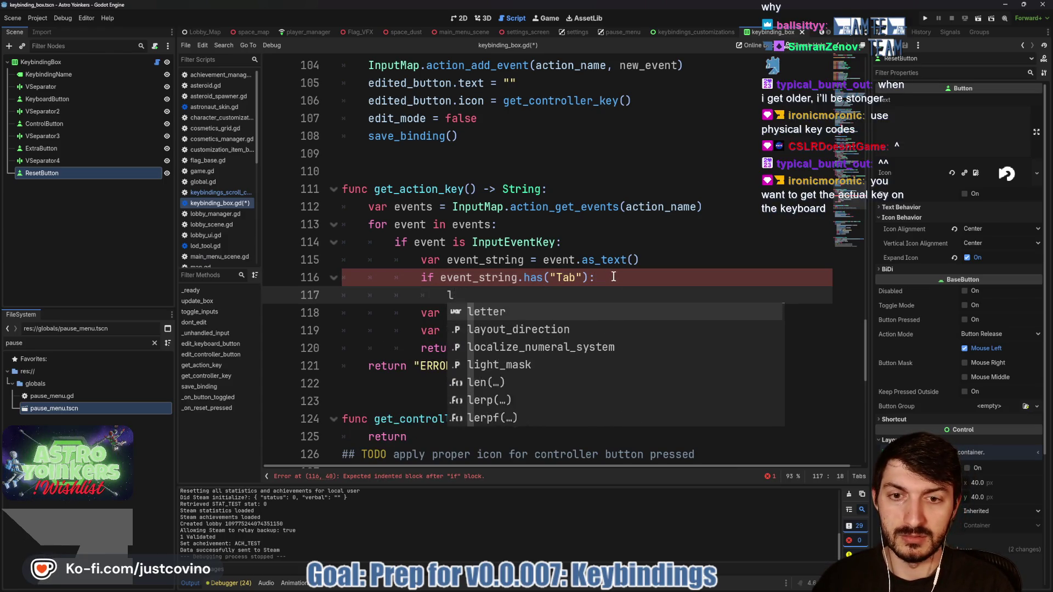
pyautogui.write('return "')
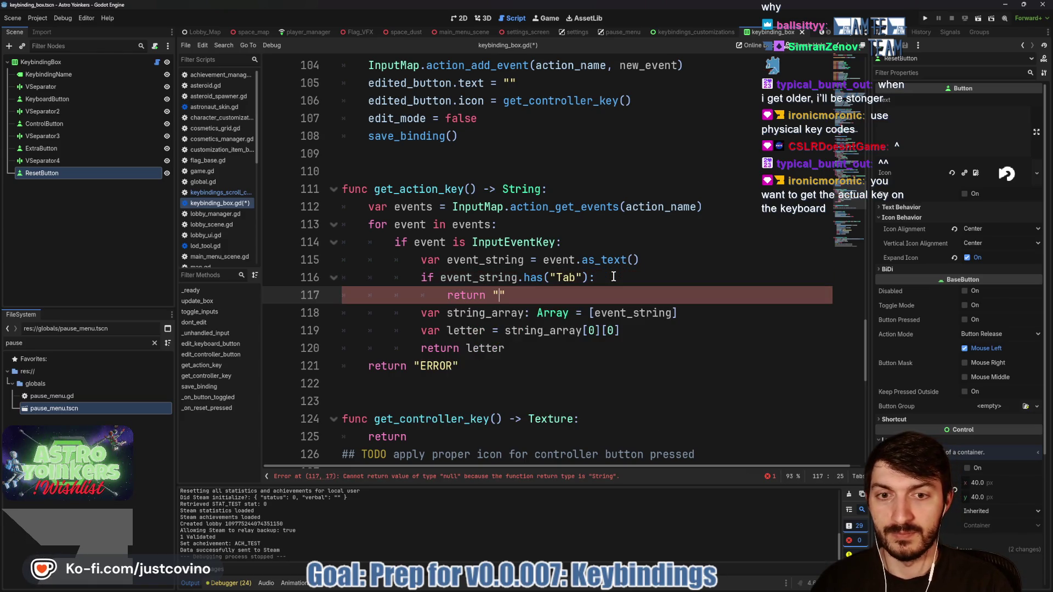
pyautogui.write('TAB')
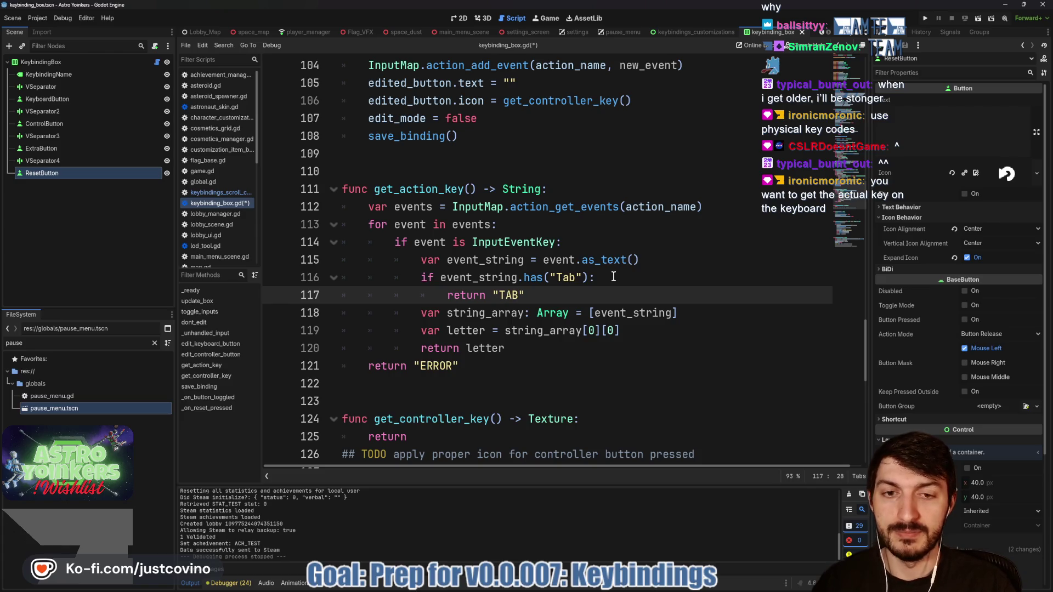
pyautogui.write('"')
pyautogui.hotkey('ctrl', 's')
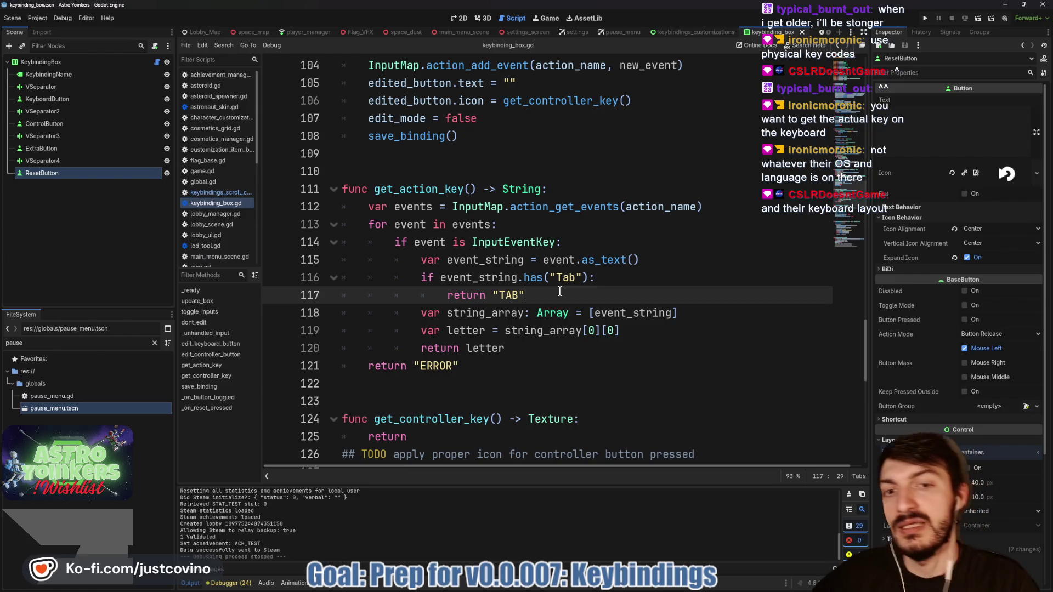
pyautogui.moveTo(505, 248)
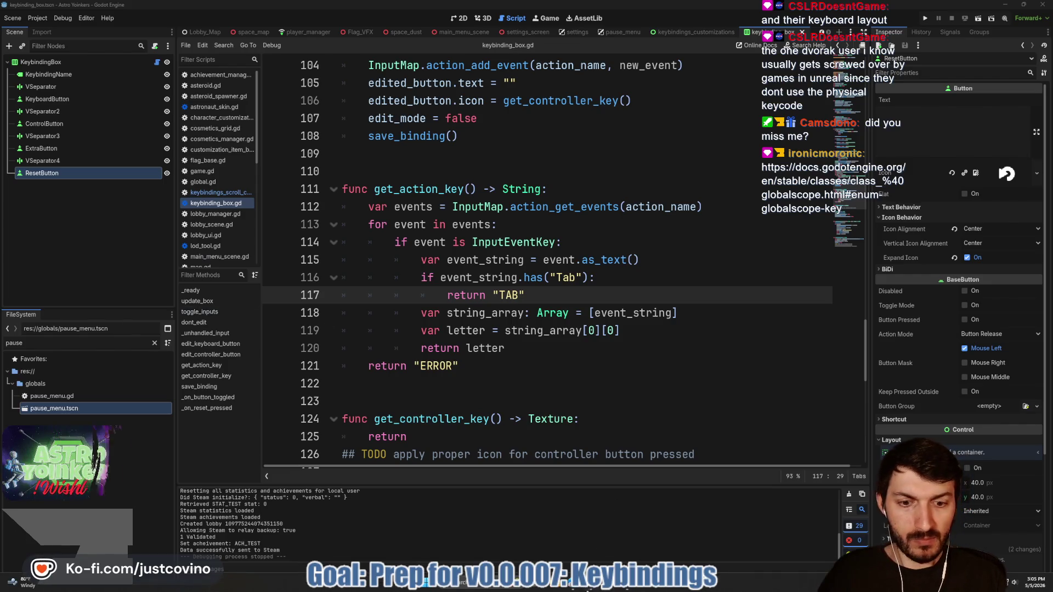
pyautogui.click(588, 590)
pyautogui.click(475, 57)
pyautogui.write('https://docs.godotengine.org/en/stable/classes/class_%40globalscope.html#enum-globalscope-key')
pyautogui.press('Return')
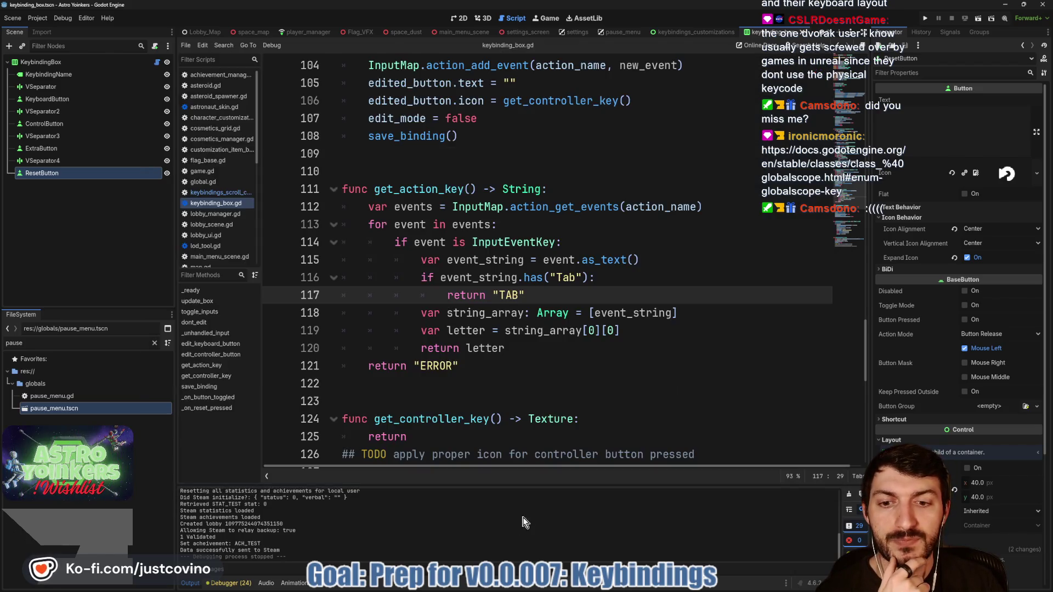
pyautogui.click(531, 508)
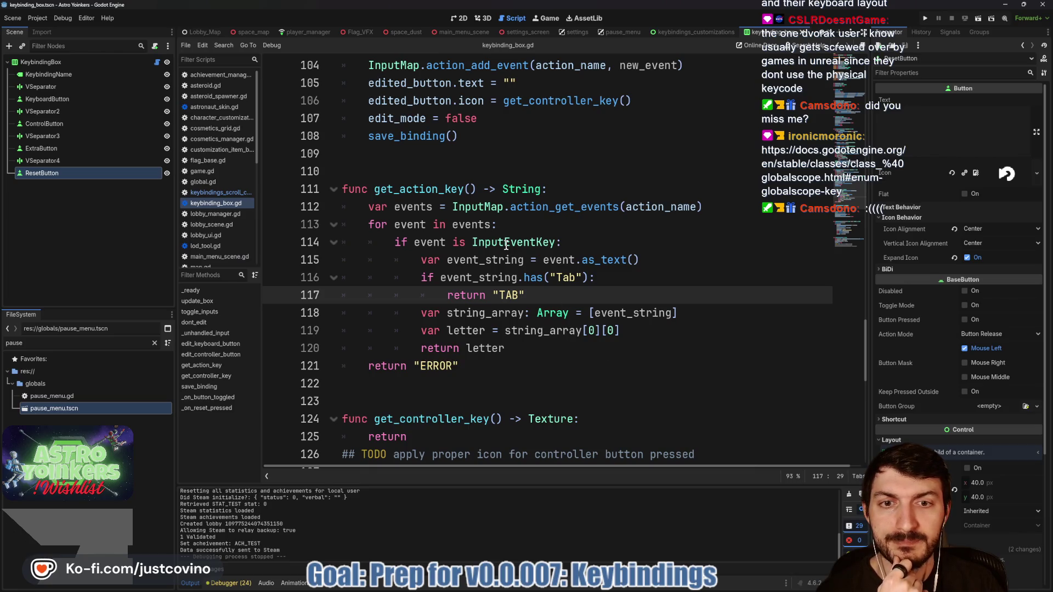
# Inspect the InputEventKey event loop on lines 113–120, then show the Input Map in Project Settings.
pyautogui.moveTo(506, 244)
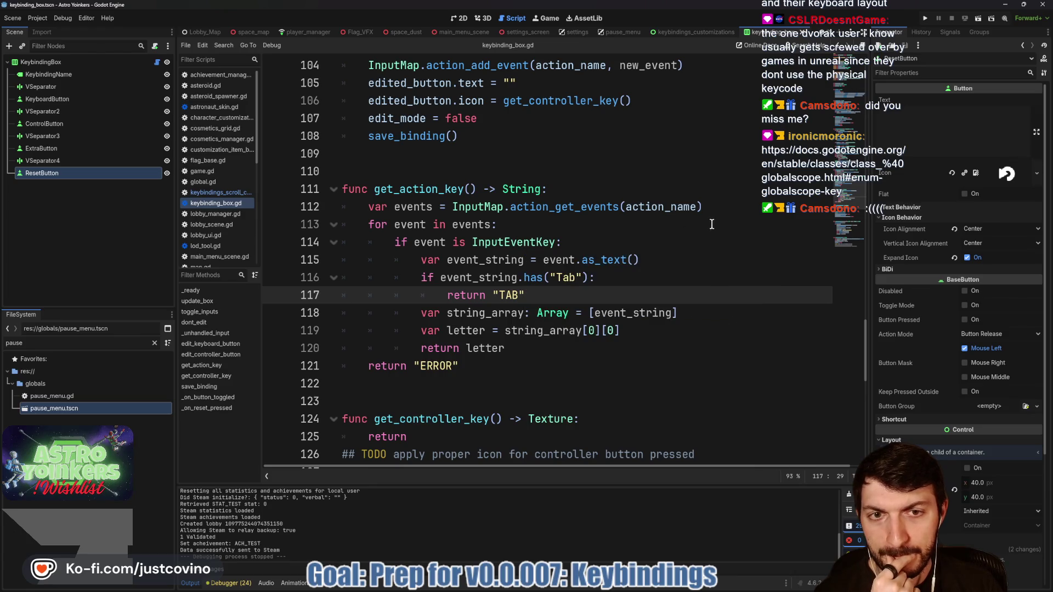
pyautogui.moveTo(552, 211)
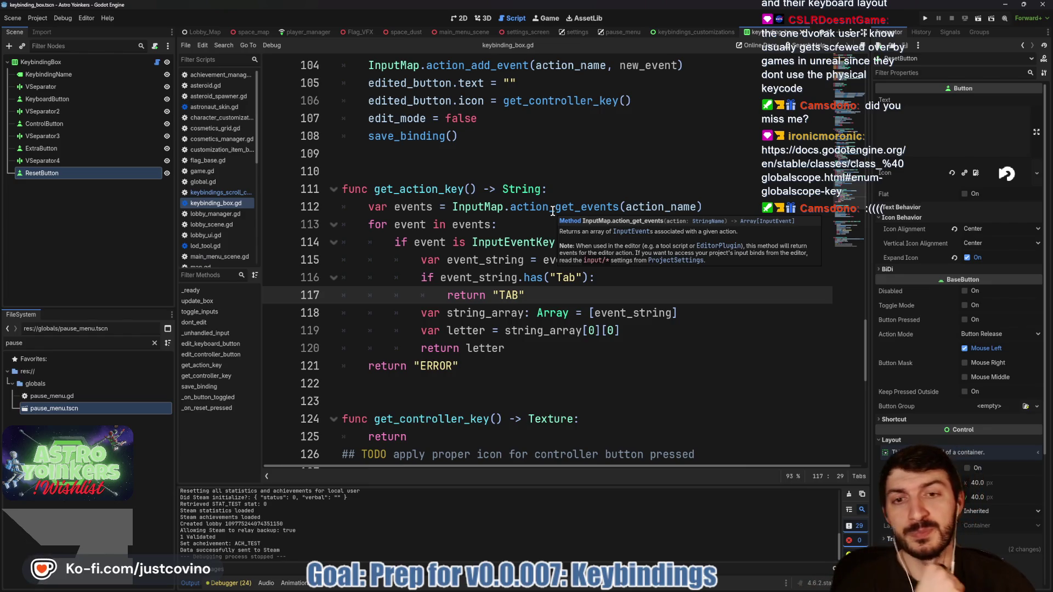
pyautogui.moveTo(367, 225)
pyautogui.mouseDown()
pyautogui.moveTo(384, 241)
pyautogui.moveTo(678, 340)
pyautogui.mouseUp()
pyautogui.moveTo(472, 242); pyautogui.dragTo(559, 242)
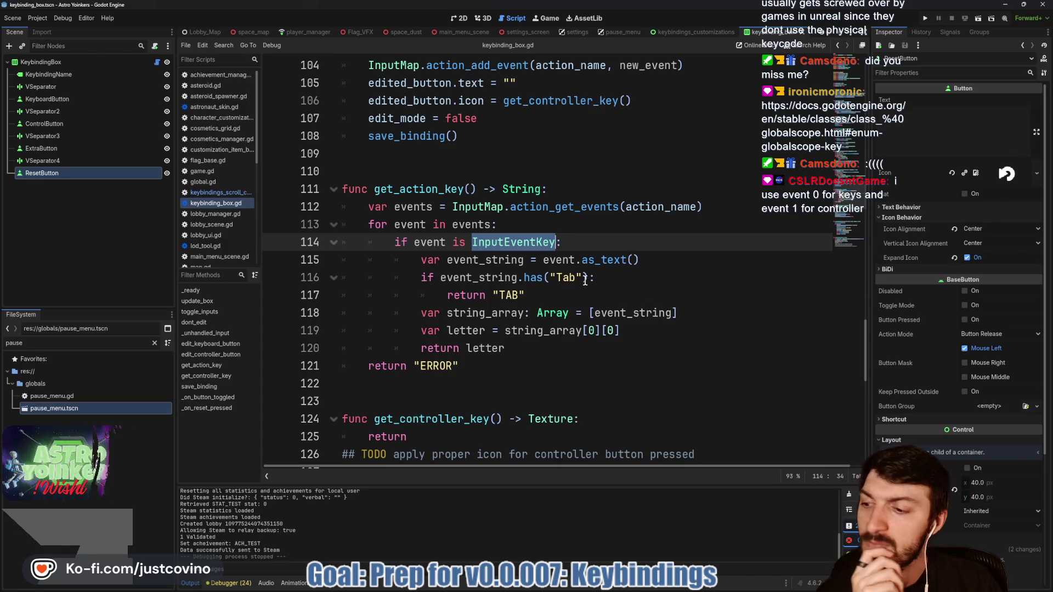
pyautogui.click(37, 18)
pyautogui.click(88, 29)
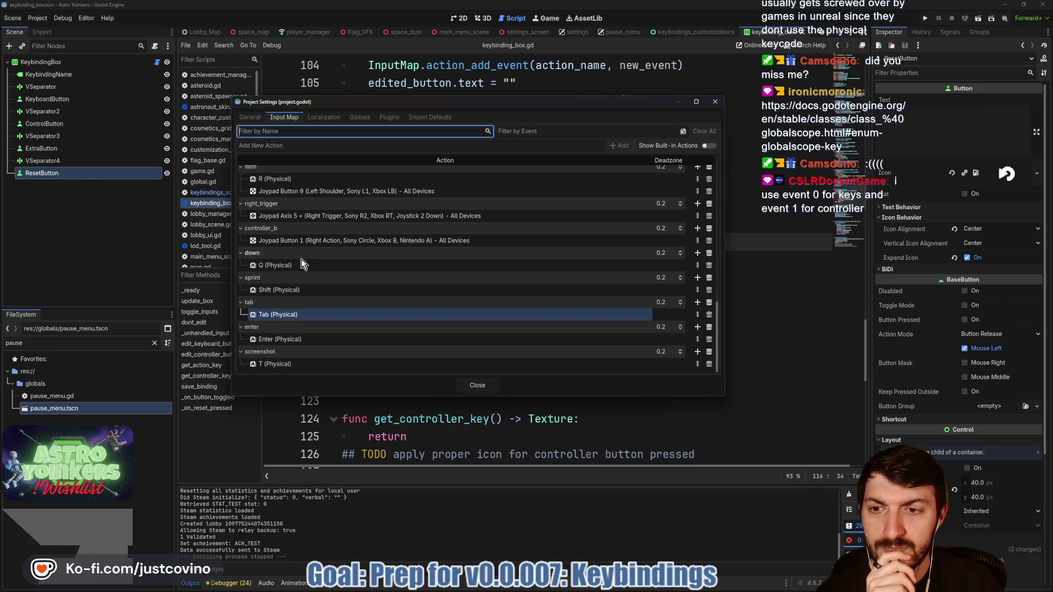
pyautogui.scroll(3, 348, 306)
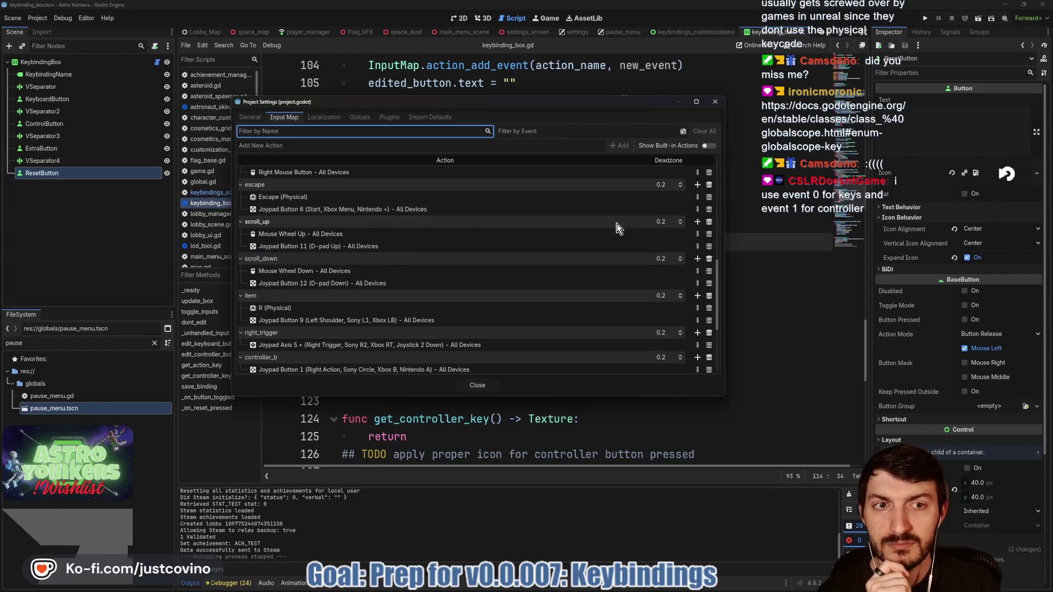
pyautogui.doubleClick(300, 224)
pyautogui.click(314, 242)
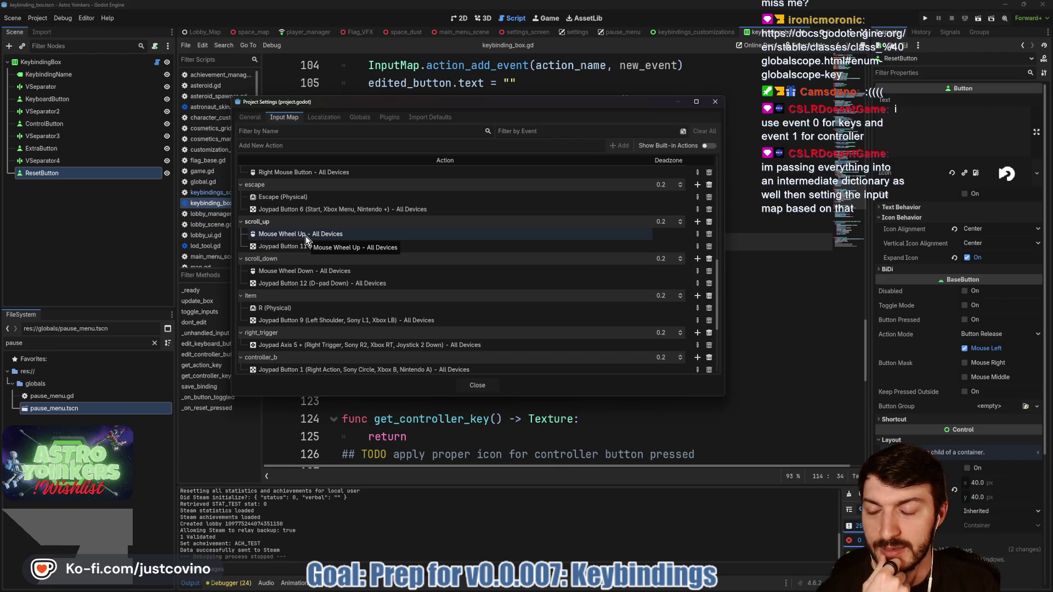
pyautogui.click(477, 384)
pyautogui.click(571, 240)
pyautogui.scroll(-10, 571, 240)
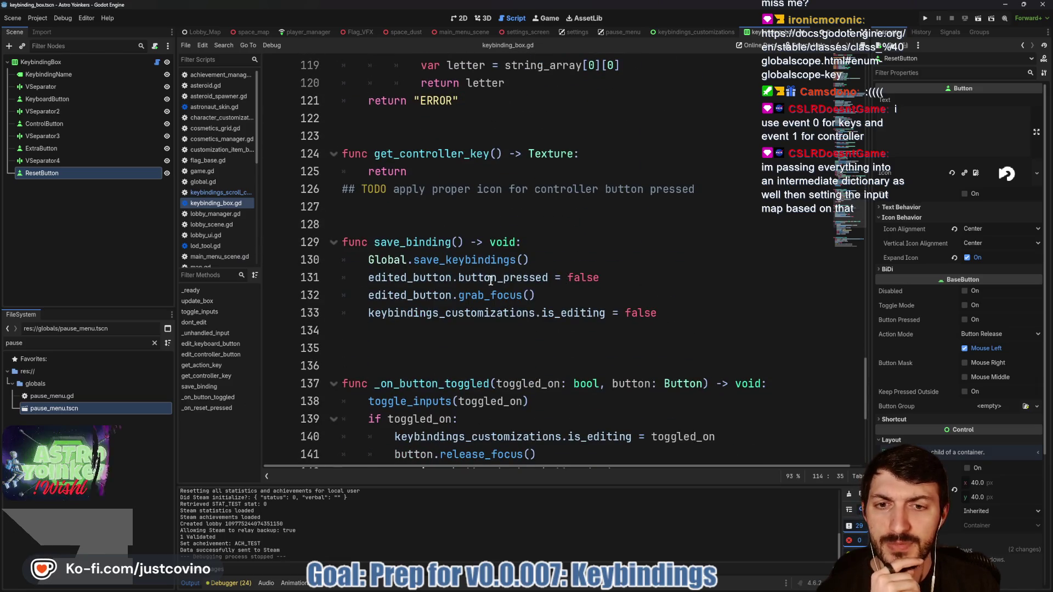
pyautogui.scroll(5, 486, 281)
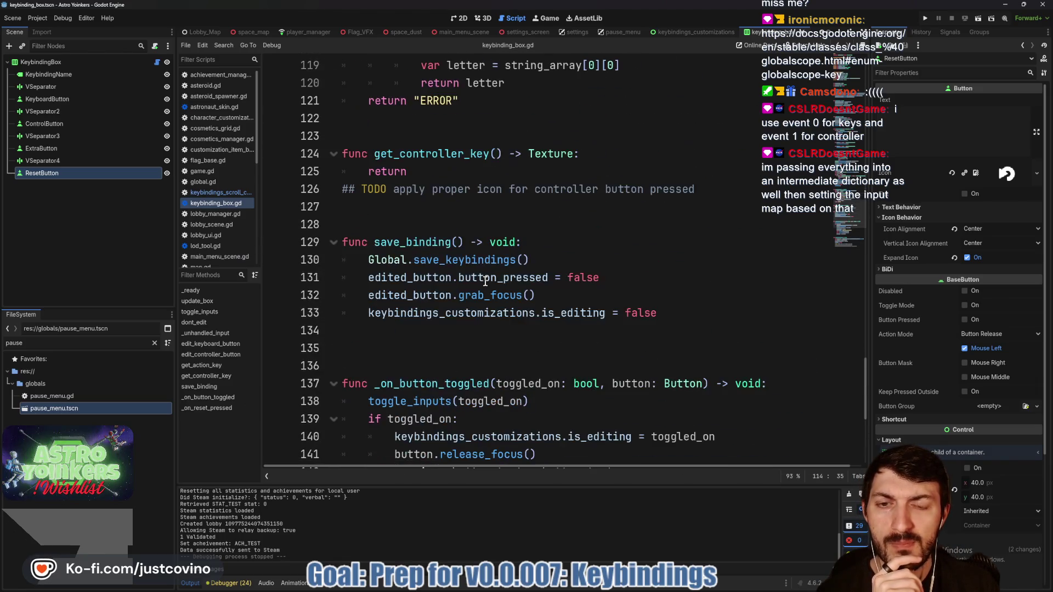
pyautogui.scroll(4, 485, 280)
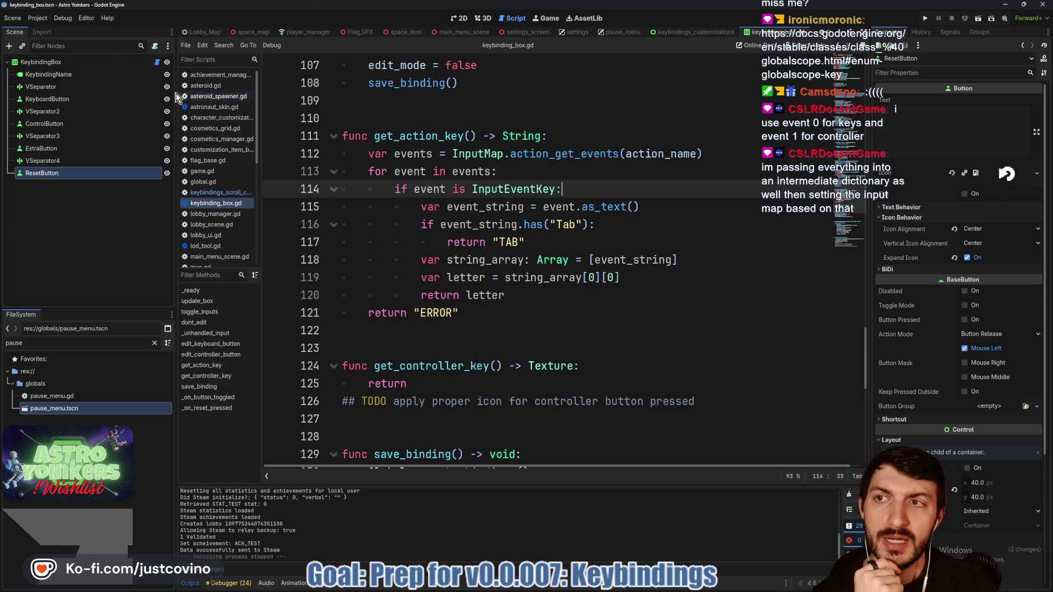
pyautogui.click(47, 21)
pyautogui.click(55, 32)
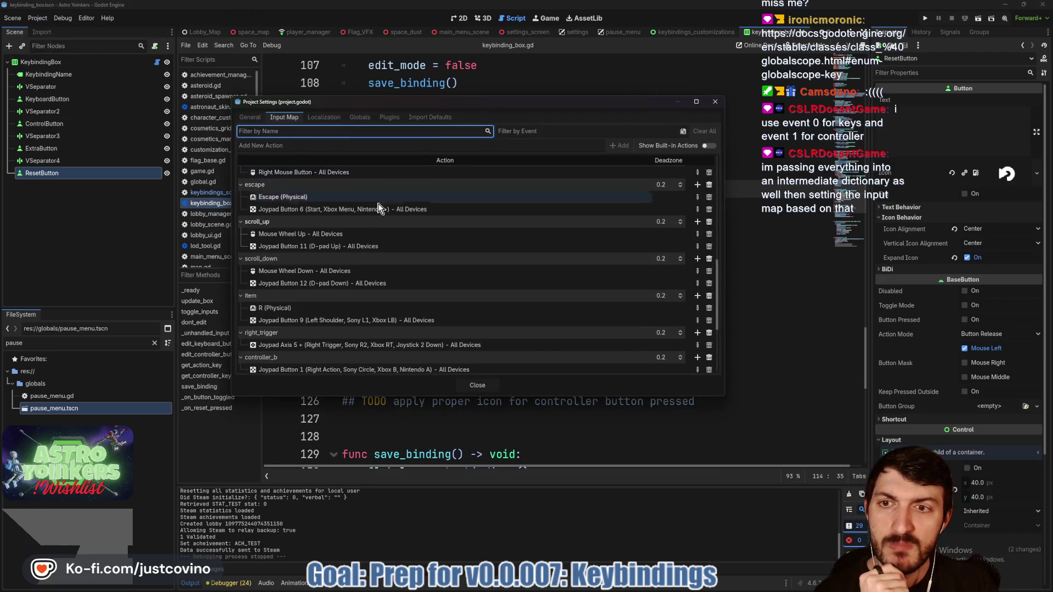
pyautogui.scroll(-5, 368, 242)
pyautogui.scroll(3, 367, 242)
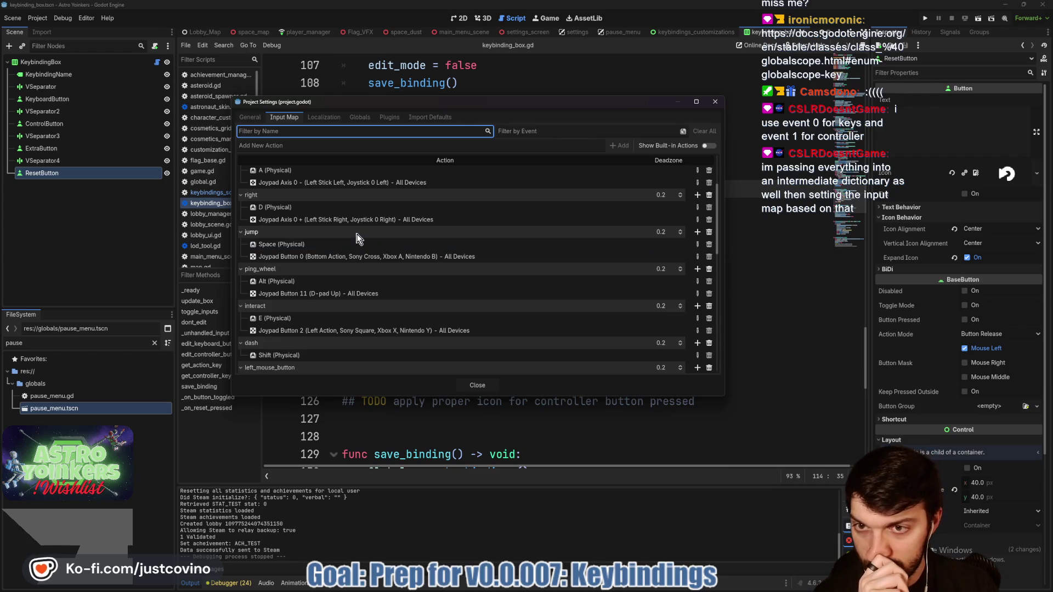
pyautogui.scroll(3, 384, 227)
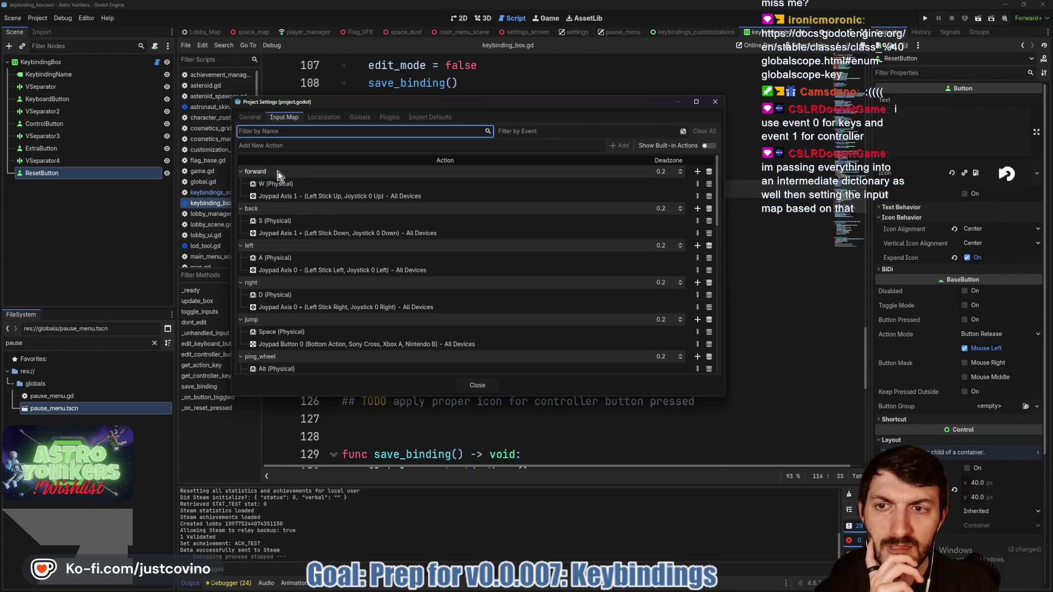
pyautogui.hotkey('alt', 'Tab')
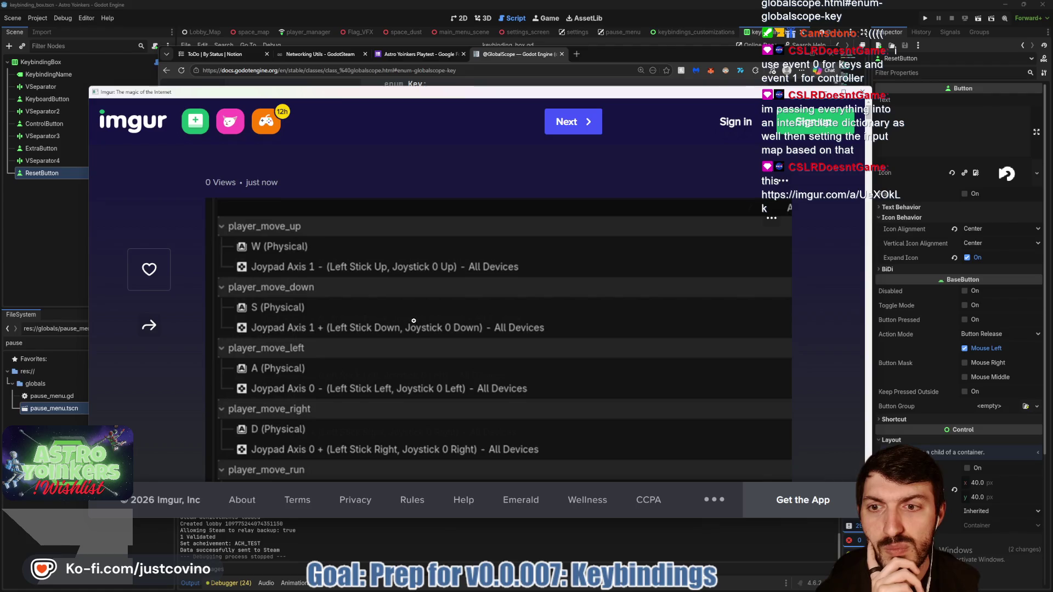
# Scroll the Imgur bindings screenshot, including run on Shift and crouch on Ctrl, then close it.
pyautogui.scroll(-1, 414, 320)
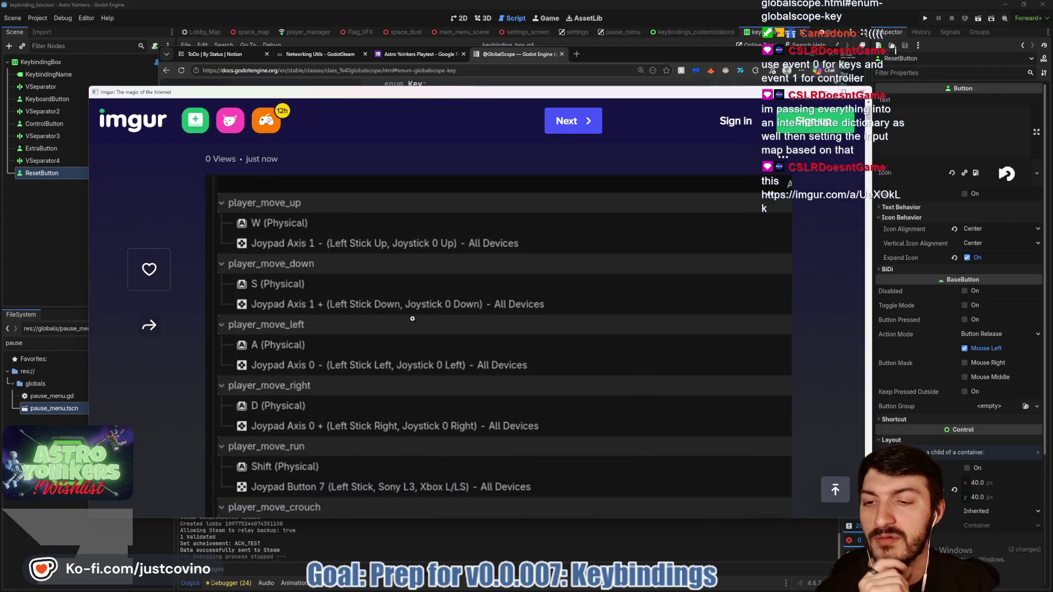
pyautogui.scroll(-2, 413, 318)
pyautogui.scroll(-3, 412, 318)
pyautogui.scroll(-7, 412, 319)
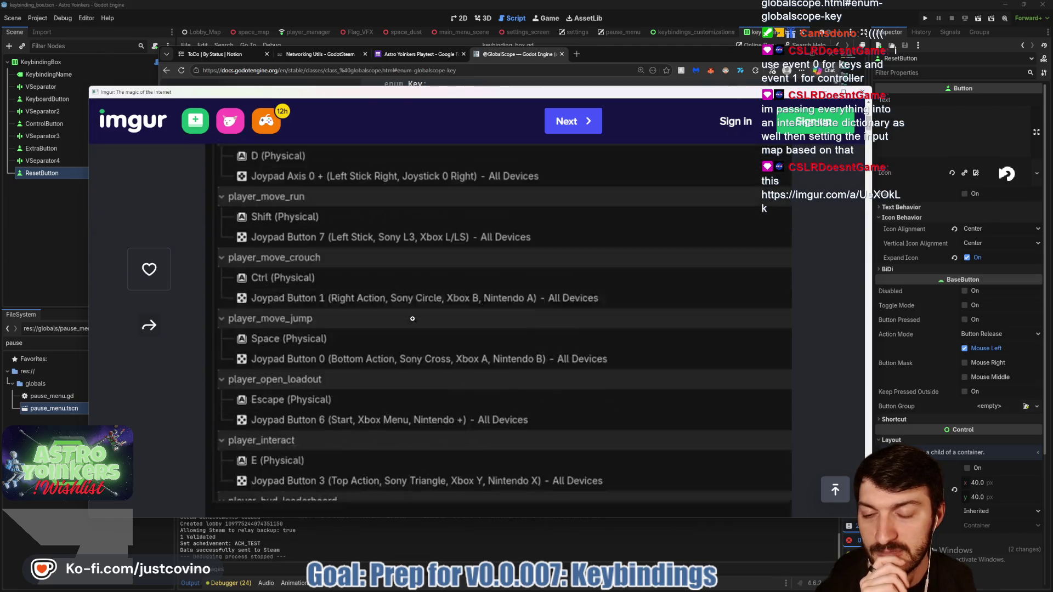
pyautogui.scroll(5, 413, 318)
pyautogui.scroll(5, 413, 319)
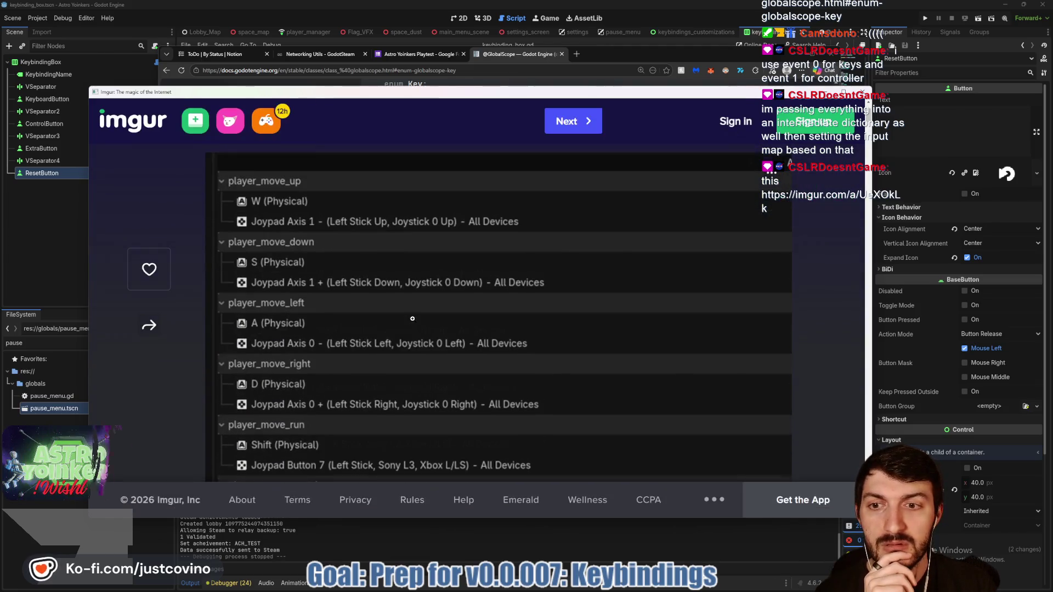
pyautogui.click(863, 93)
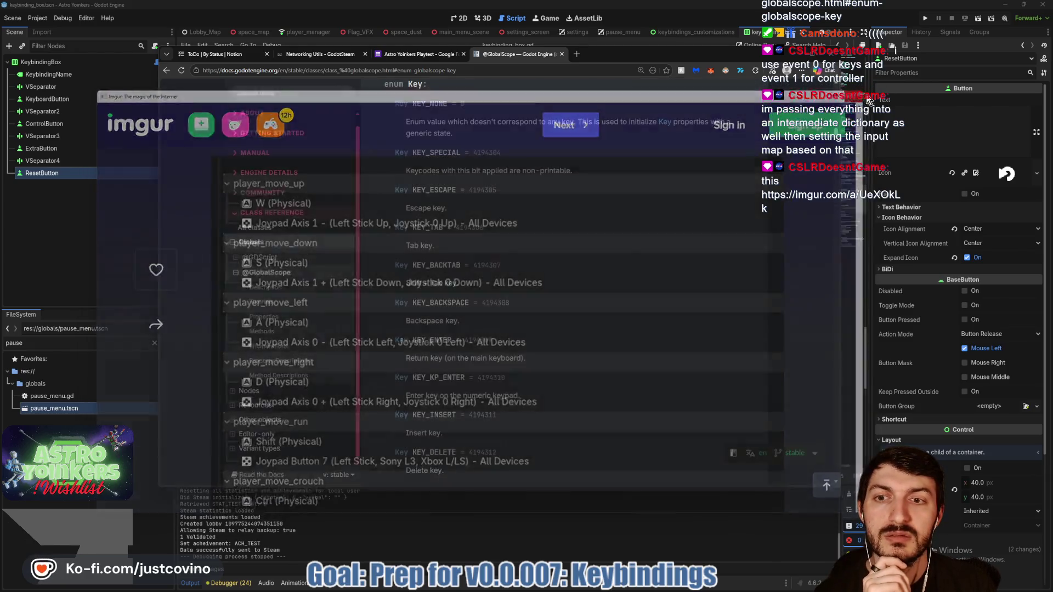
pyautogui.click(785, 56)
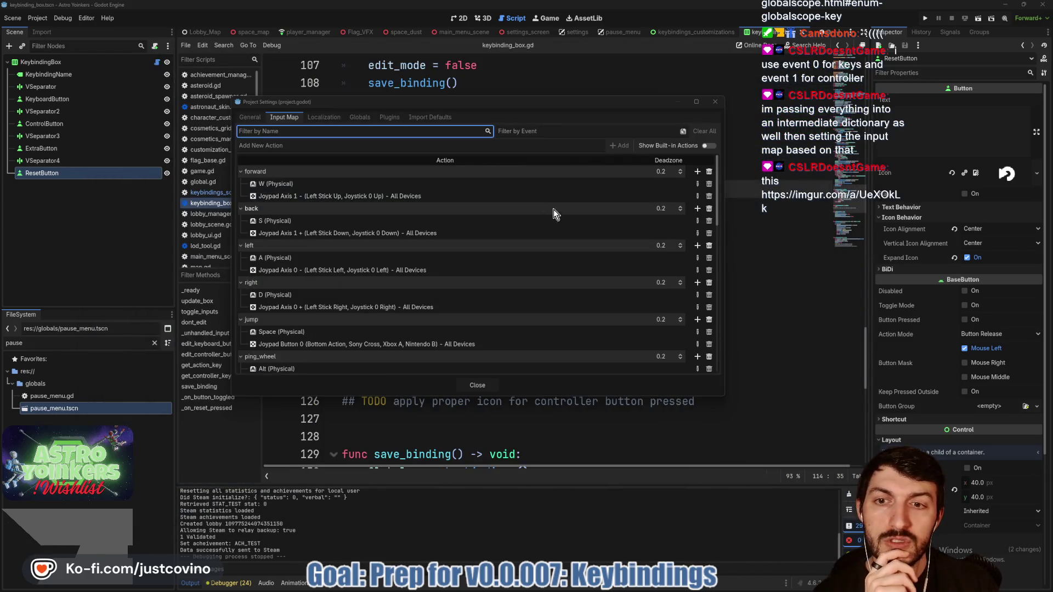
pyautogui.click(476, 387)
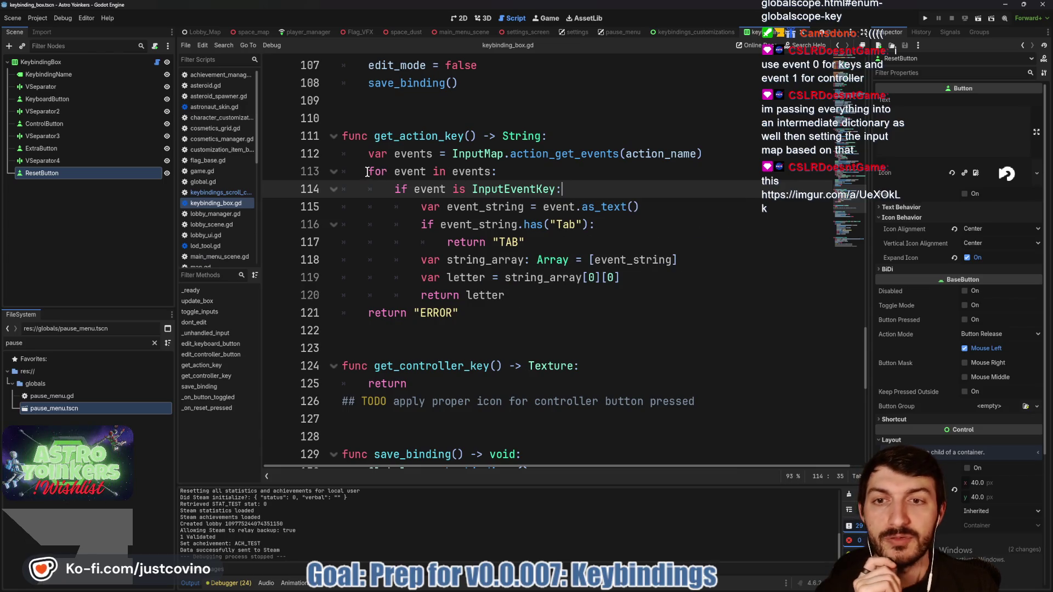
pyautogui.moveTo(366, 172); pyautogui.dragTo(521, 173)
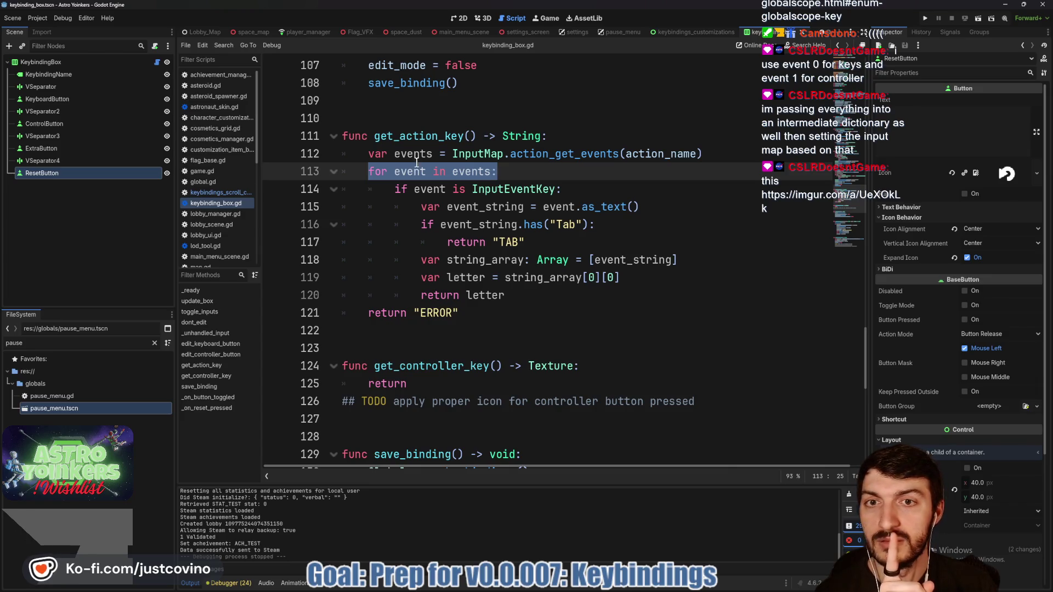
pyautogui.doubleClick(418, 136)
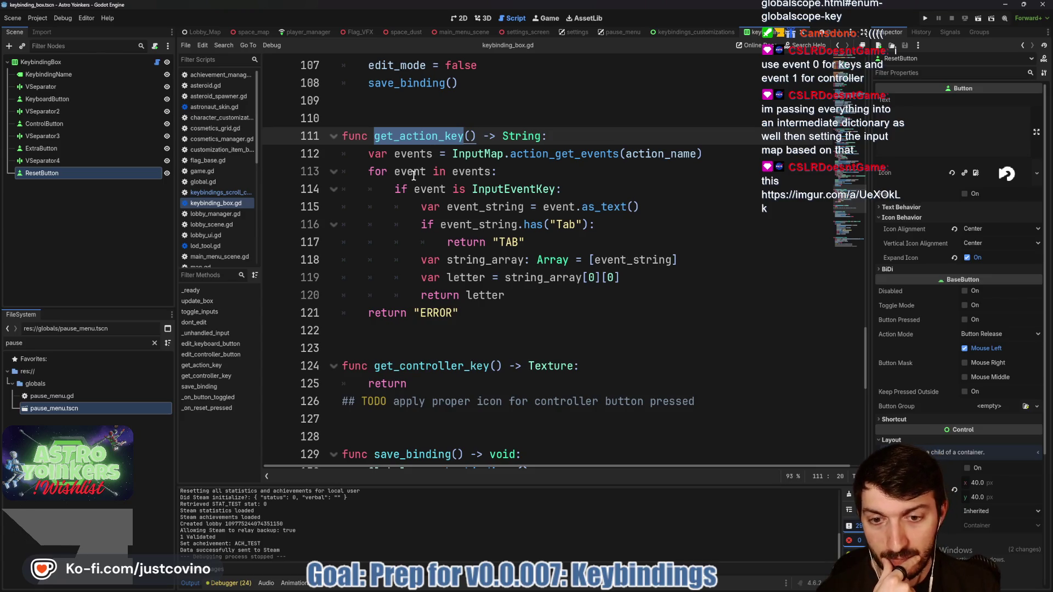
pyautogui.scroll(-2, 585, 309)
pyautogui.doubleClick(425, 261)
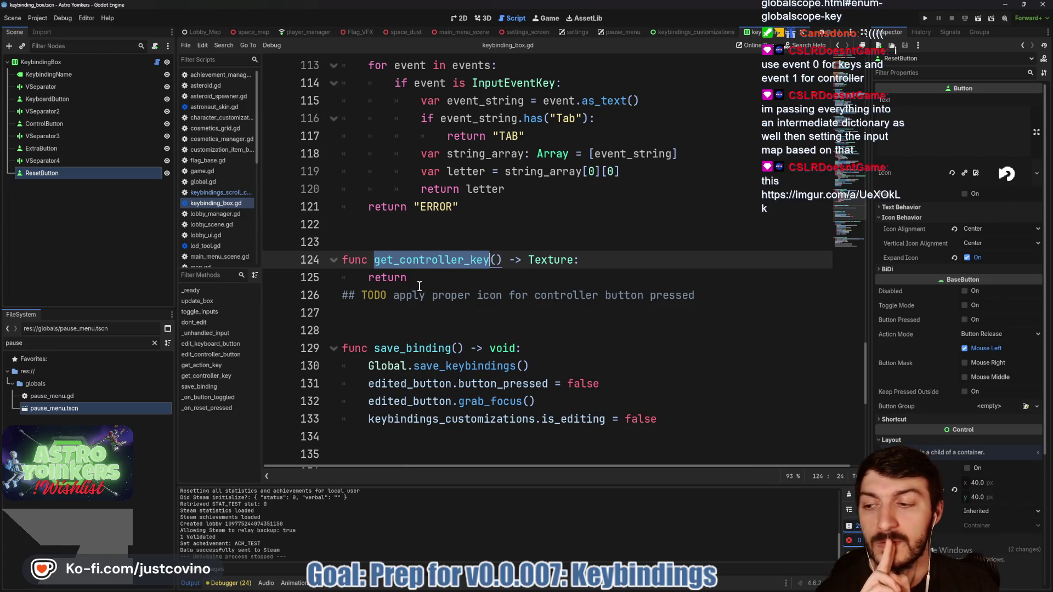
pyautogui.scroll(3, 419, 286)
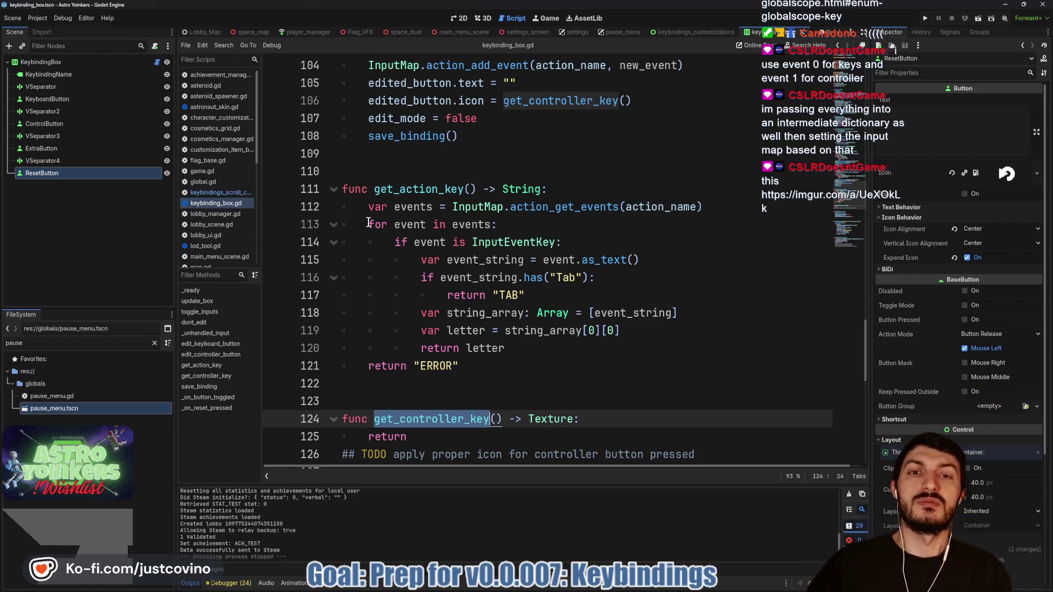
pyautogui.moveTo(580, 210)
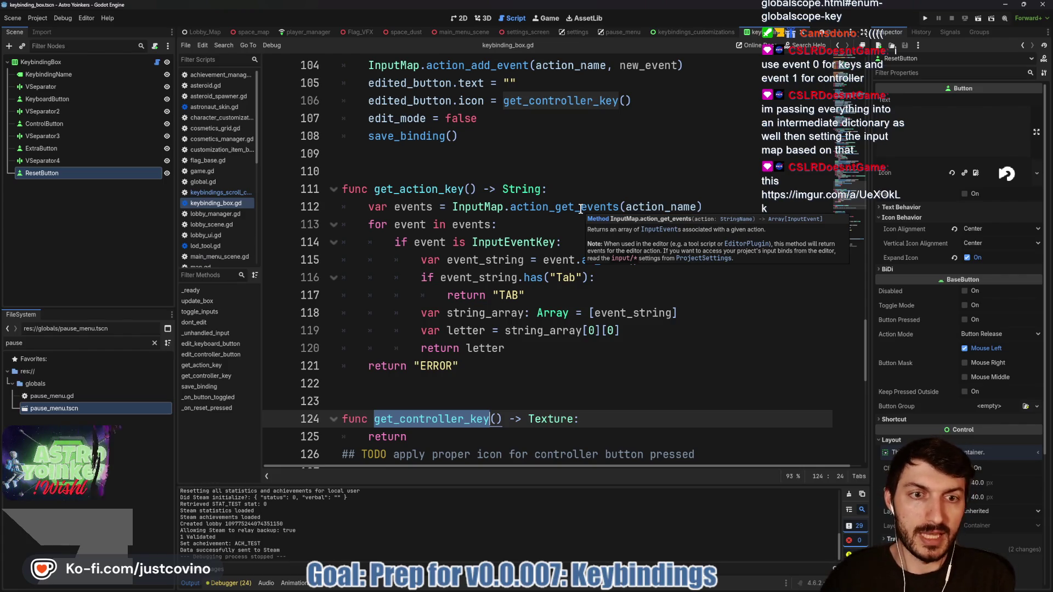
pyautogui.moveTo(473, 224)
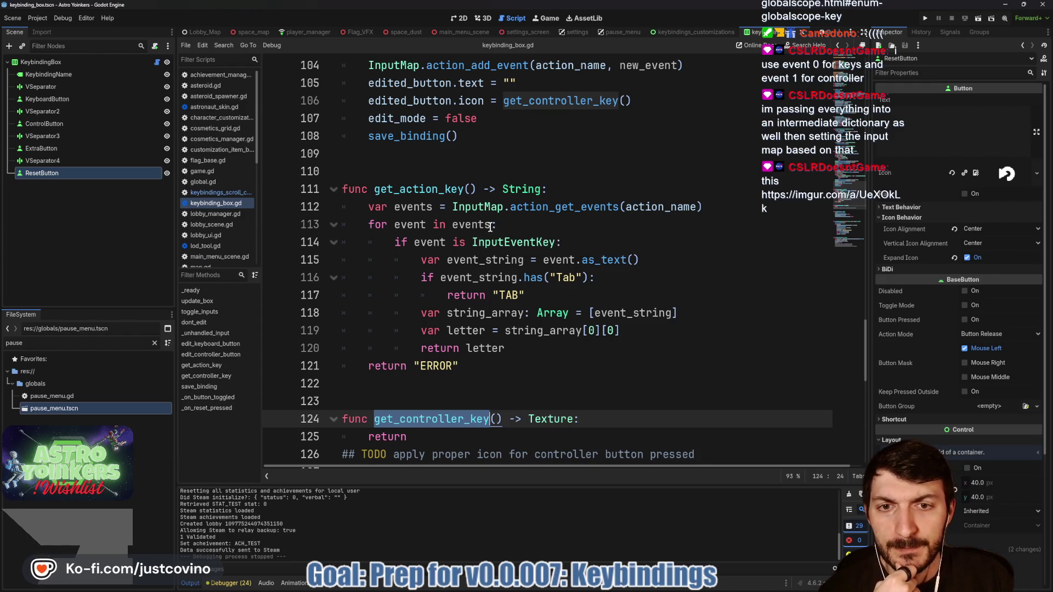
pyautogui.click(427, 224)
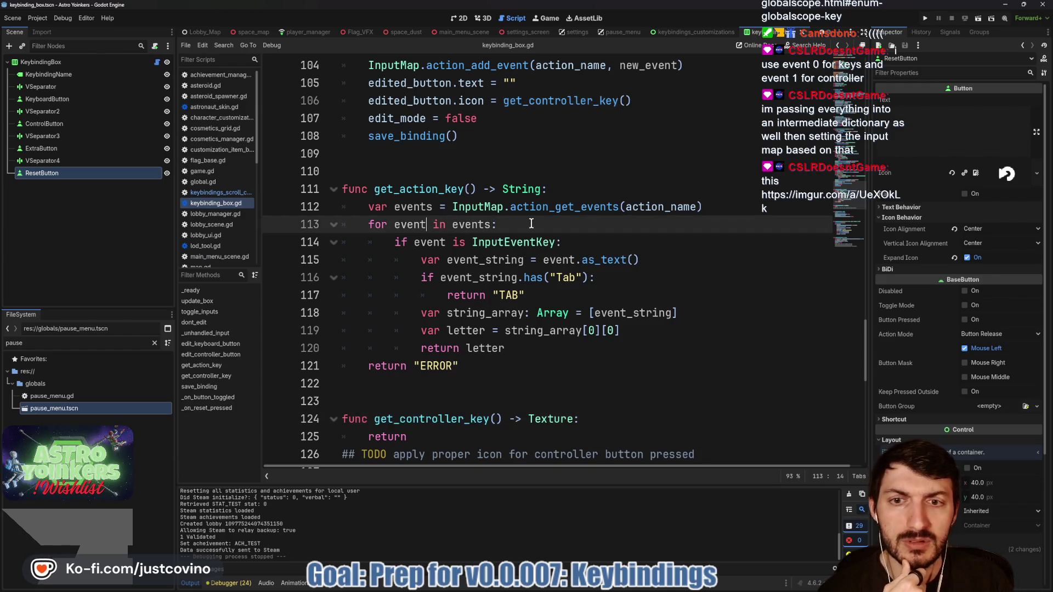
pyautogui.click(492, 224)
pyautogui.hotkey('ctrl', 'shift', 'Left')
pyautogui.hotkey('ctrl', 'shift', 'Left')
pyautogui.hotkey('ctrl', 'shift', 'Left')
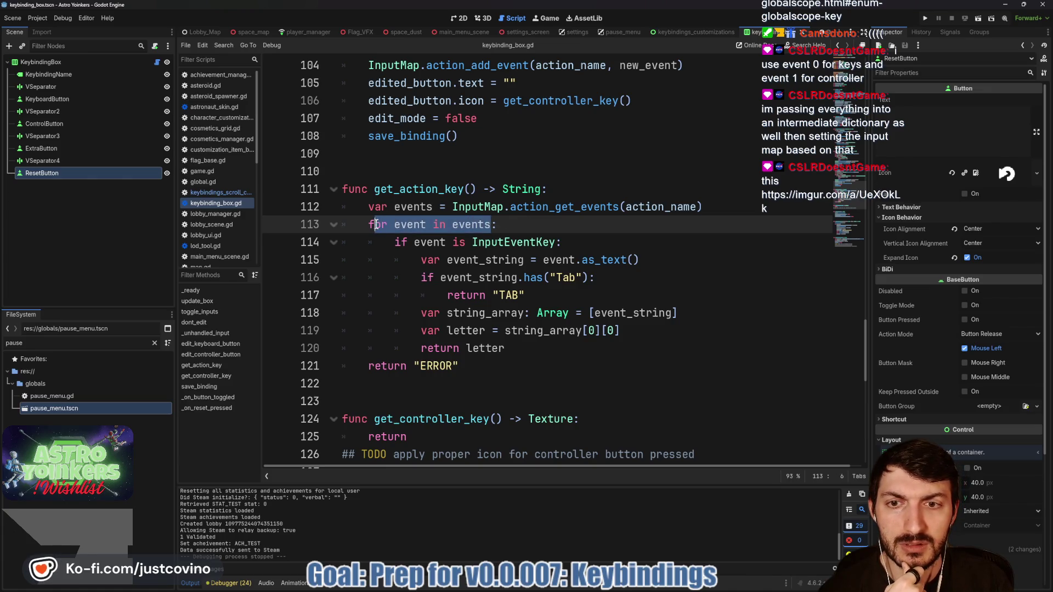
pyautogui.moveTo(497, 225); pyautogui.dragTo(354, 226)
pyautogui.click(366, 227)
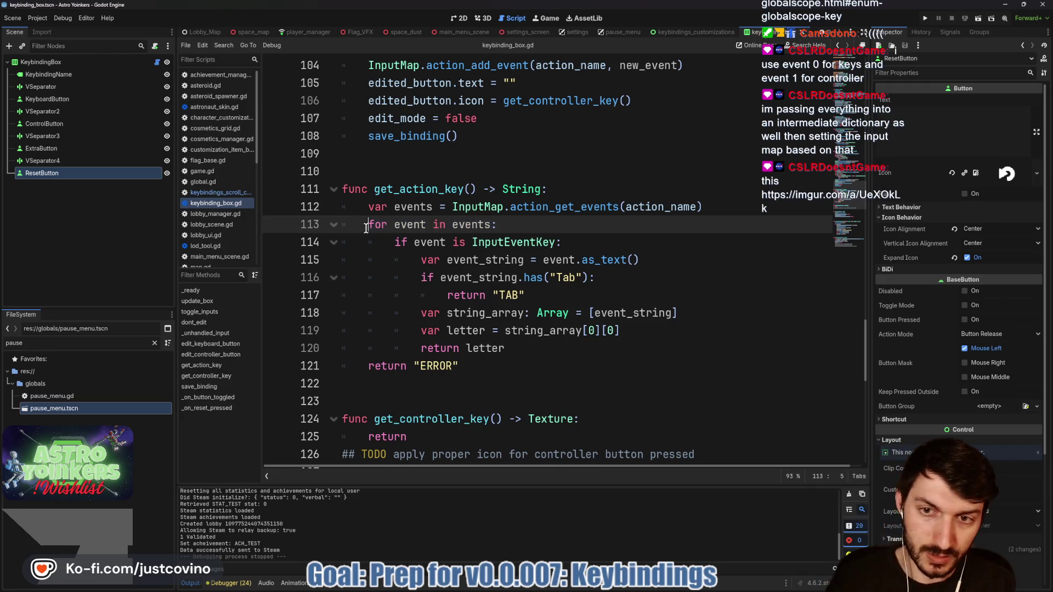
# Comment out the for loop on line 113 and dedent lines 114–120 one level.
pyautogui.write('#')
pyautogui.click(448, 242)
pyautogui.write('[')
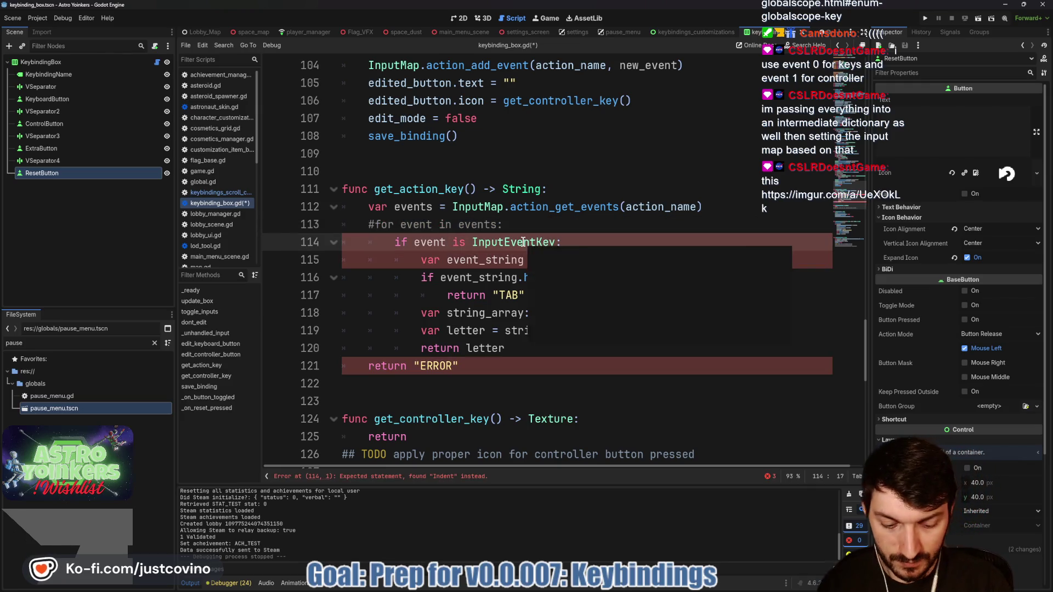
pyautogui.write('0')
pyautogui.moveTo(387, 242); pyautogui.dragTo(611, 340)
pyautogui.hotkey('shift', 'Tab')
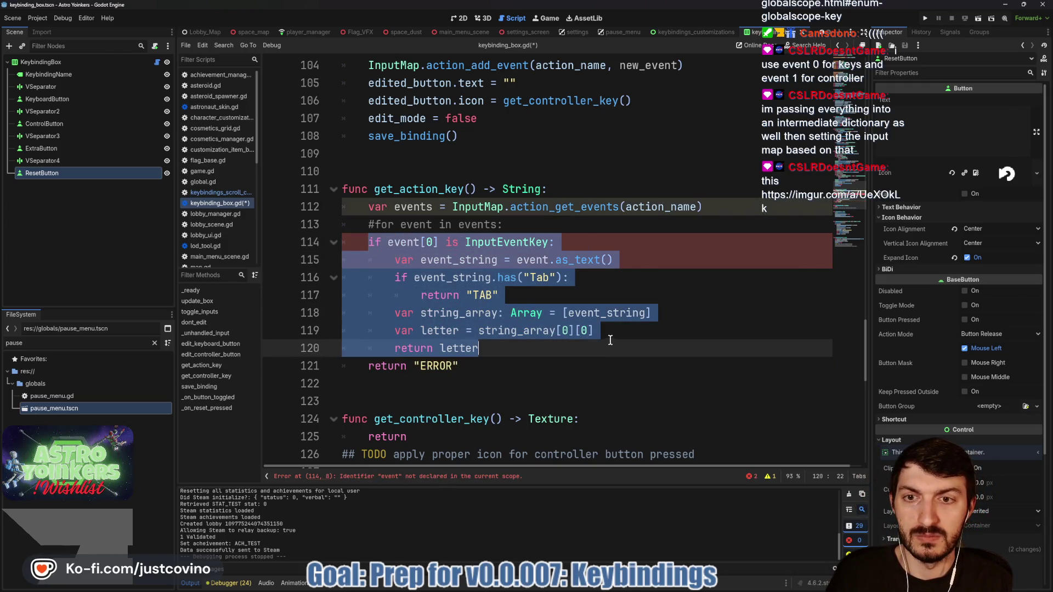
pyautogui.click(568, 278)
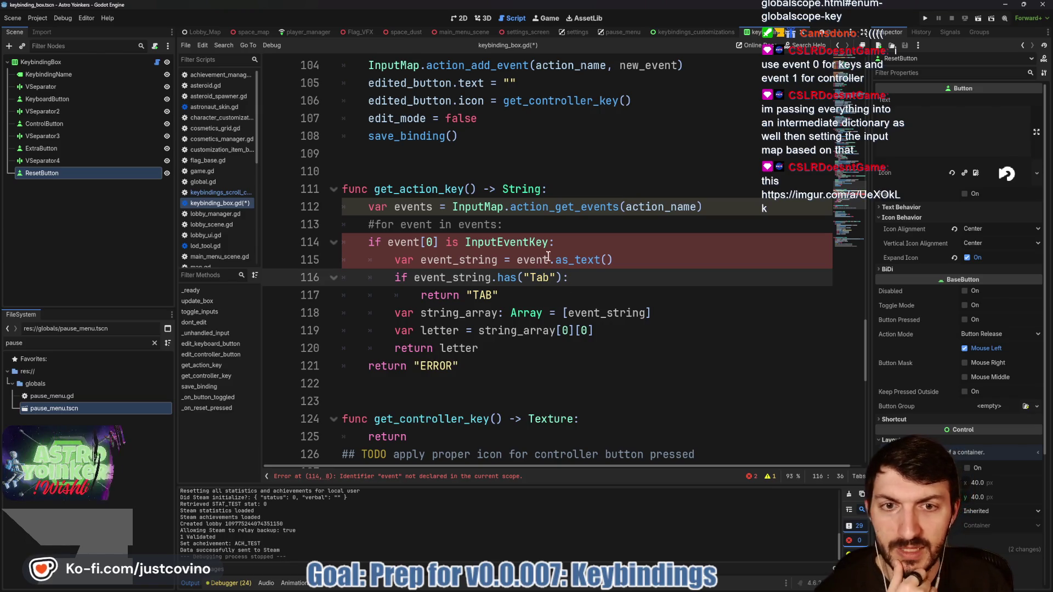
# Change event to events[0] on lines 114 and 115, then save keybinding_box.gd.
pyautogui.click(420, 242)
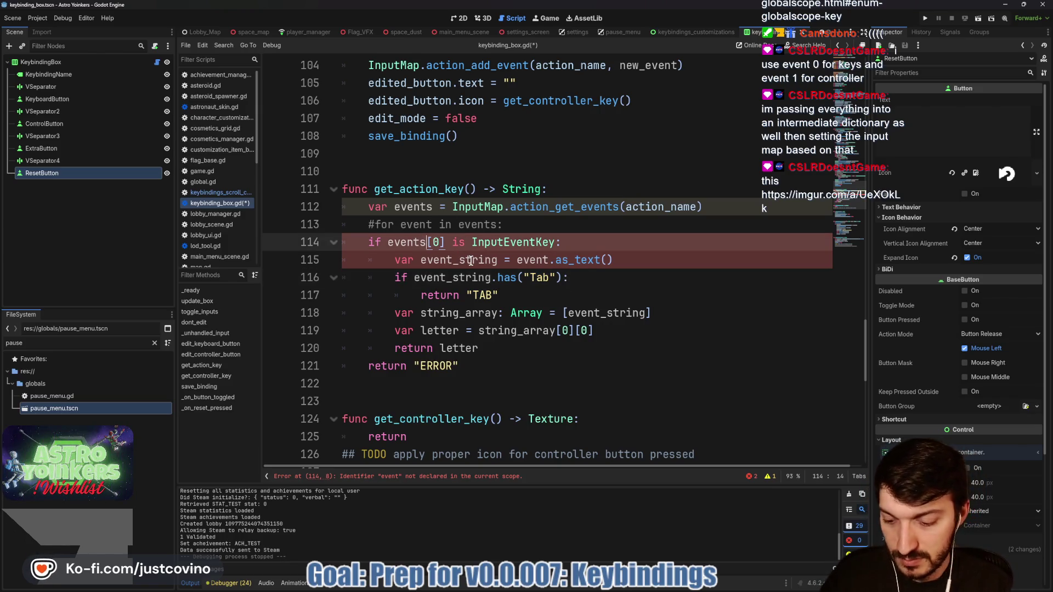
pyautogui.write('s')
pyautogui.click(610, 239)
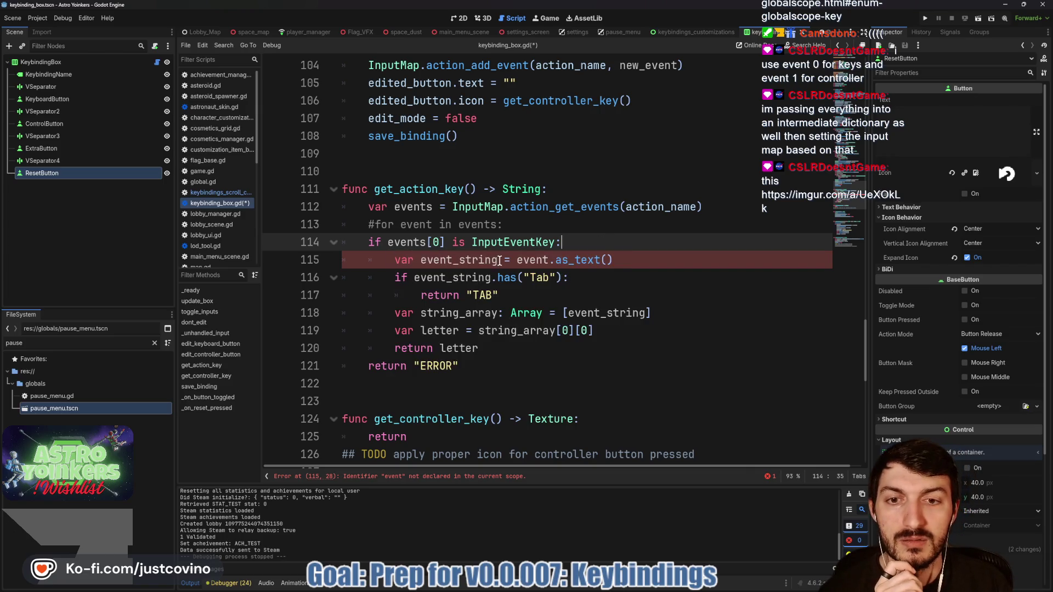
pyautogui.click(551, 260)
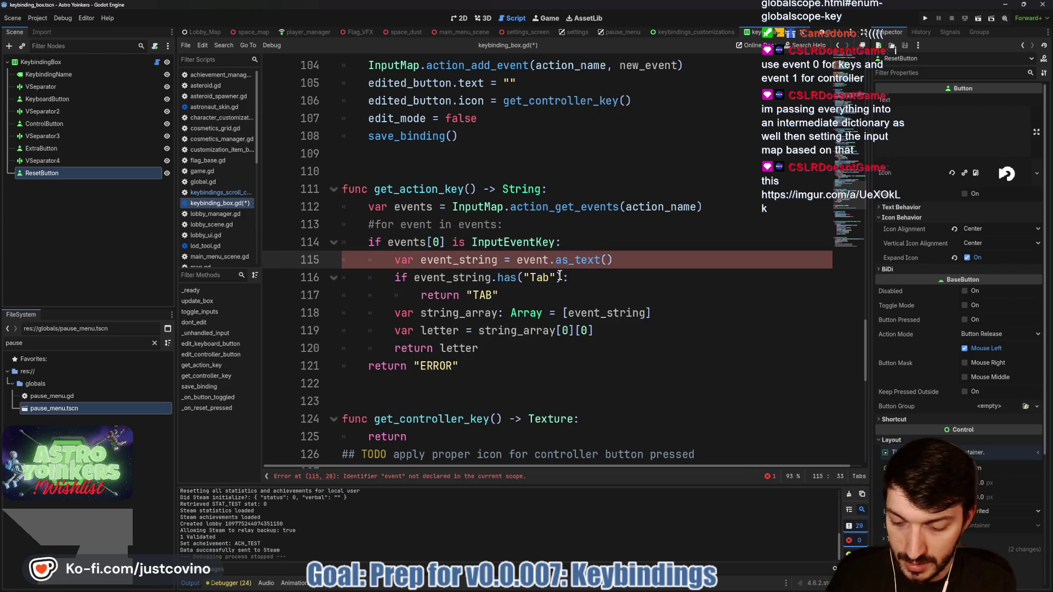
pyautogui.write('s[0')
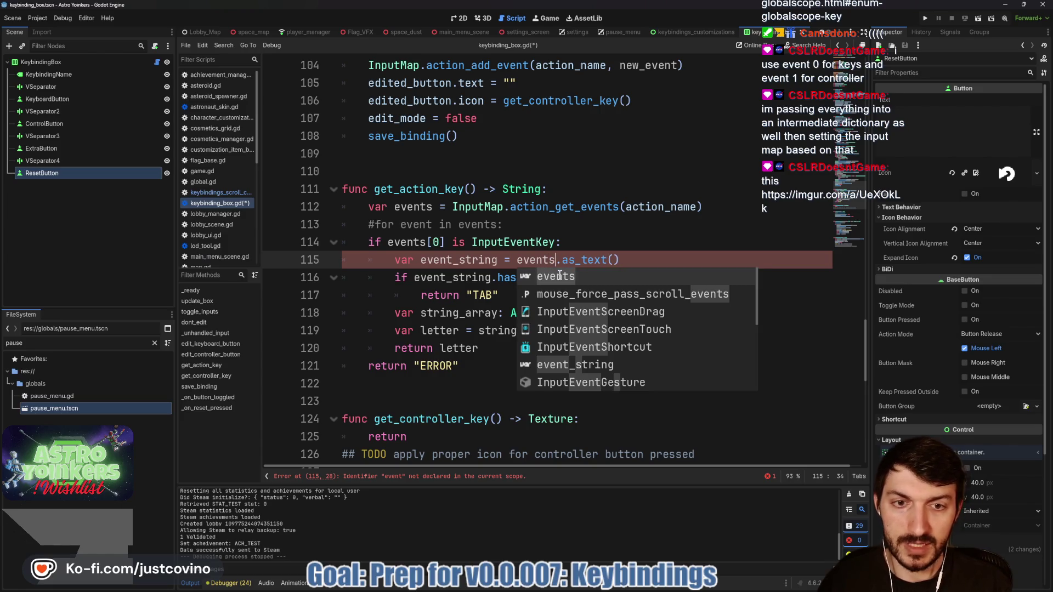
pyautogui.click(666, 266)
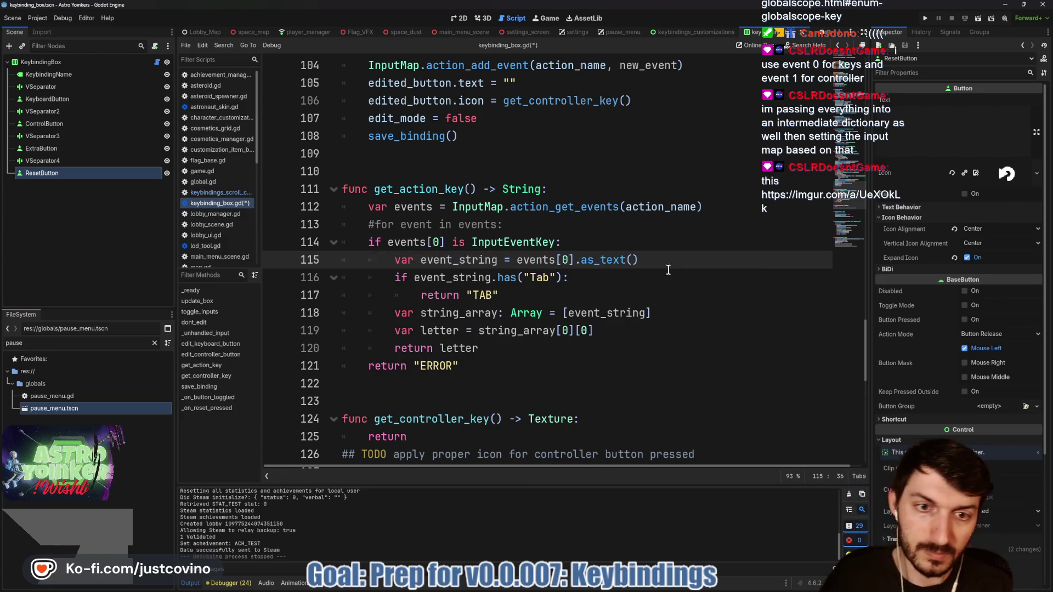
pyautogui.hotkey('ctrl', 's')
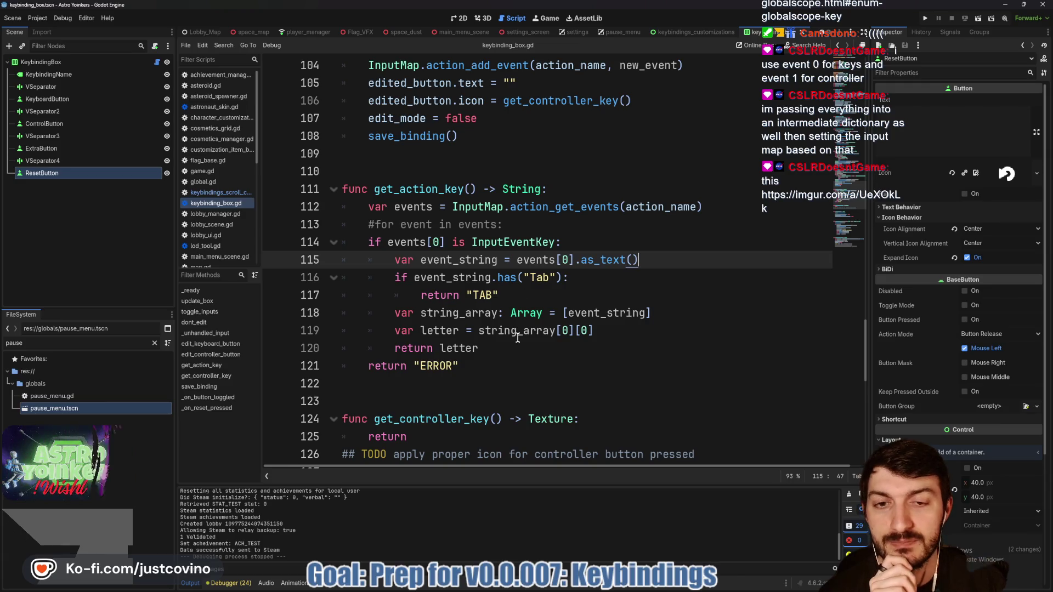
pyautogui.rightClick(594, 538)
pyautogui.click(565, 277)
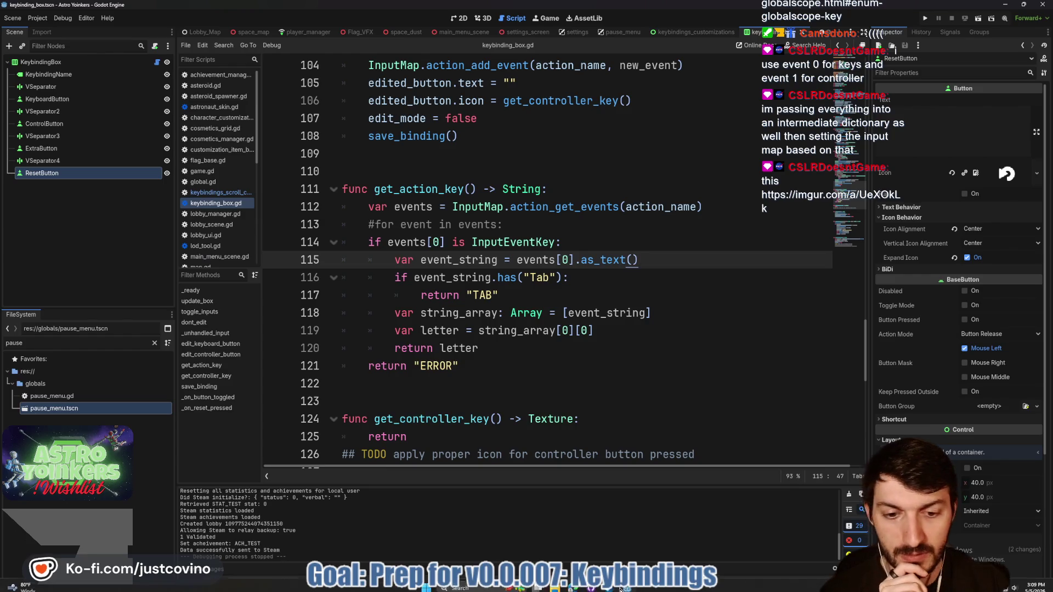
pyautogui.click(625, 589)
pyautogui.scroll(2, 543, 281)
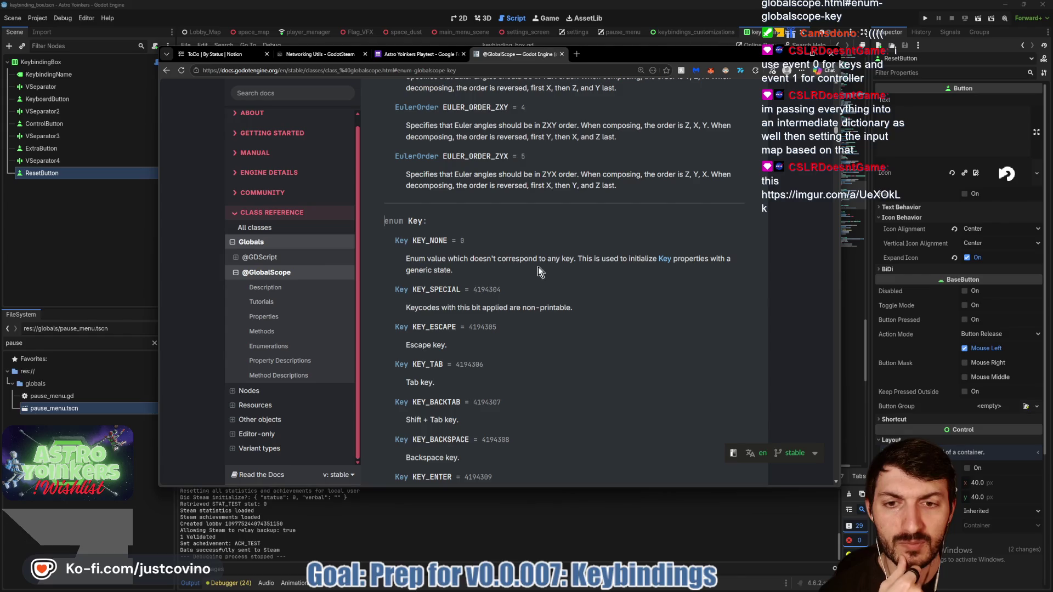
# Browse the Key enum values, comparing them against get_action_key, then return to keybinding_box.gd.
pyautogui.scroll(-1, 536, 266)
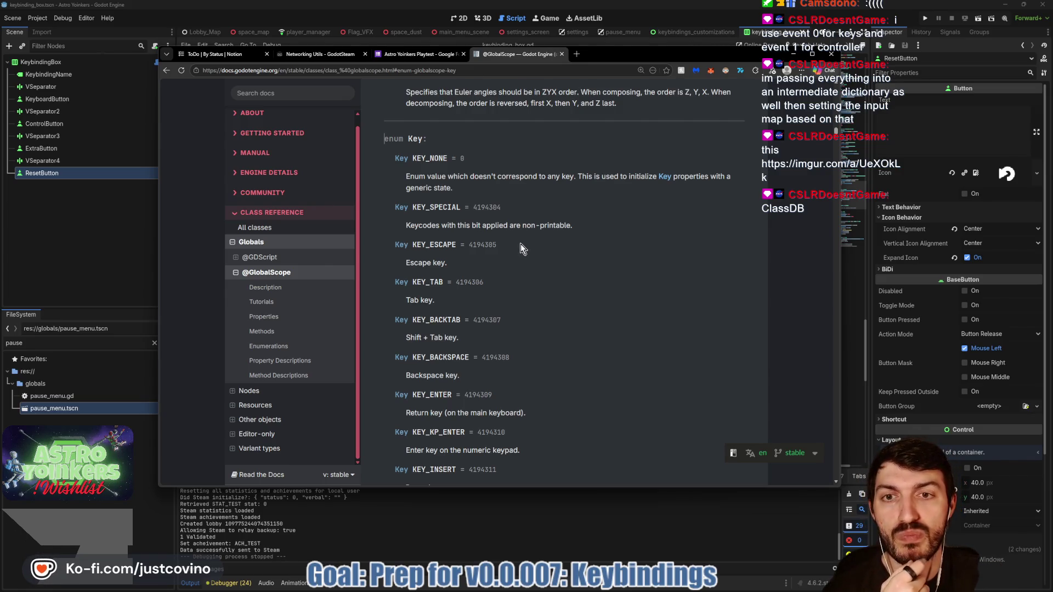
pyautogui.click(794, 54)
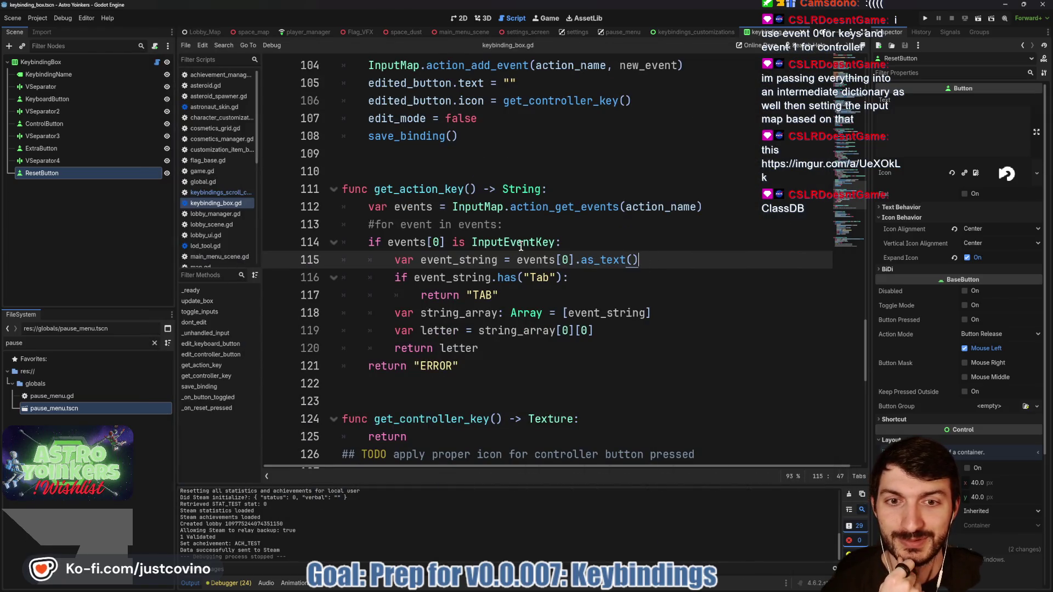
pyautogui.moveTo(517, 243)
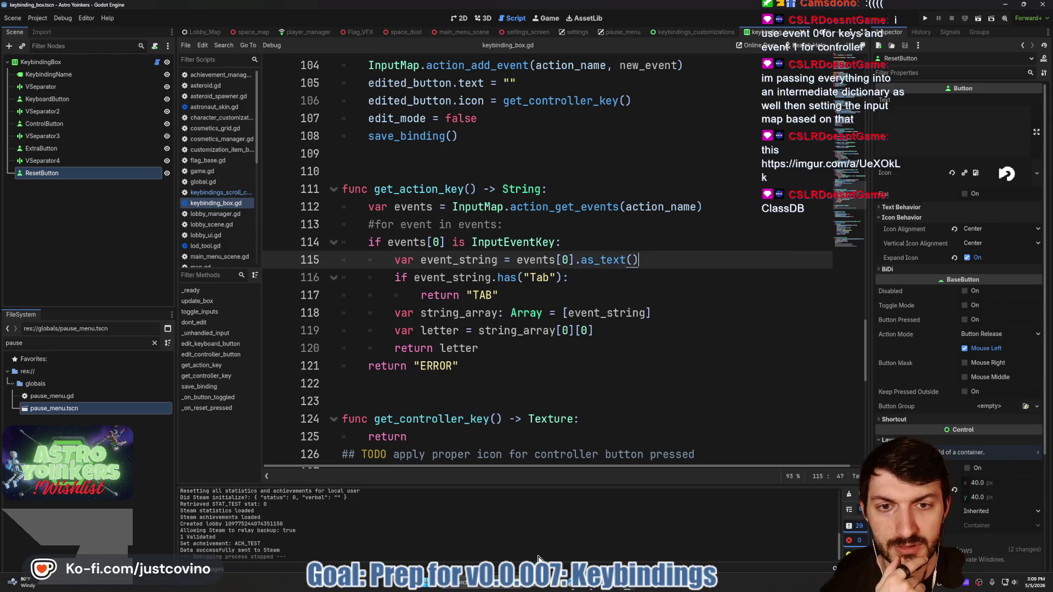
pyautogui.click(580, 588)
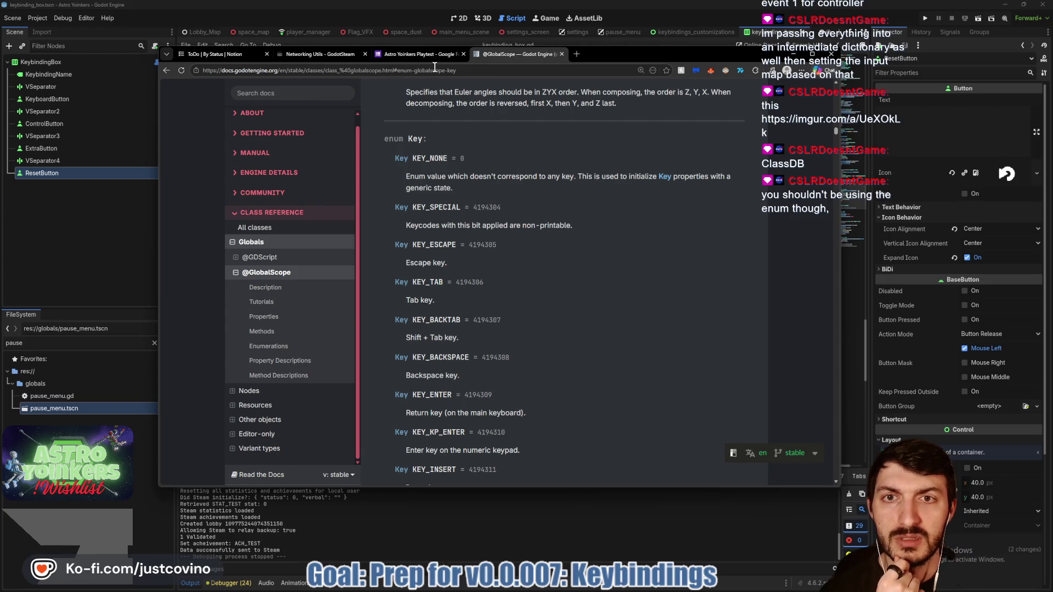
pyautogui.scroll(15, 518, 260)
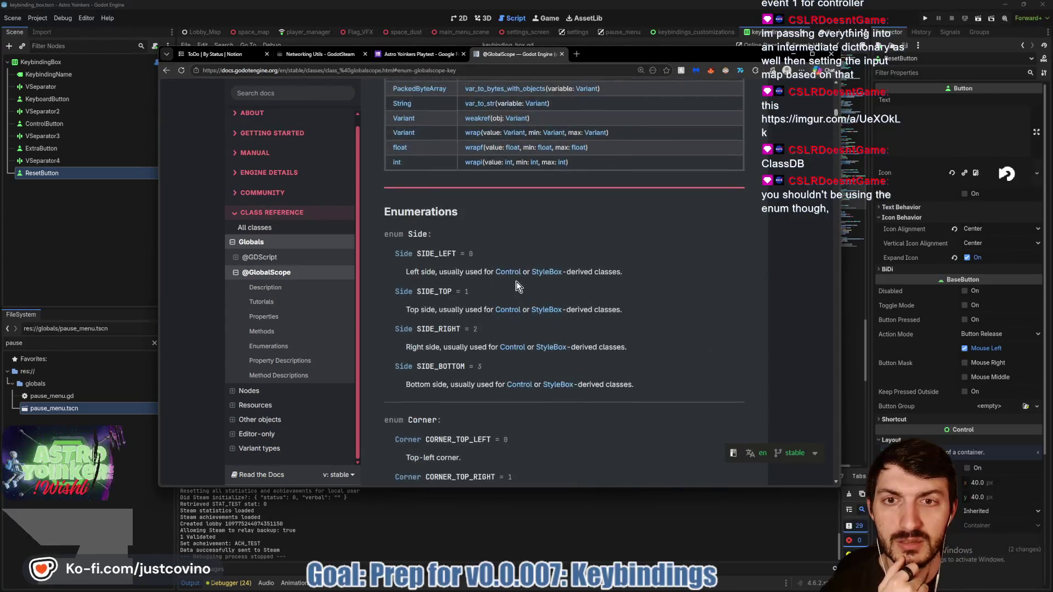
pyautogui.scroll(20, 518, 286)
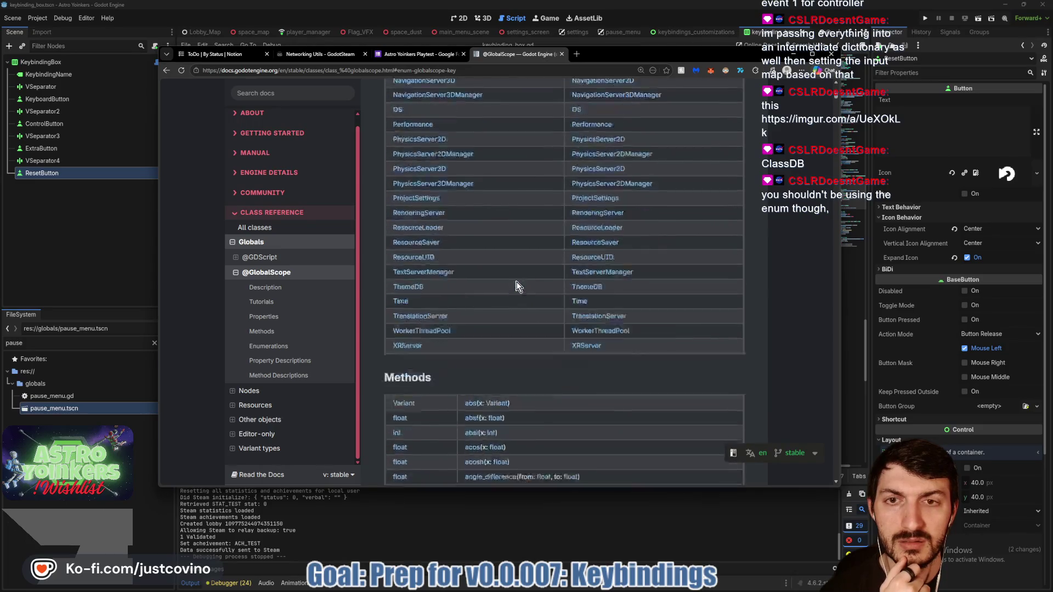
pyautogui.scroll(-20, 518, 286)
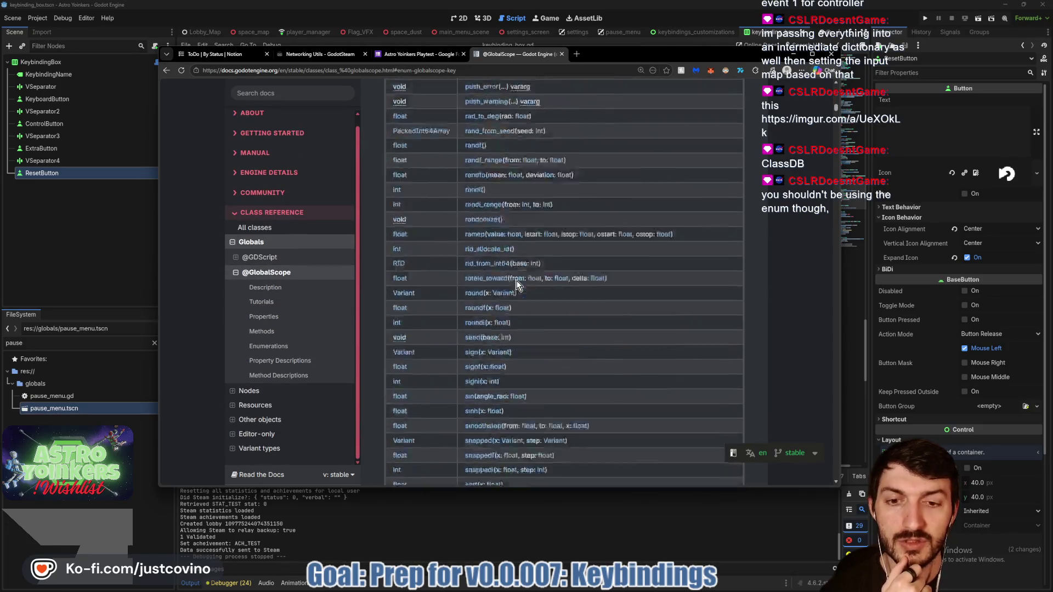
pyautogui.scroll(-15, 518, 286)
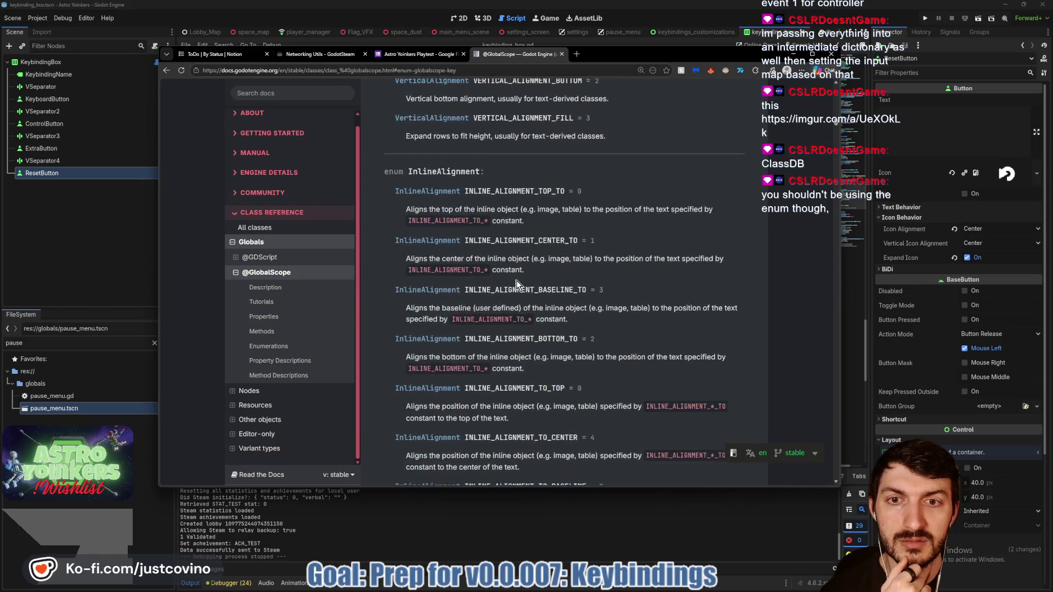
pyautogui.scroll(5, 517, 286)
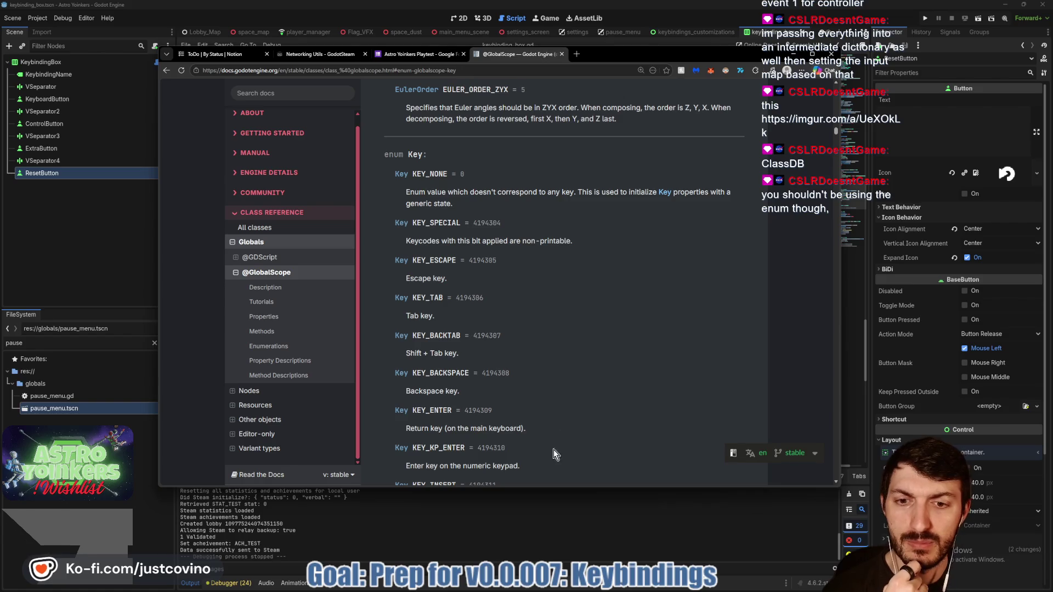
pyautogui.click(533, 525)
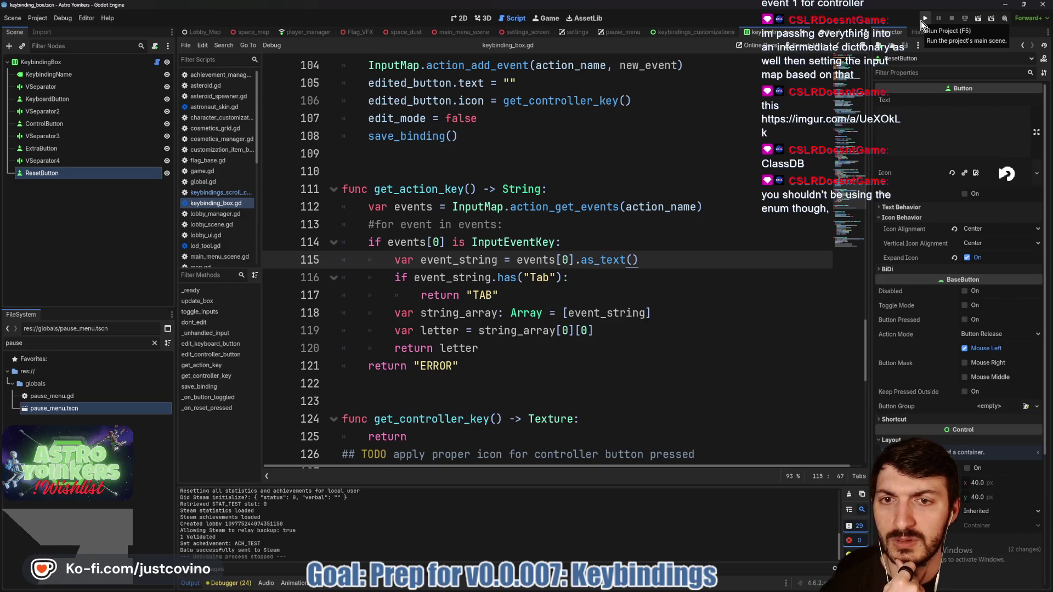
# Run the game and host a private lobby.
pyautogui.click(921, 20)
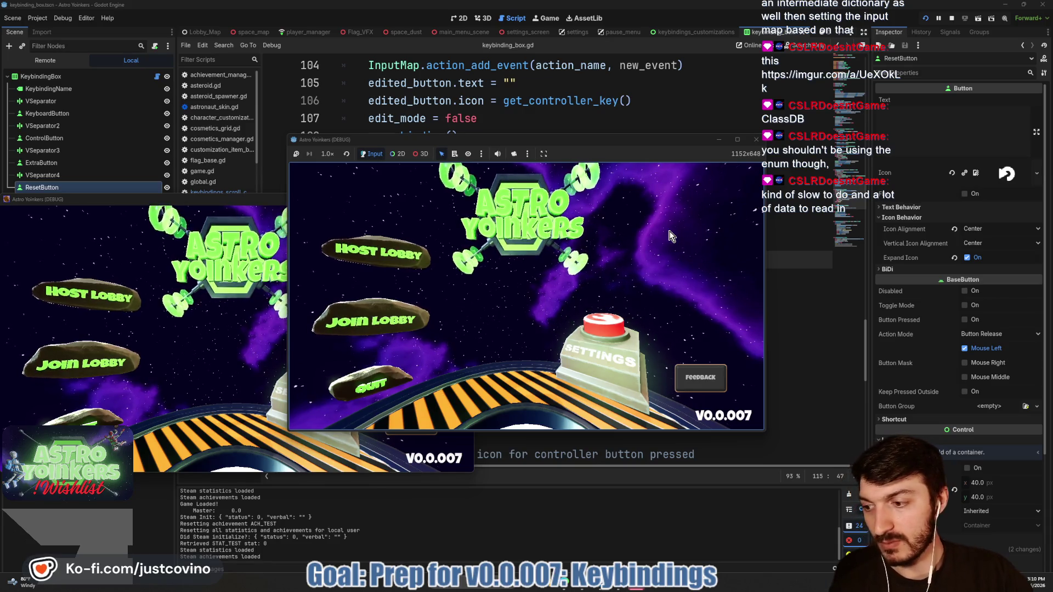
pyautogui.hotkey('alt', 'Tab')
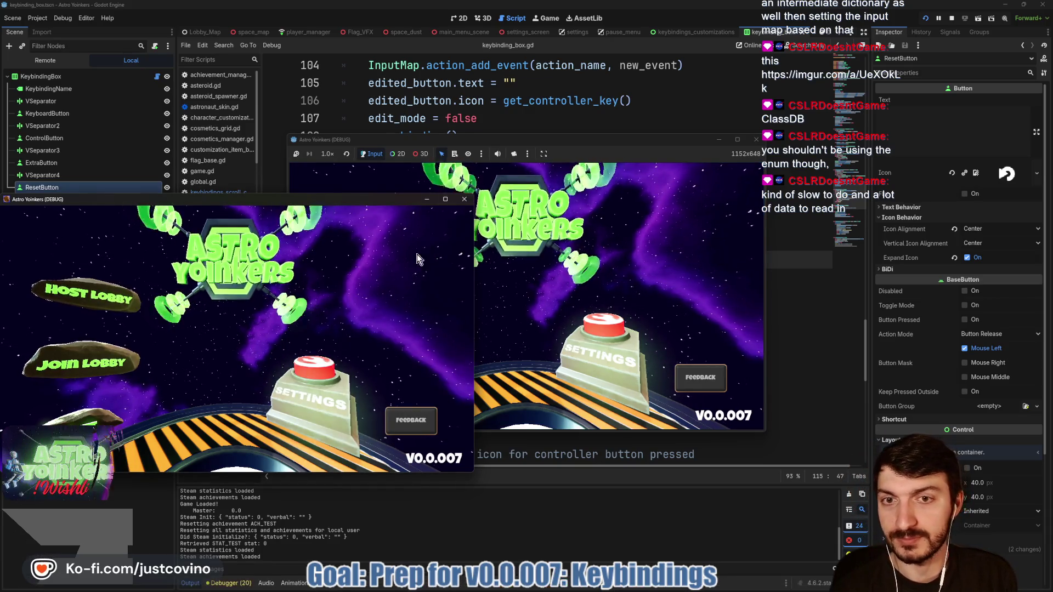
pyautogui.click(430, 250)
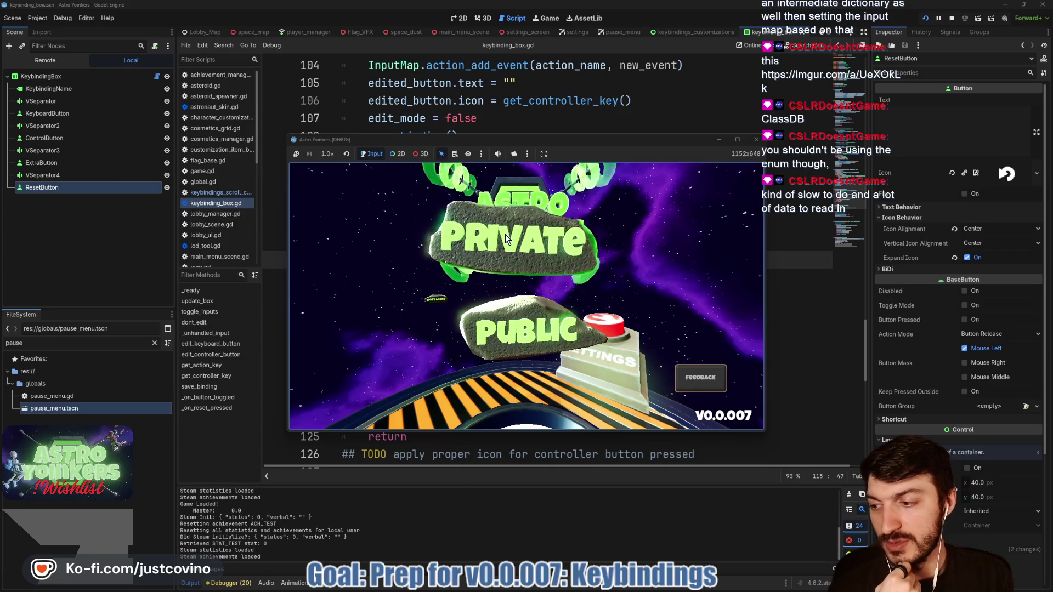
pyautogui.click(462, 236)
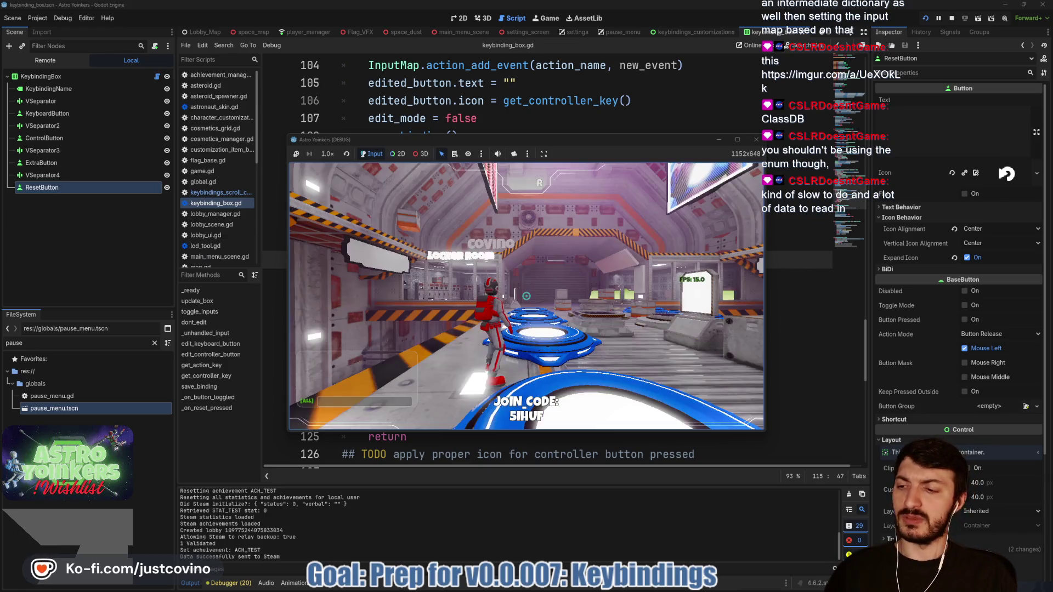
# In Settings > Keybindings, press Tab to rebind Scoreboard, triggering the 'has' error on line 116.
pyautogui.press('Escape')
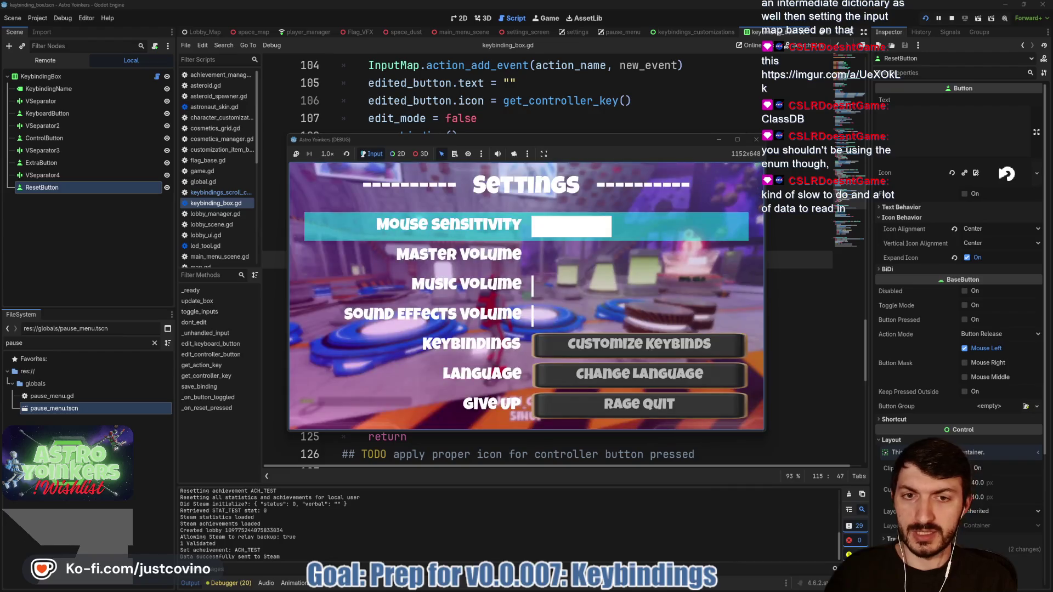
pyautogui.press('Down')
pyautogui.press('Down')
pyautogui.press('Down')
pyautogui.press('Return')
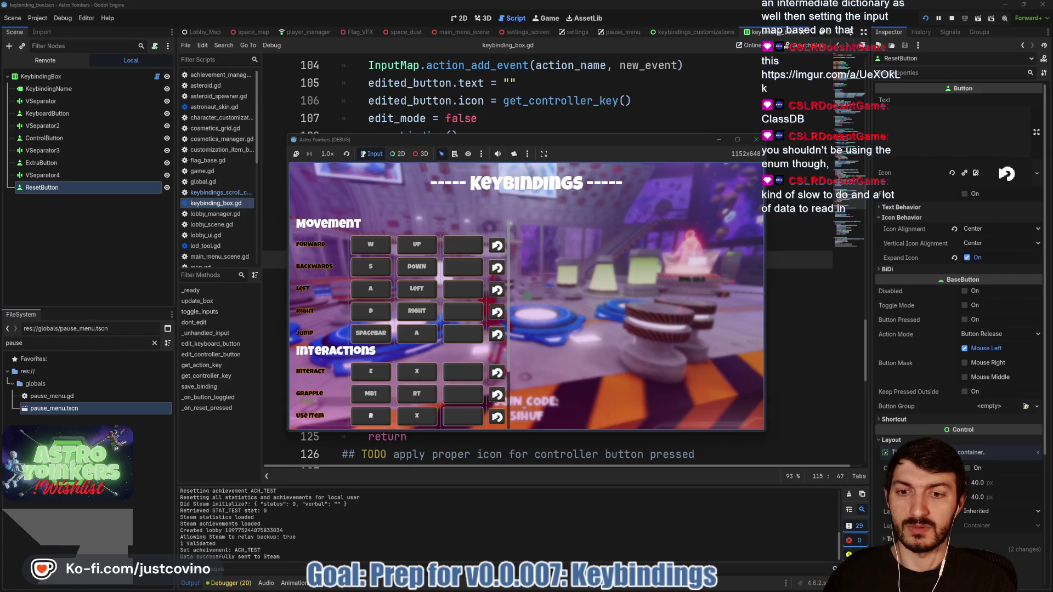
pyautogui.press('Down')
pyautogui.press('Down')
pyautogui.press('Down')
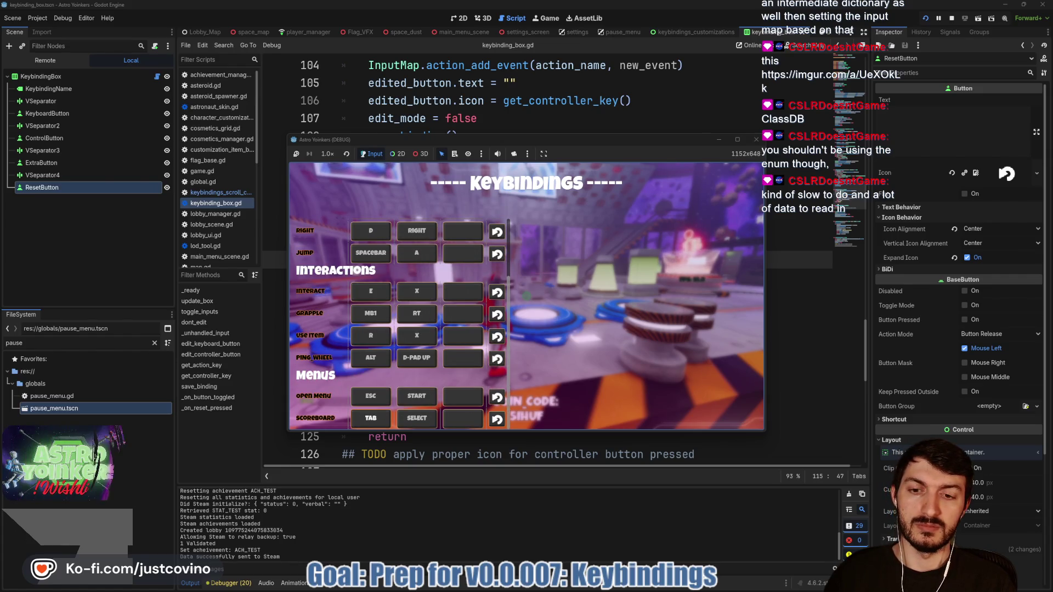
pyautogui.press('Tab')
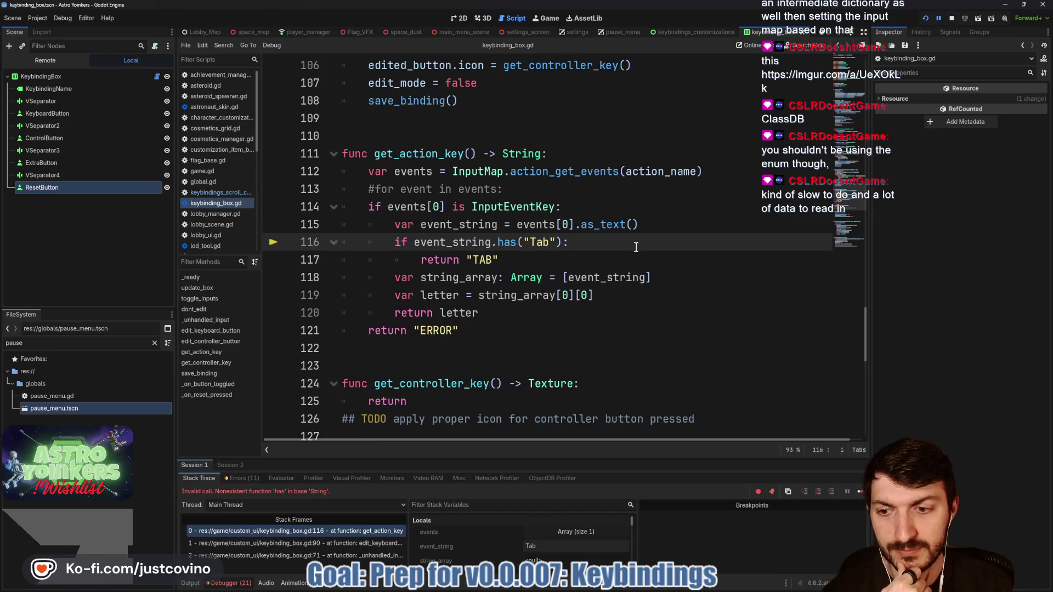
# Stop debugging, change line 116 to contains("Tab"), save, and relaunch the game.
pyautogui.click(950, 20)
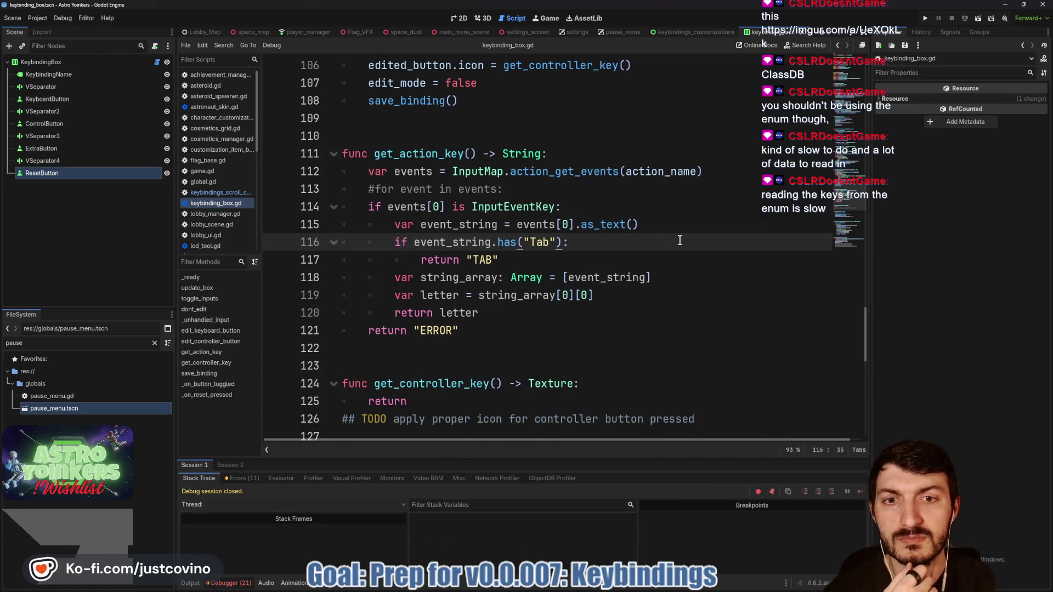
pyautogui.press('BackSpace')
pyautogui.press('BackSpace')
pyautogui.press('BackSpace')
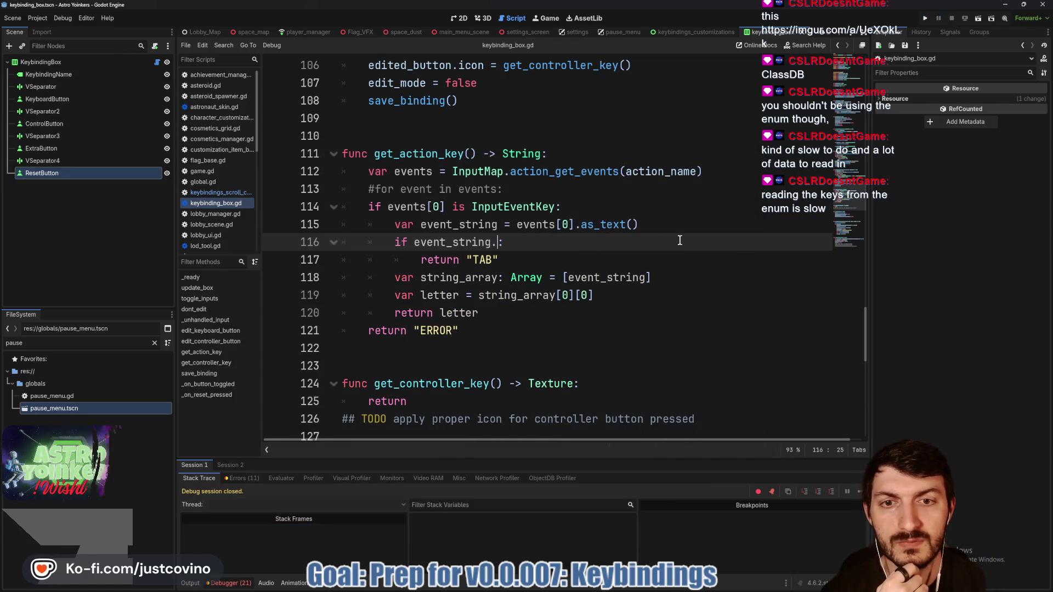
pyautogui.hotkey('ctrl', 'space')
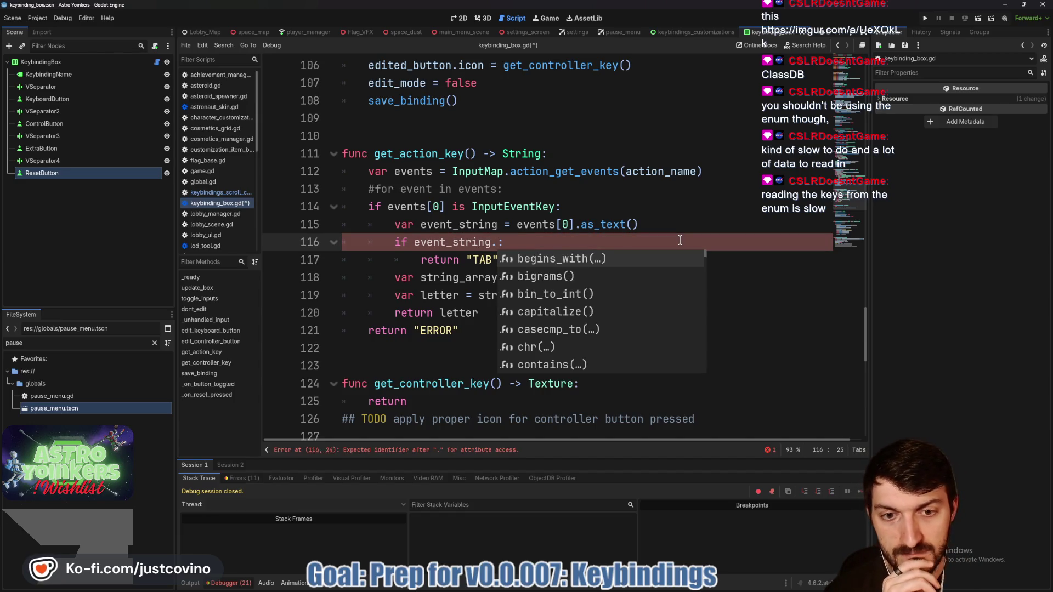
pyautogui.press('Down')
pyautogui.press('Down')
pyautogui.press('Down')
pyautogui.press('Return')
pyautogui.write('"Tab")')
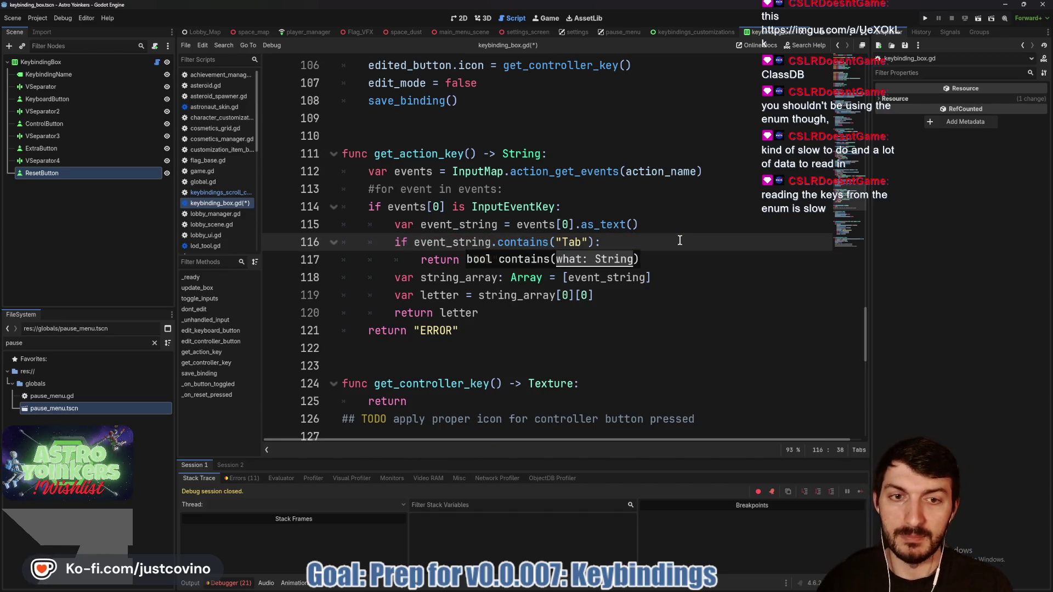
pyautogui.click(679, 240)
pyautogui.hotkey('ctrl', 's')
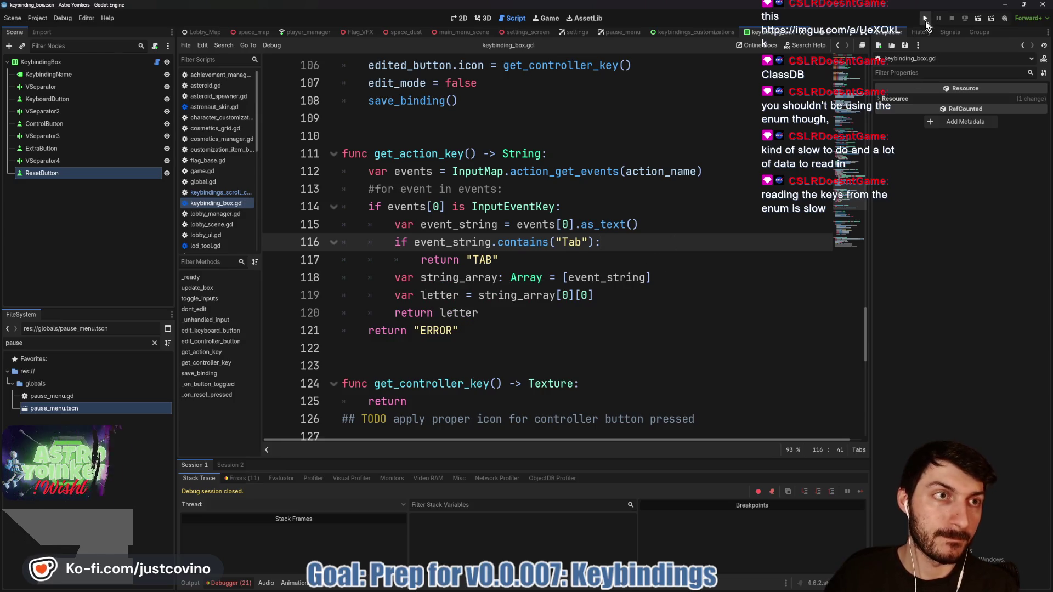
pyautogui.click(926, 21)
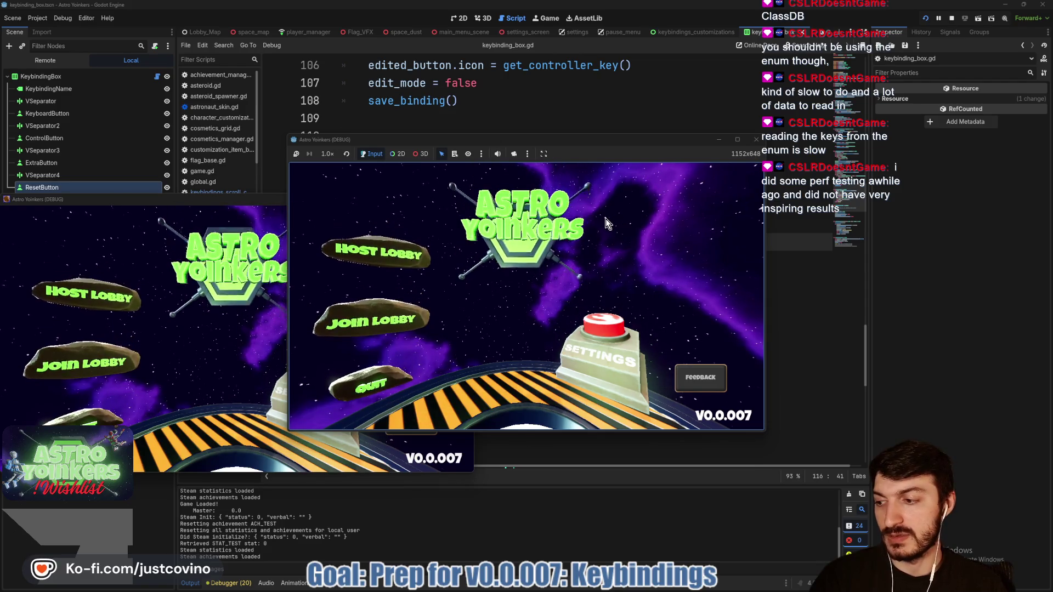
# Host a private lobby and rebind Scoreboard to Tab in Settings > Keybindings.
pyautogui.moveTo(264, 200); pyautogui.dragTo(465, 199)
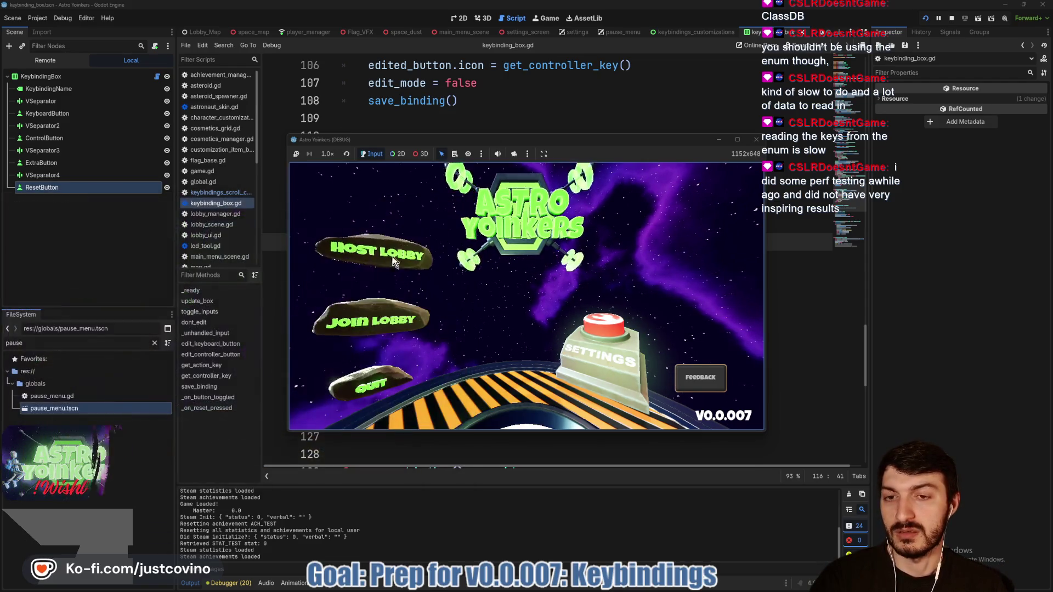
pyautogui.click(399, 257)
pyautogui.click(530, 260)
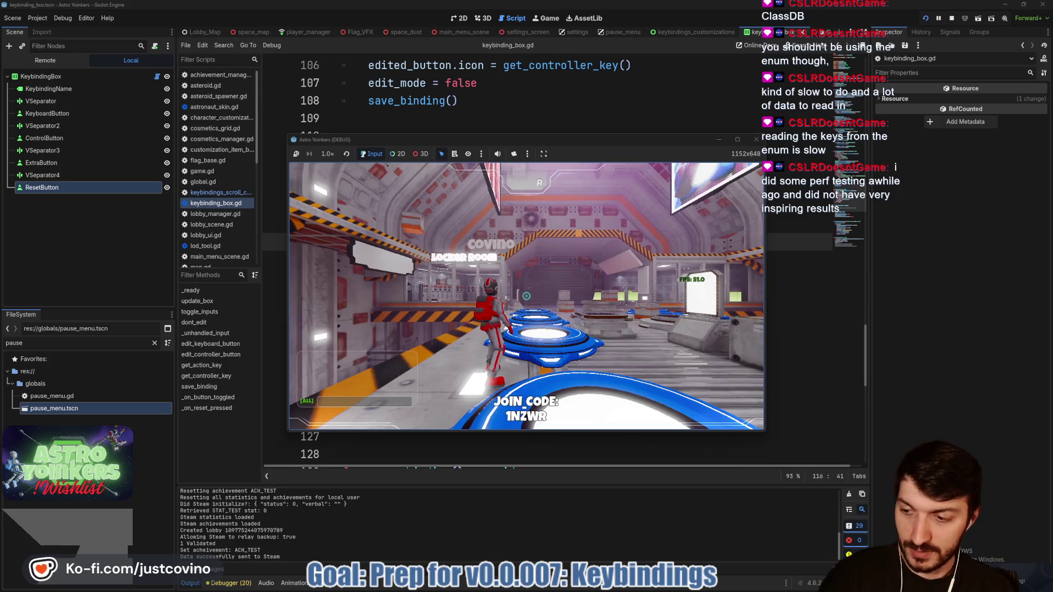
pyautogui.press('Escape')
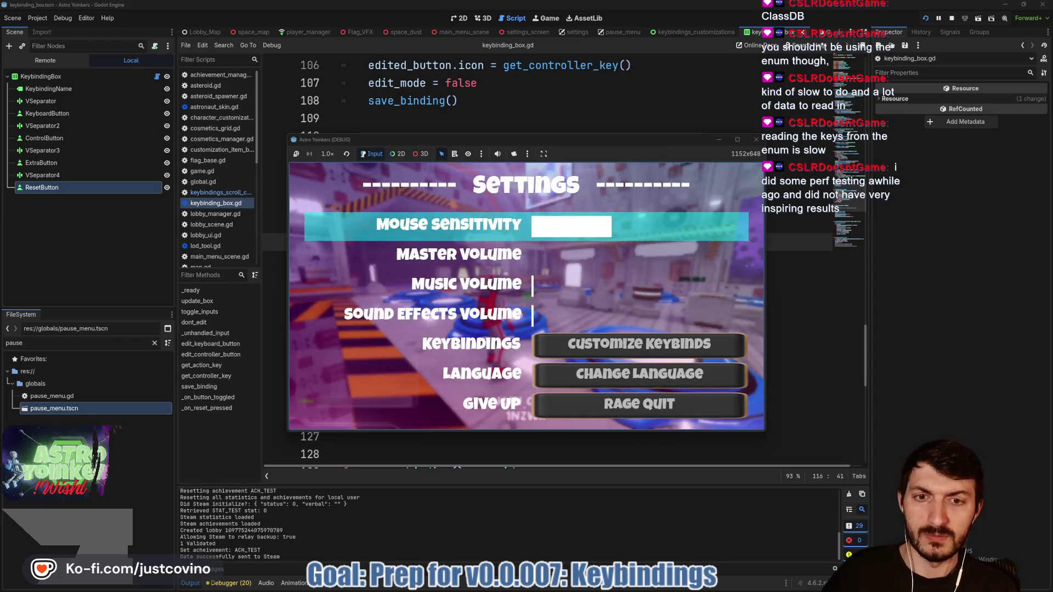
pyautogui.click(634, 343)
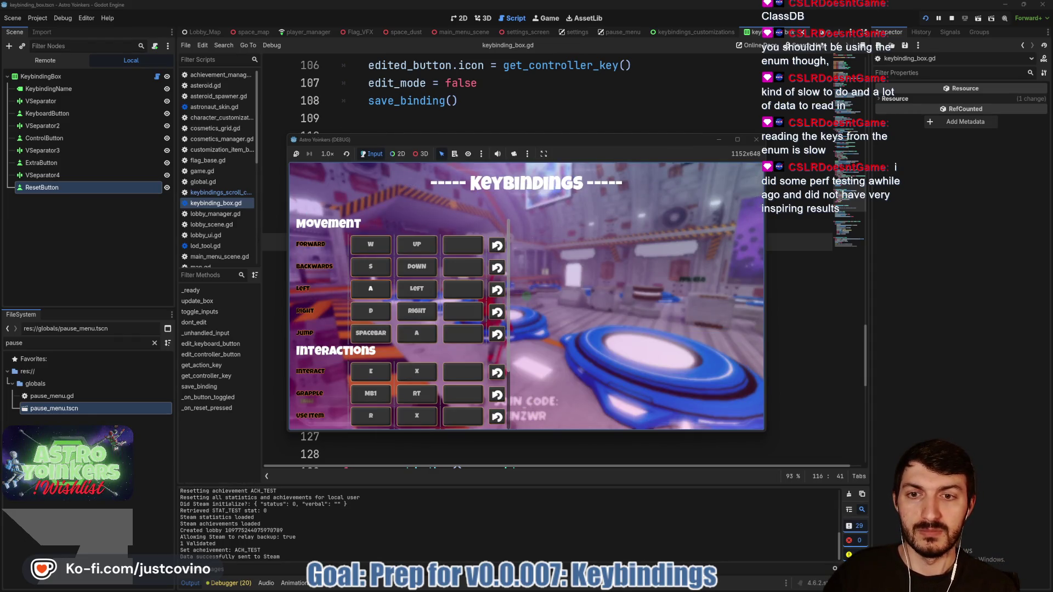
pyautogui.scroll(-3, 400, 323)
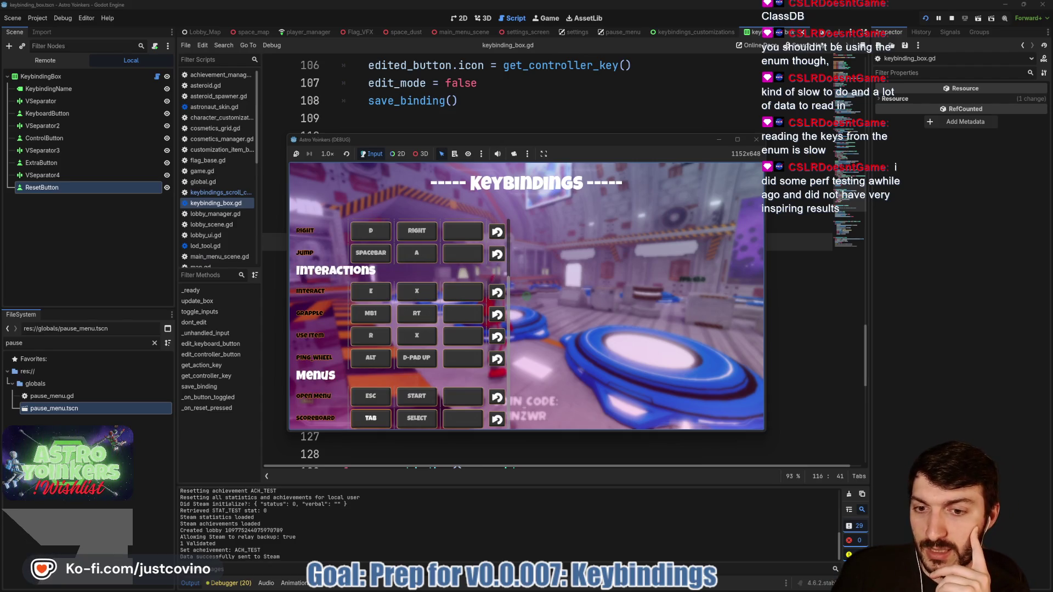
pyautogui.press('Tab')
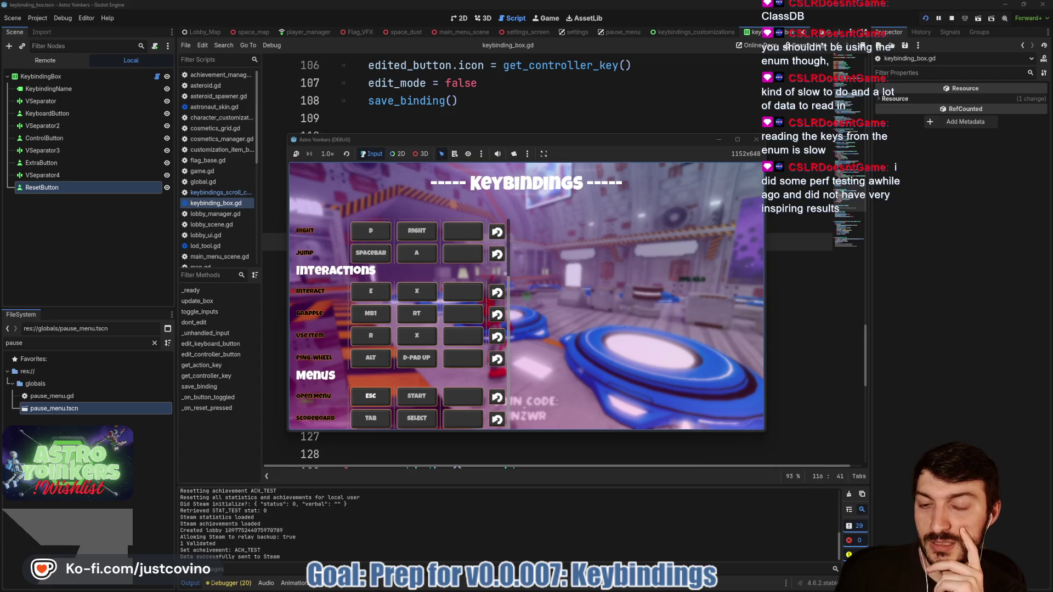
# Rebind Ping Wheel with a middle click, then leave the menu and stop the game with F8.
pyautogui.press('Escape')
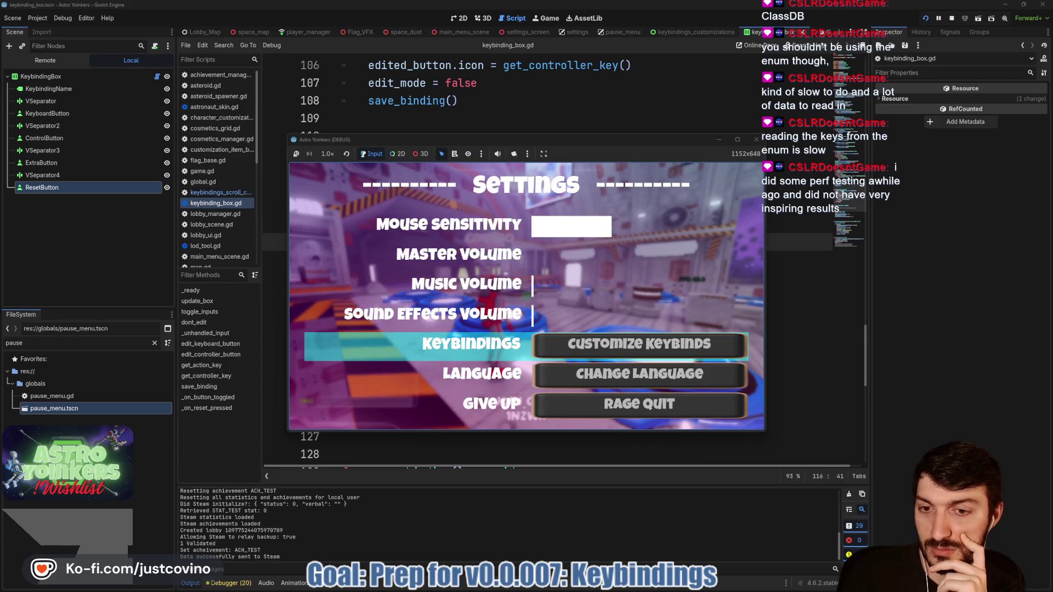
pyautogui.click(634, 343)
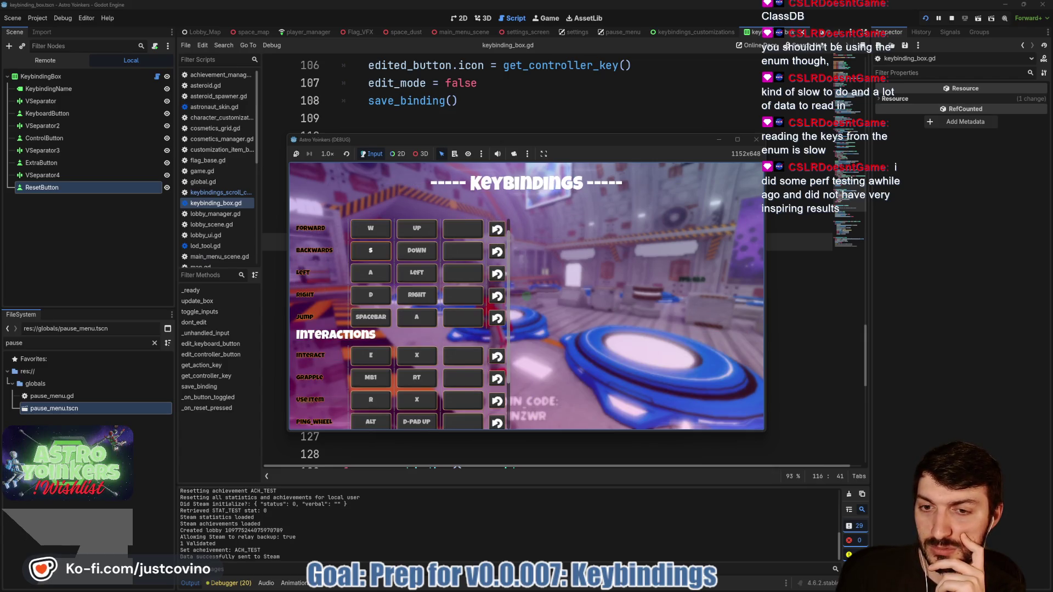
pyautogui.scroll(-3, 398, 323)
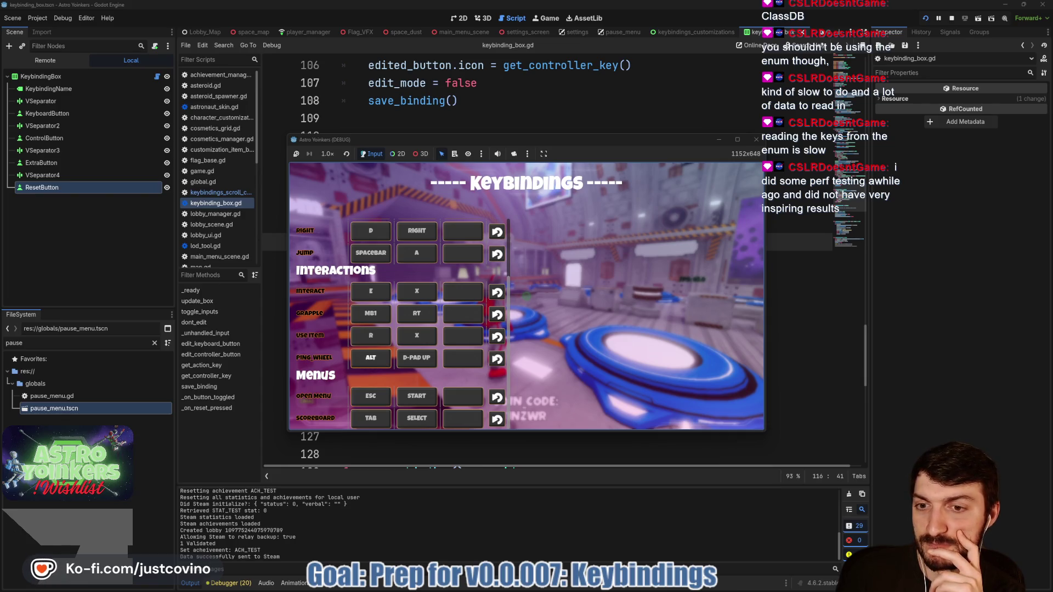
pyautogui.click(371, 358)
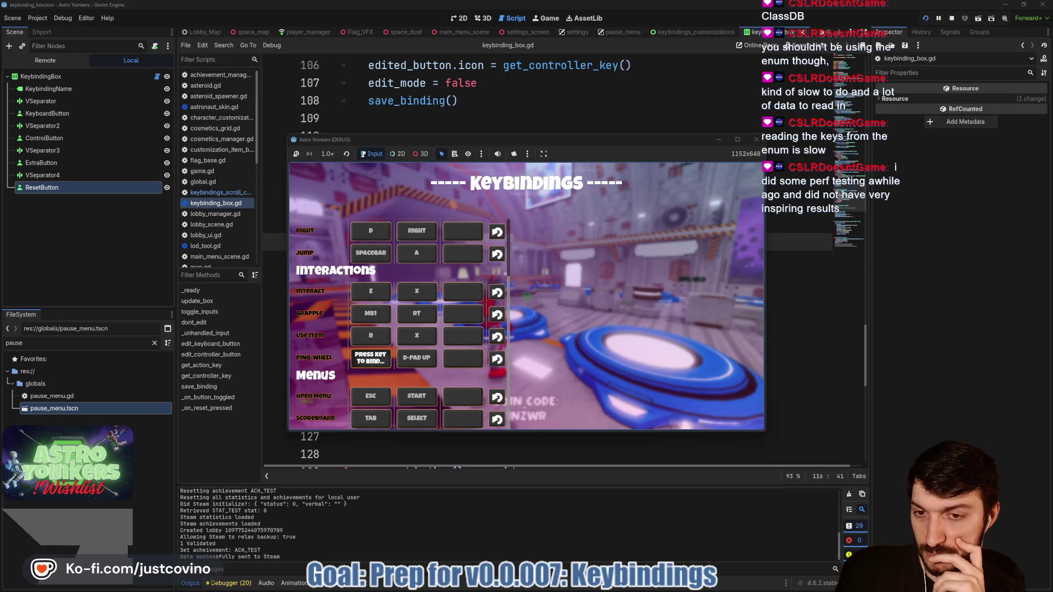
pyautogui.middleClick(526, 296)
pyautogui.press('Escape')
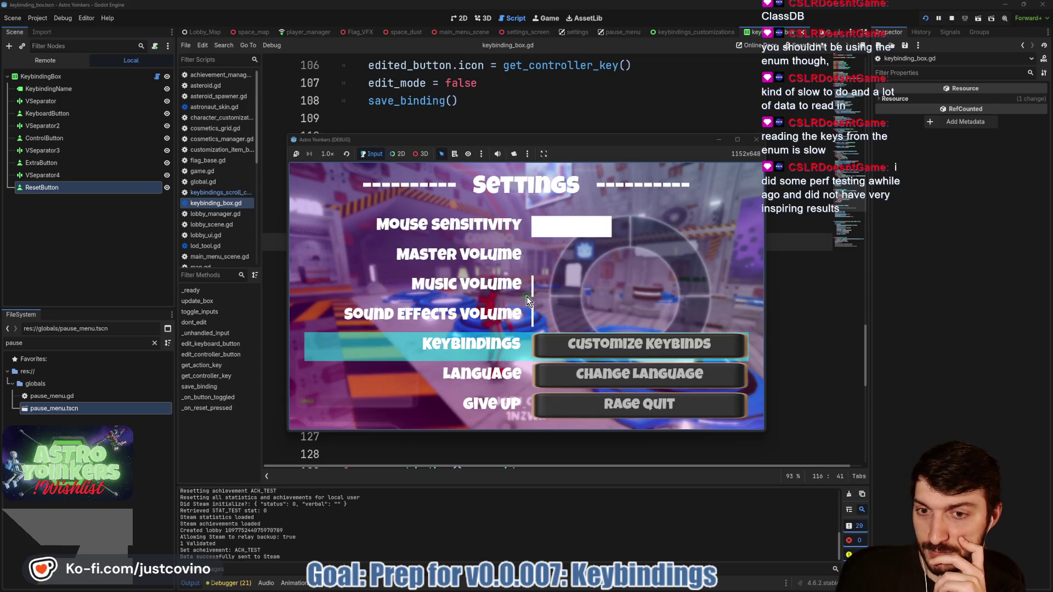
pyautogui.press('F8')
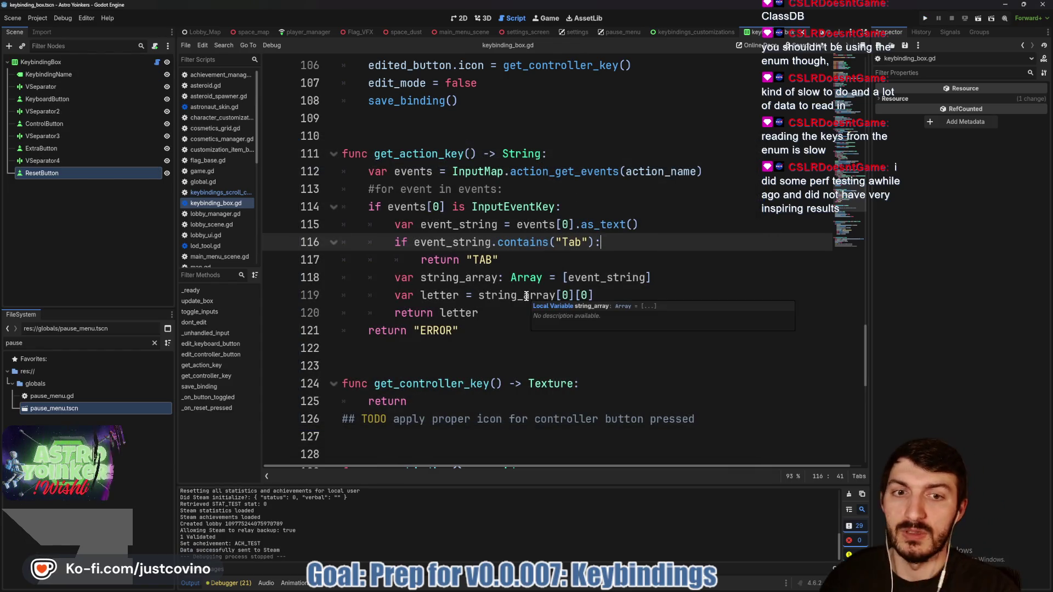
# Add an Alt check returning "ALT" to get_action_key and save the script.
pyautogui.click(563, 256)
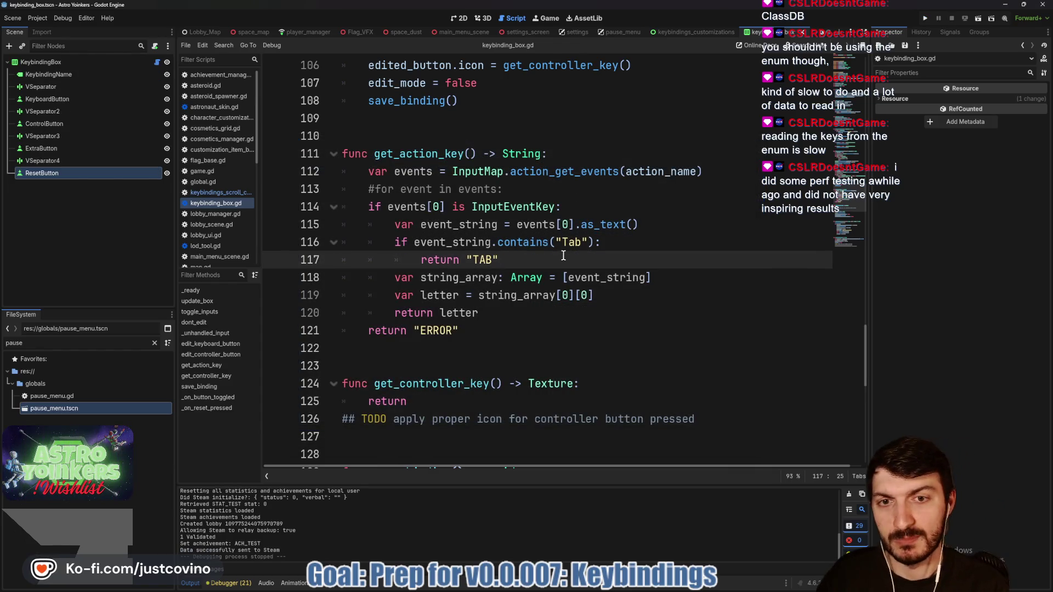
pyautogui.press('Return')
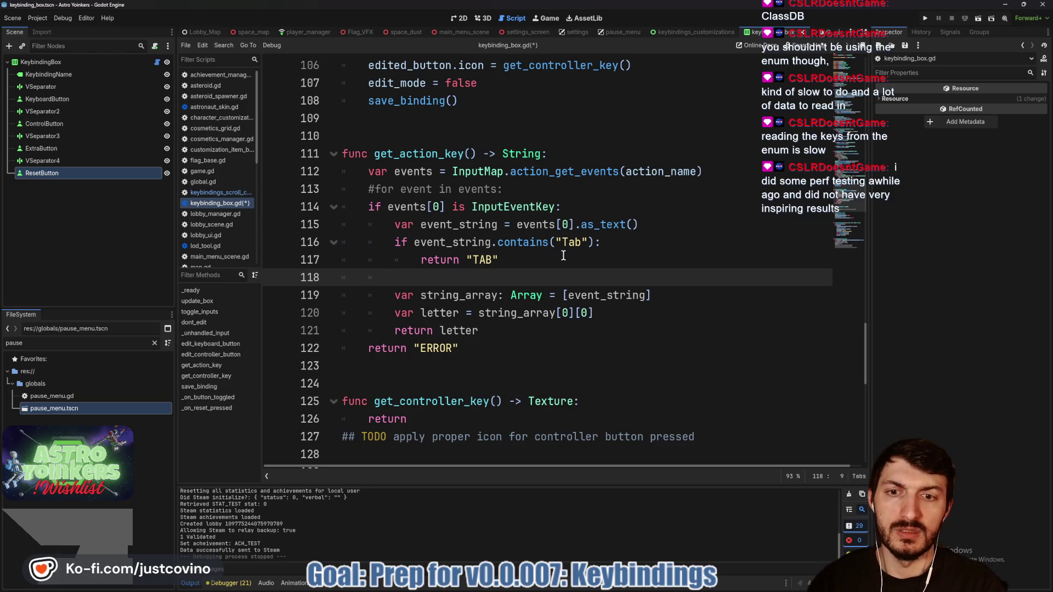
pyautogui.write('if event_string.contains("Alt')
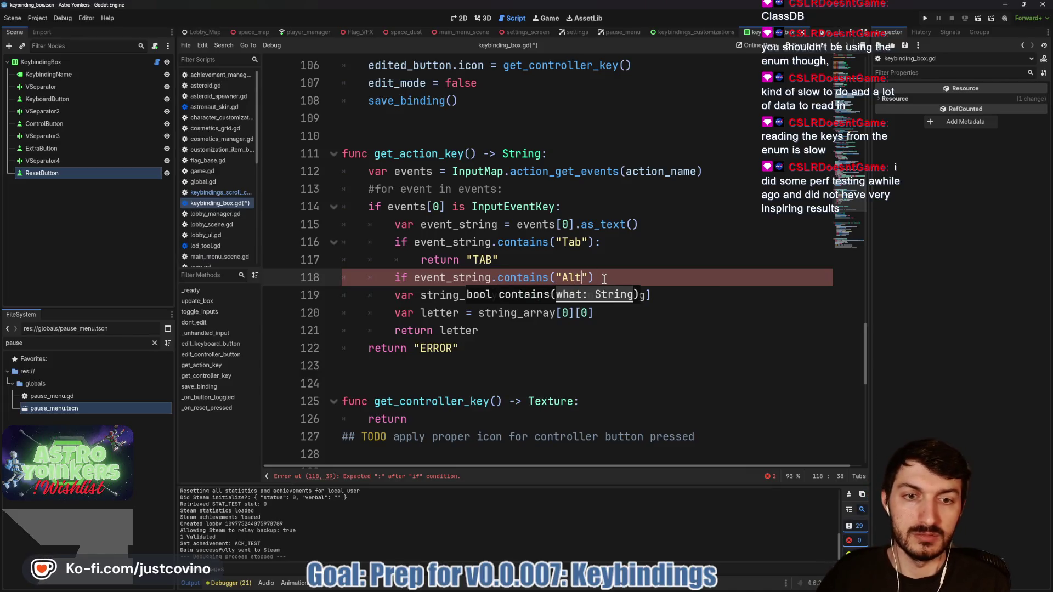
pyautogui.write('")')
pyautogui.press('Return')
pyautogui.write('retur')
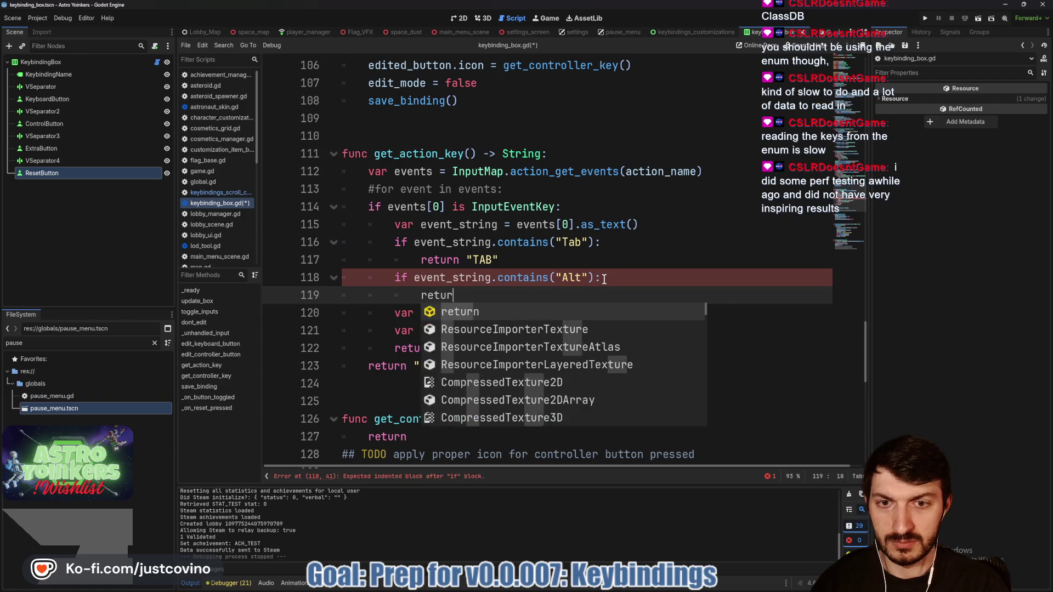
pyautogui.write('n "ALT"')
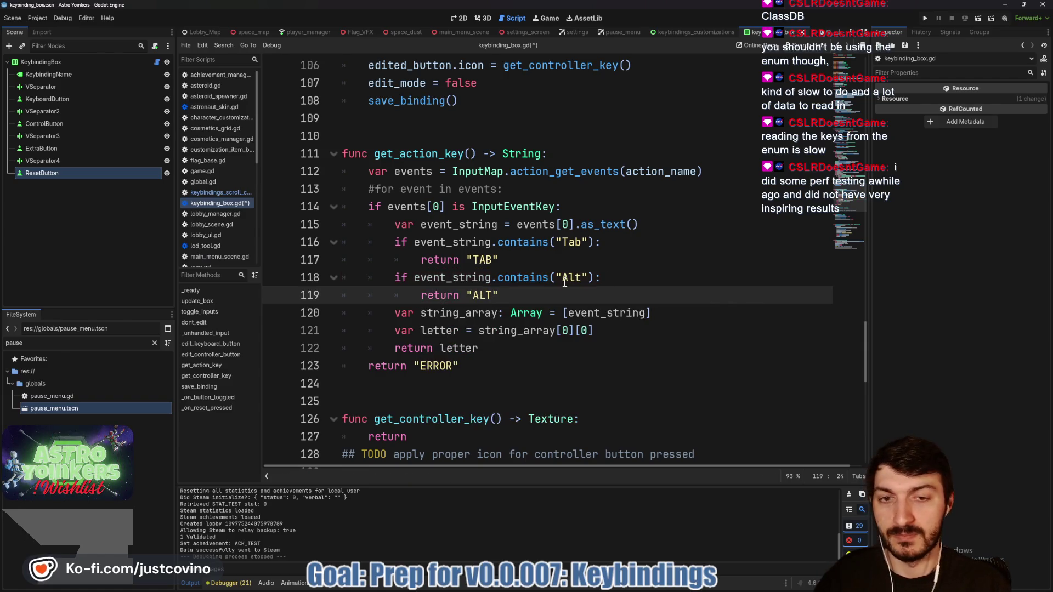
pyautogui.hotkey('ctrl', 's')
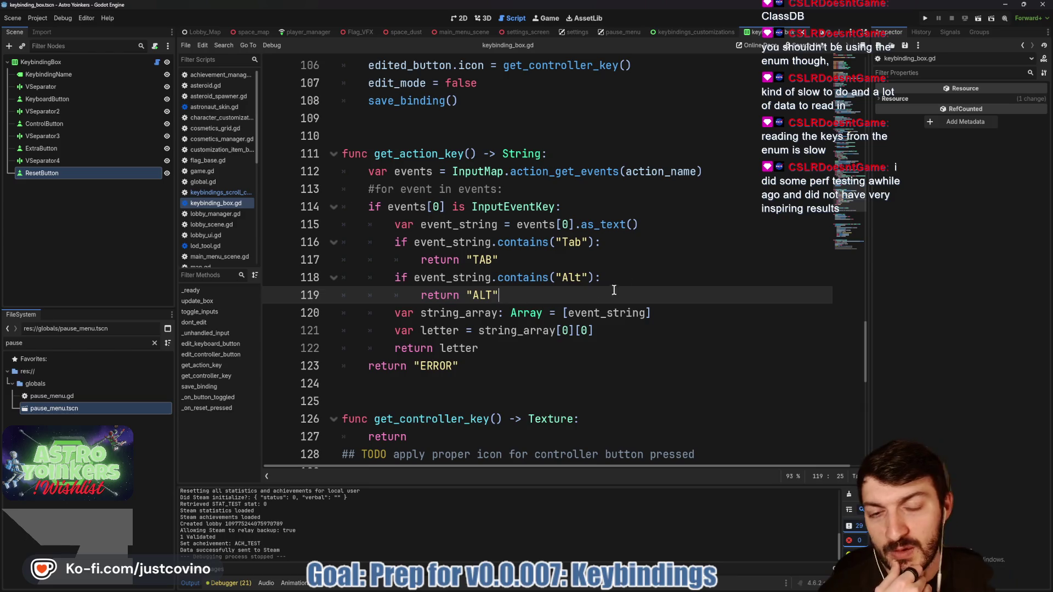
# Bring up Project Settings on the Input Map tab showing all action bindings.
pyautogui.hotkey('shift', 'Up')
pyautogui.hotkey('shift', 'Up')
pyautogui.hotkey('shift', 'Up')
pyautogui.click(537, 295)
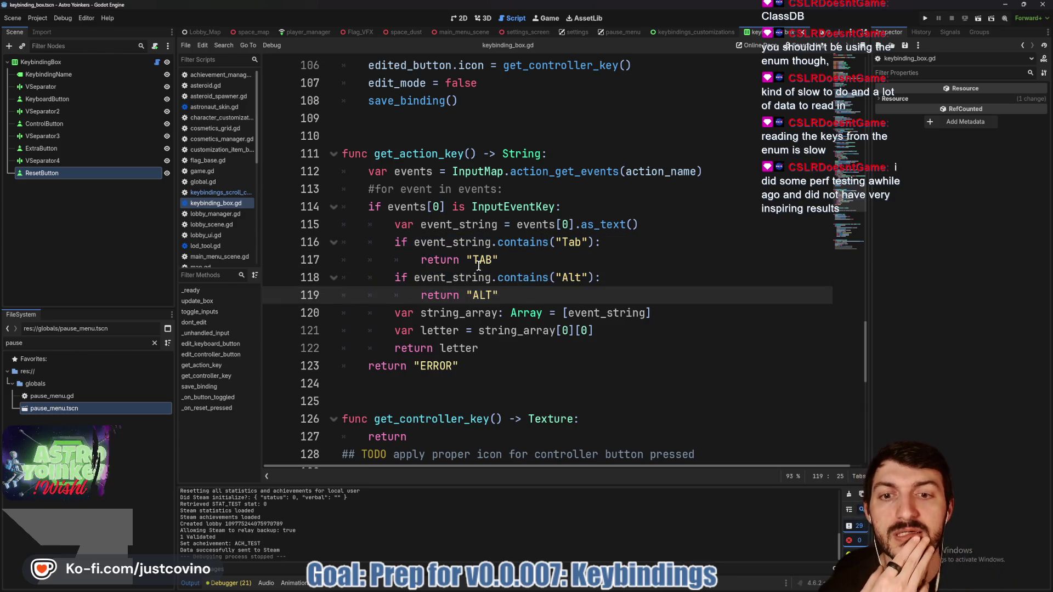
pyautogui.click(37, 18)
pyautogui.click(55, 30)
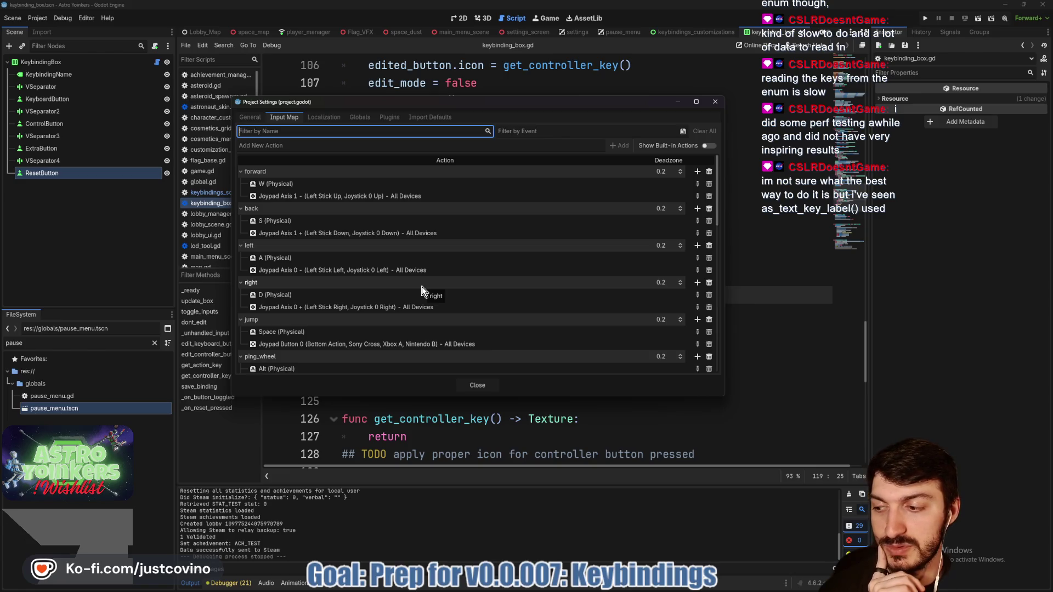
pyautogui.scroll(-3, 423, 287)
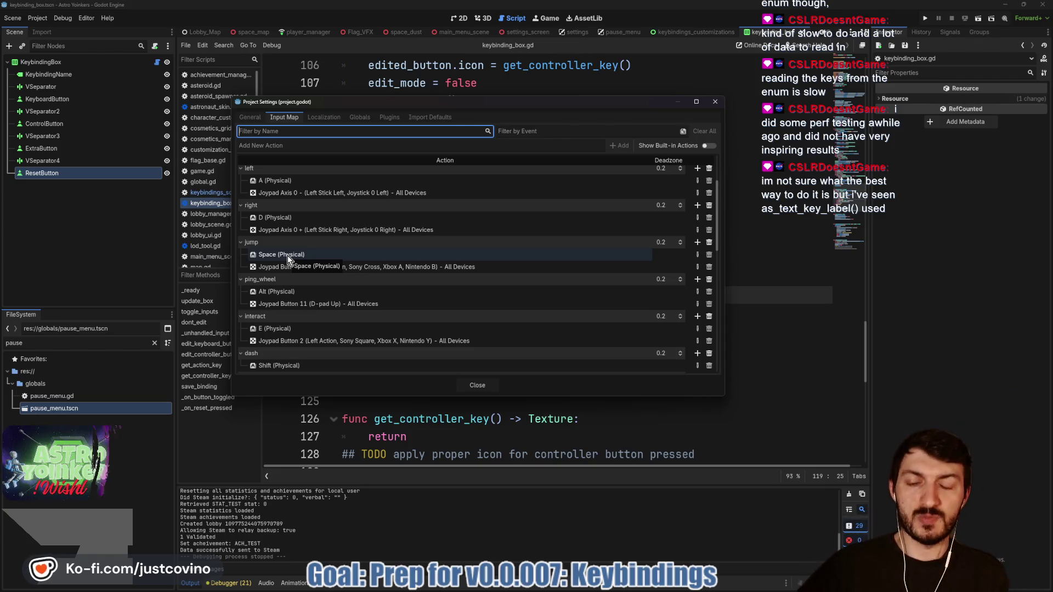
pyautogui.scroll(-5, 315, 271)
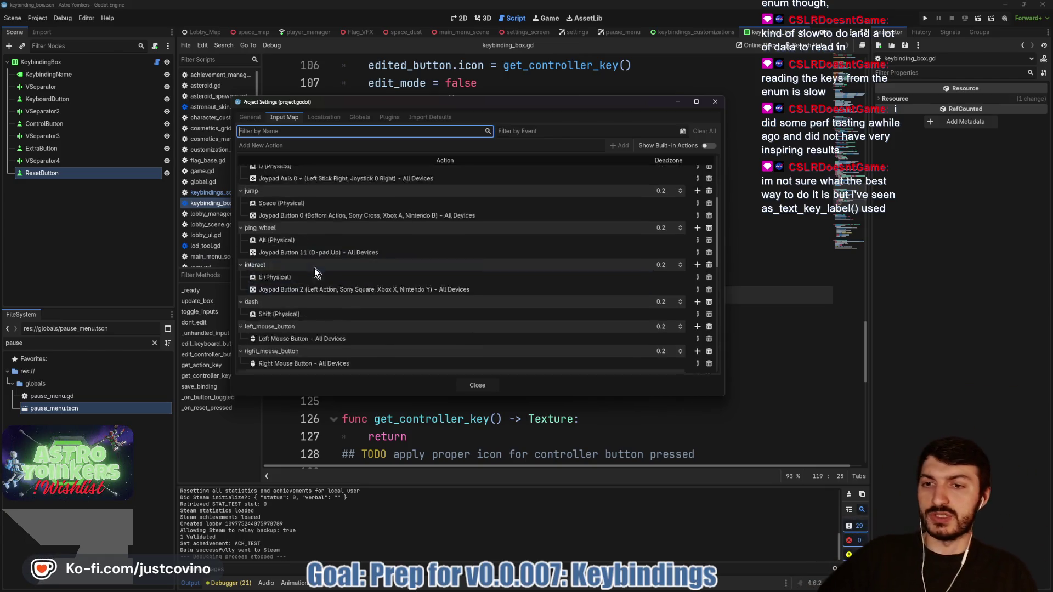
pyautogui.scroll(-4, 311, 268)
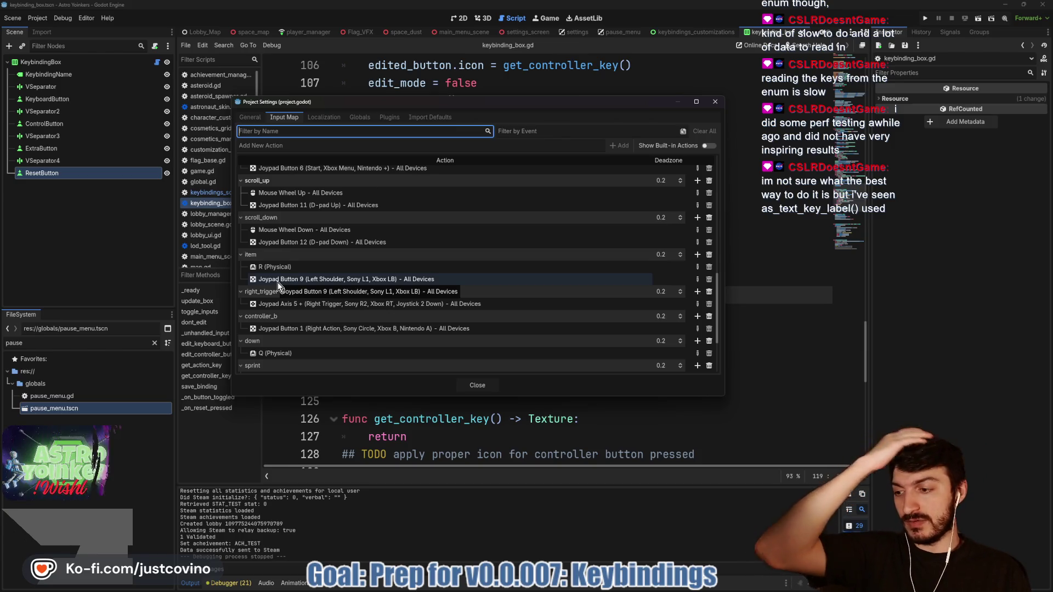
pyautogui.scroll(-3, 329, 274)
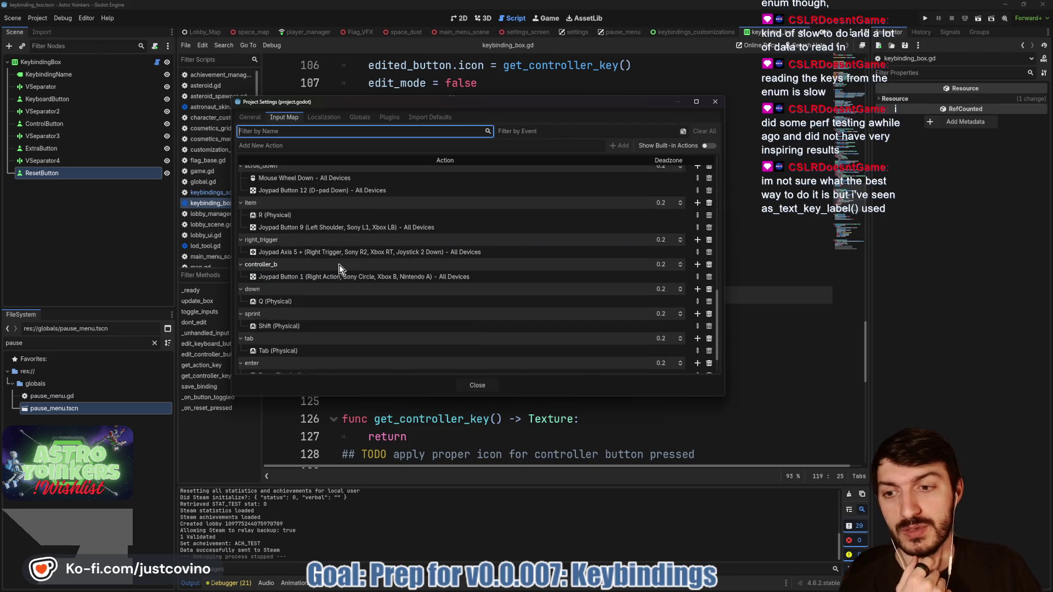
pyautogui.click(471, 389)
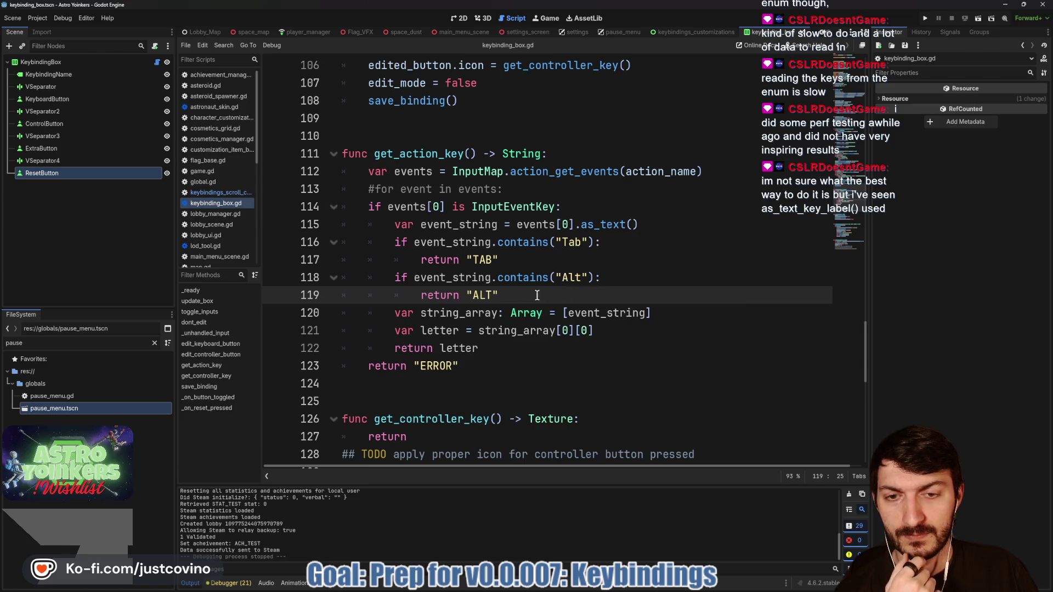
pyautogui.click(63, 18)
pyautogui.click(44, 28)
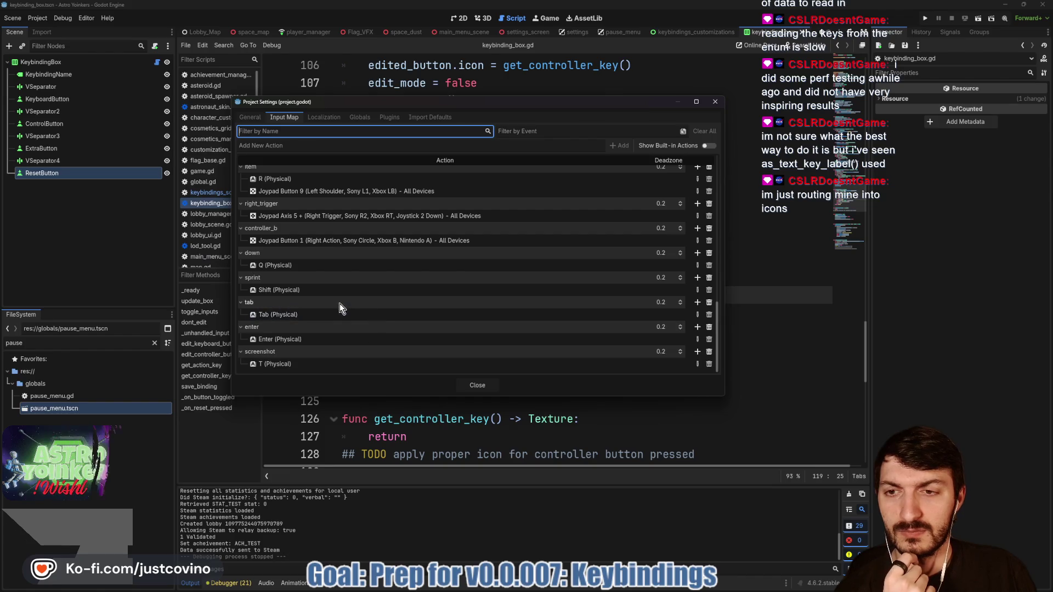
pyautogui.scroll(1, 337, 299)
pyautogui.scroll(-2, 334, 296)
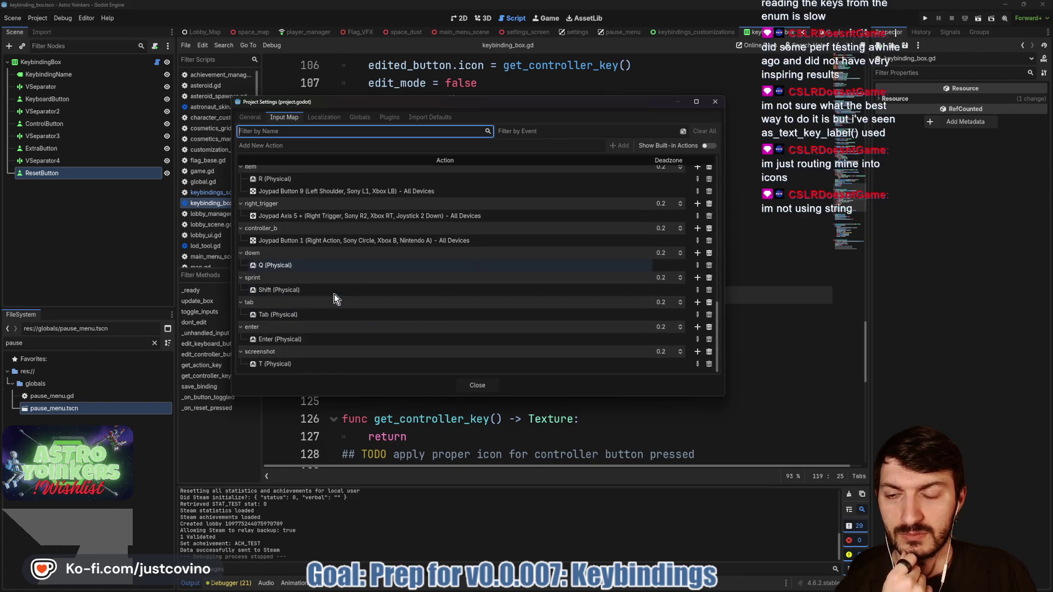
pyautogui.scroll(1, 341, 321)
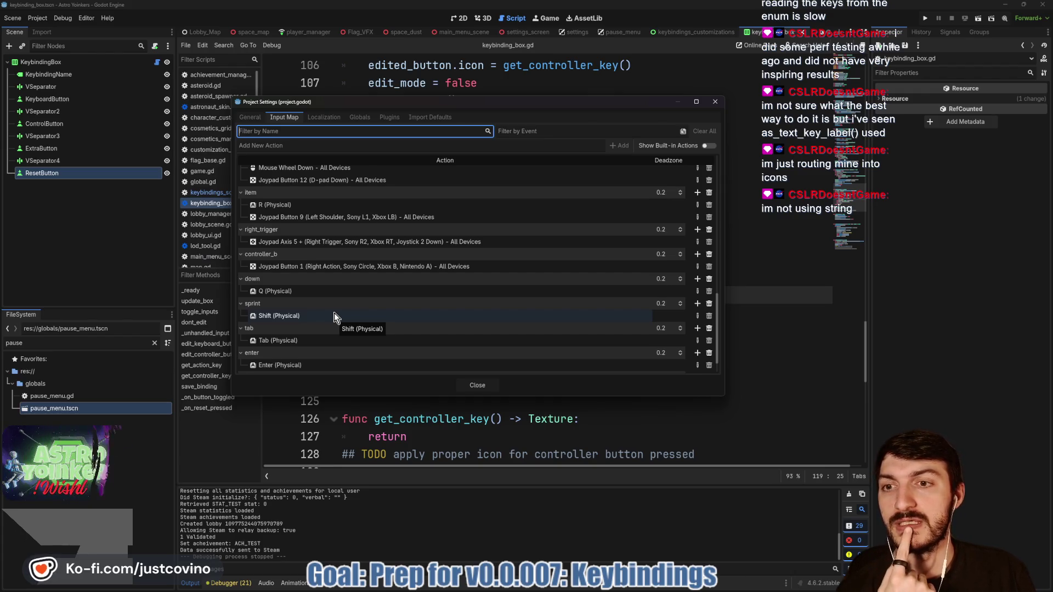
pyautogui.scroll(2, 334, 317)
pyautogui.scroll(2, 334, 313)
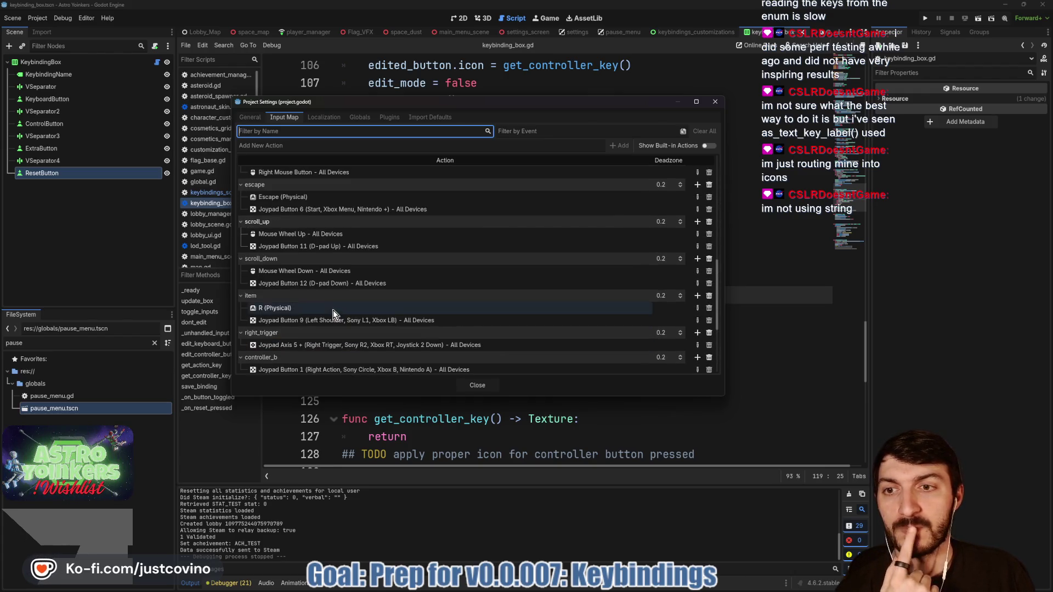
pyautogui.scroll(2, 333, 310)
pyautogui.scroll(2, 332, 303)
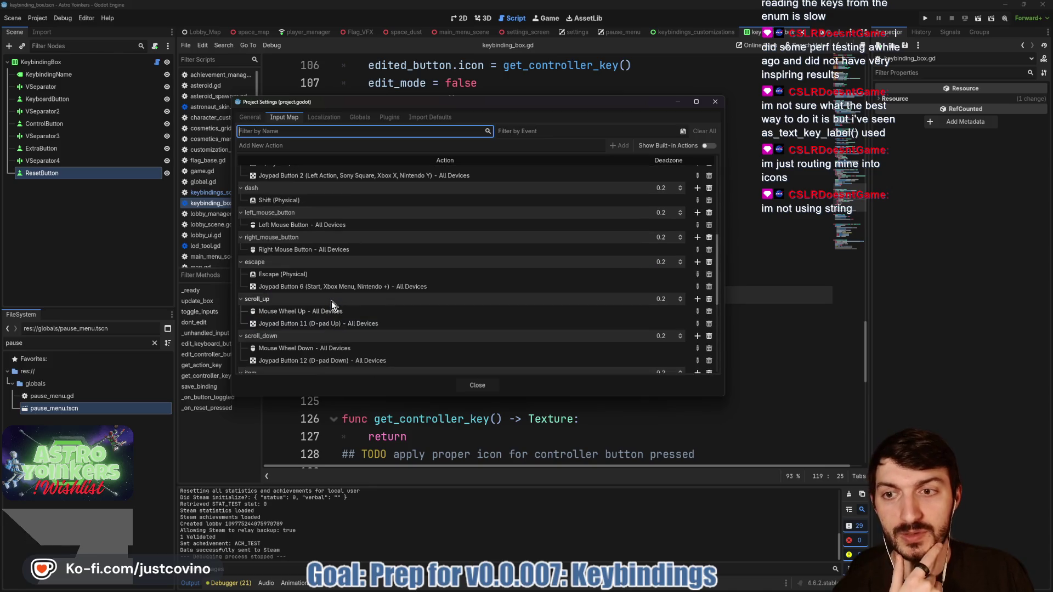
pyautogui.scroll(2, 332, 296)
pyautogui.scroll(1, 333, 296)
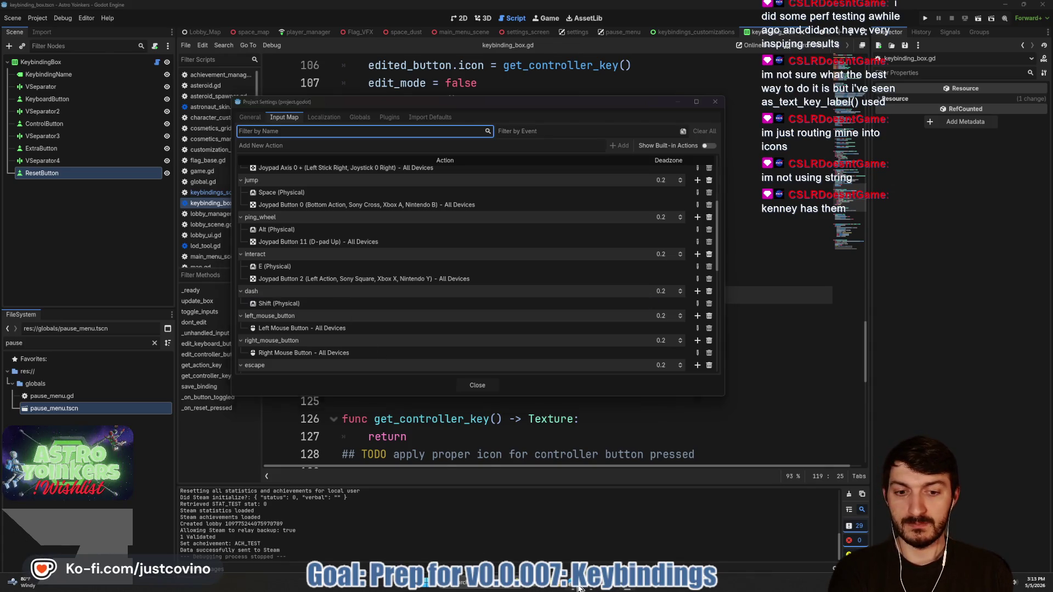
# Go to the Kenney website in a new browser tab.
pyautogui.hotkey('alt', 'Tab')
pyautogui.click(578, 56)
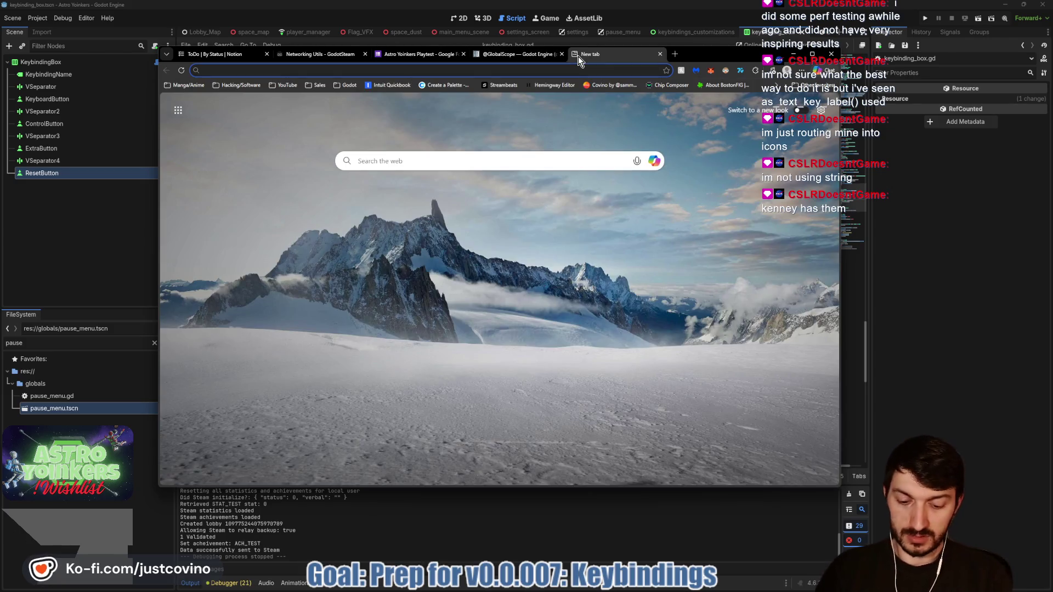
pyautogui.write('kenney')
pyautogui.press('Return')
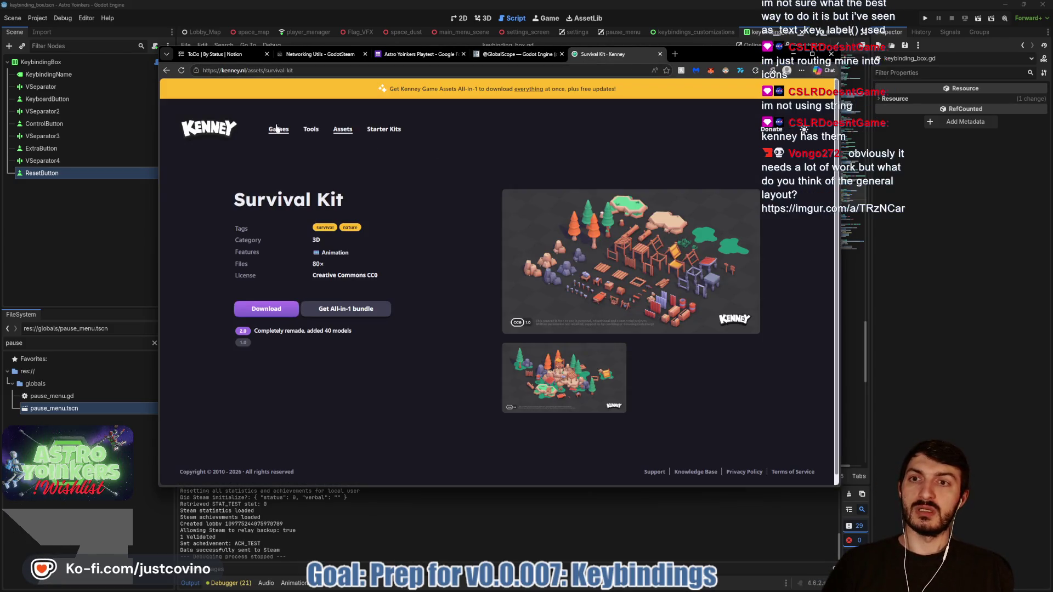
# Filter Kenney assets to UI, open Input Prompts, and enlarge the Keyboard & Mouse preview.
pyautogui.click(278, 128)
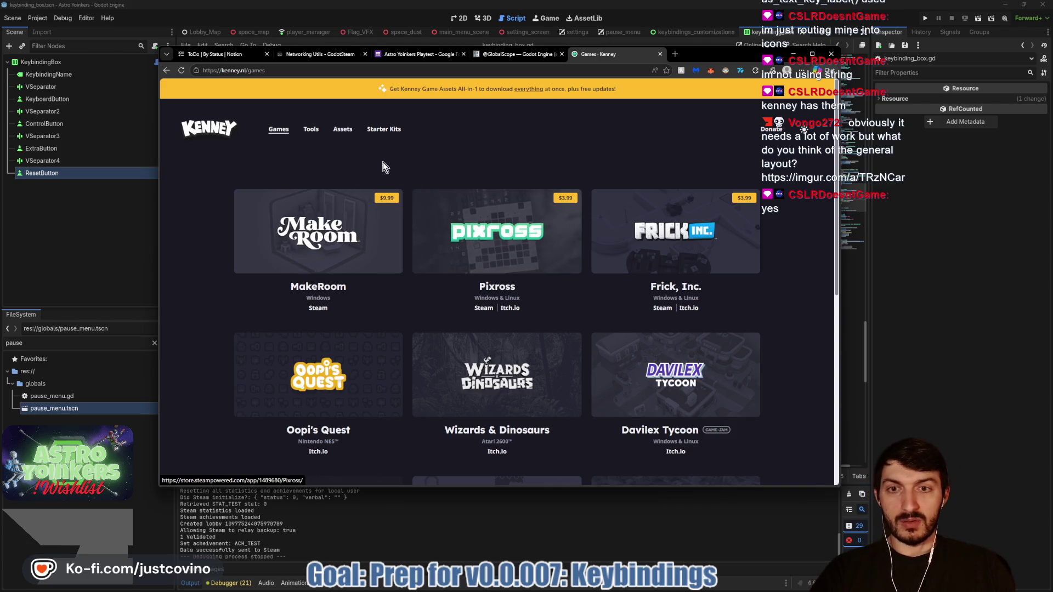
pyautogui.click(342, 130)
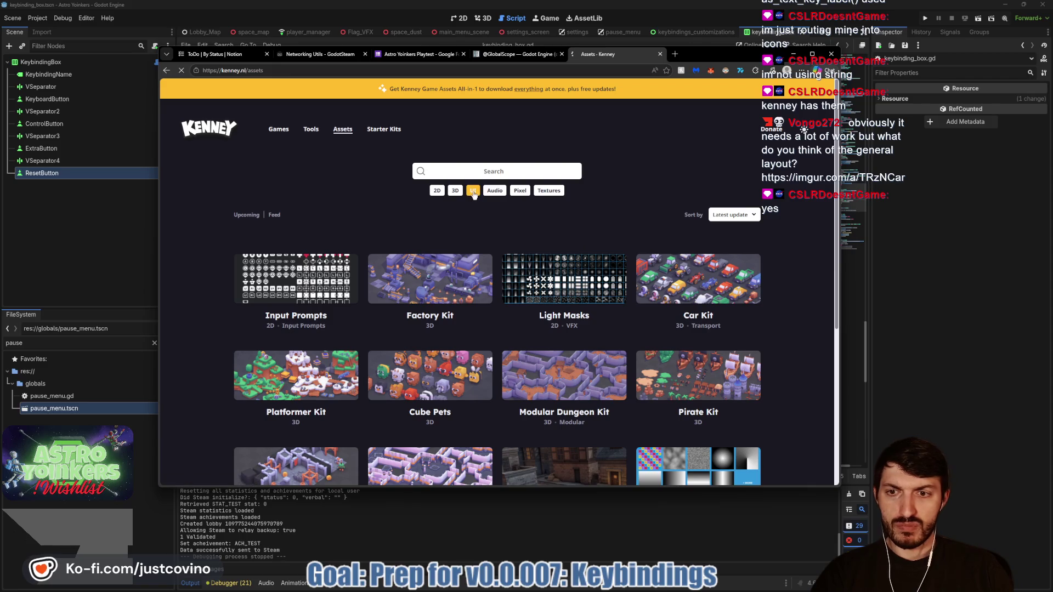
pyautogui.click(473, 191)
pyautogui.click(315, 278)
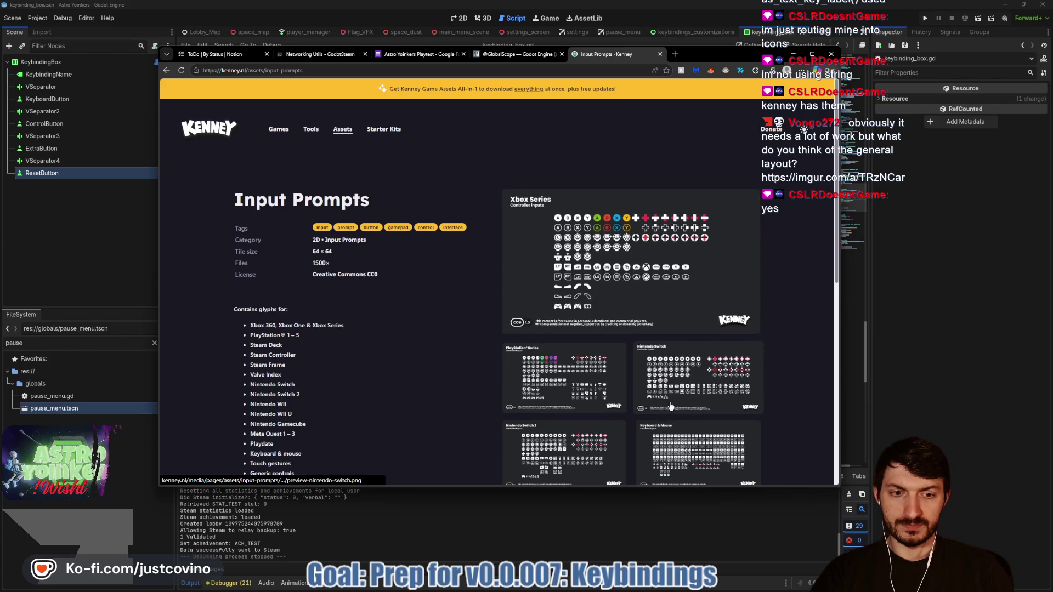
pyautogui.click(669, 442)
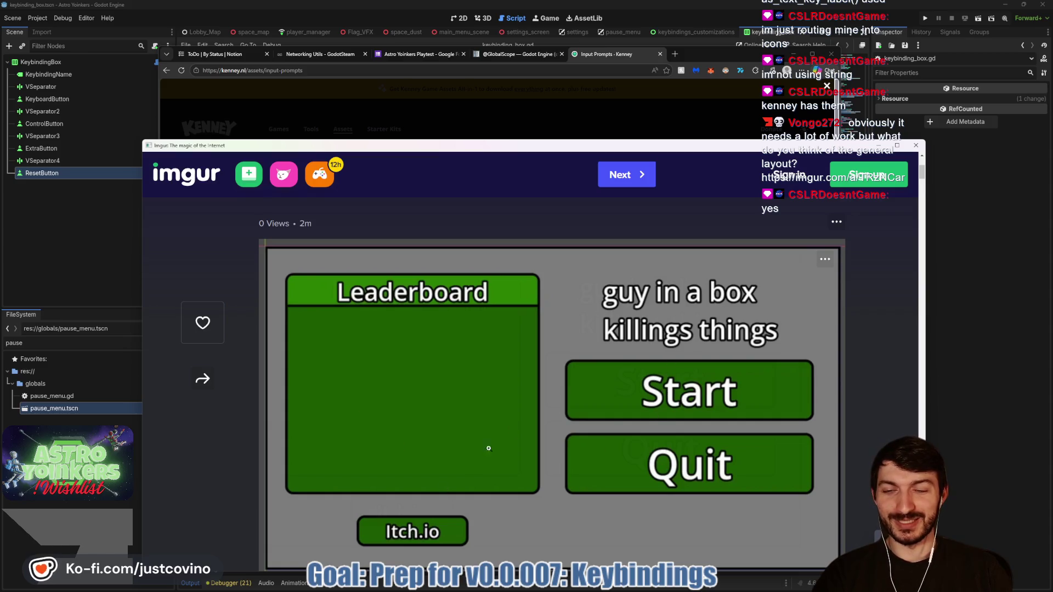
# Scroll through the Imgur post and move its window down and to the right.
pyautogui.scroll(-2, 384, 464)
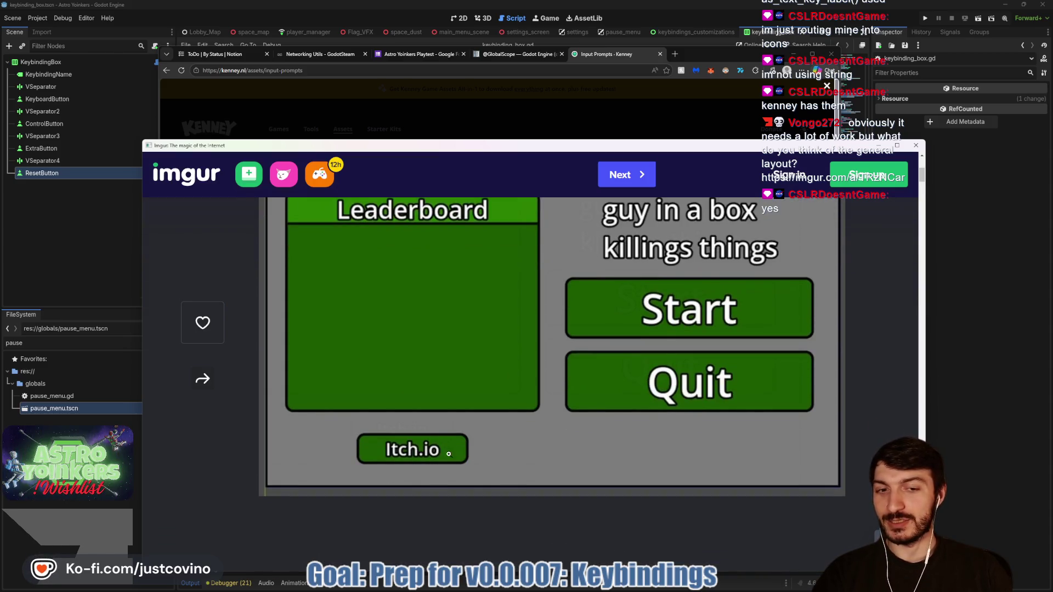
pyautogui.scroll(2, 448, 454)
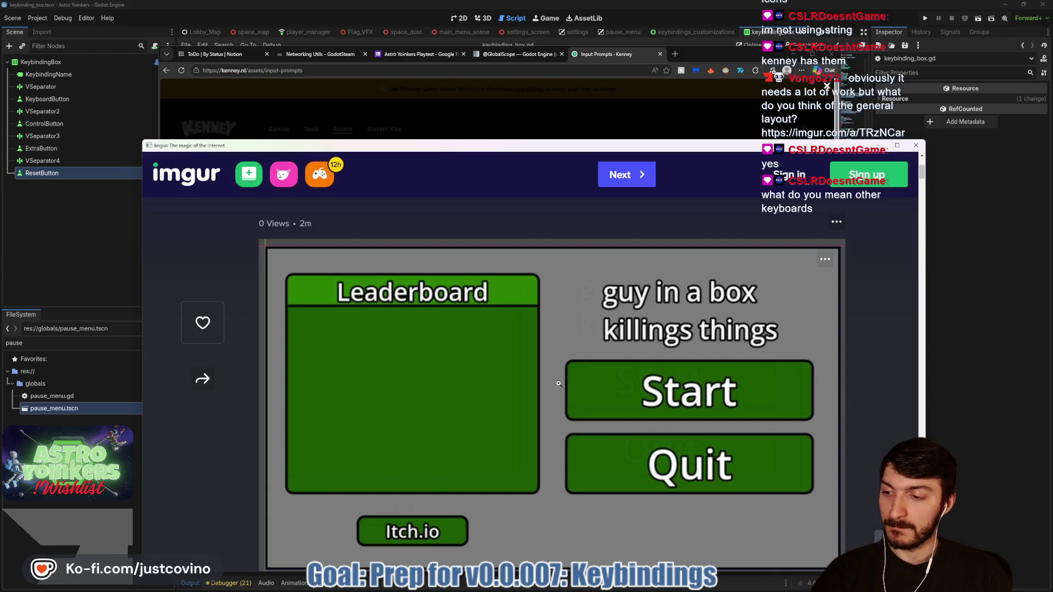
pyautogui.click(917, 148)
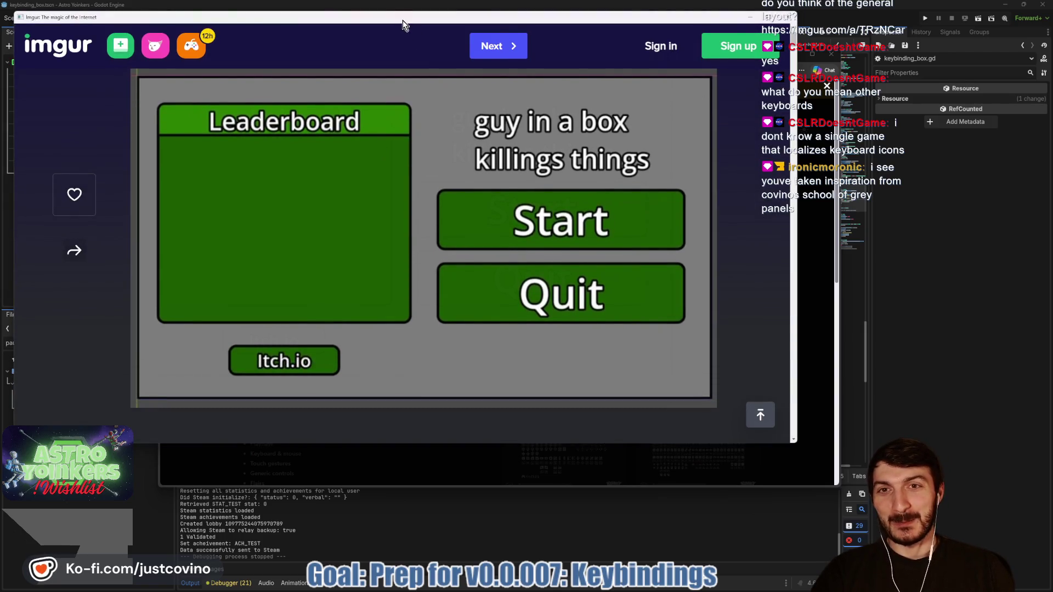
pyautogui.moveTo(402, 20); pyautogui.dragTo(484, 63)
pyautogui.scroll(-2, 505, 181)
pyautogui.scroll(1, 513, 187)
pyautogui.scroll(-1, 521, 165)
pyautogui.scroll(5, 549, 263)
pyautogui.scroll(-4, 549, 252)
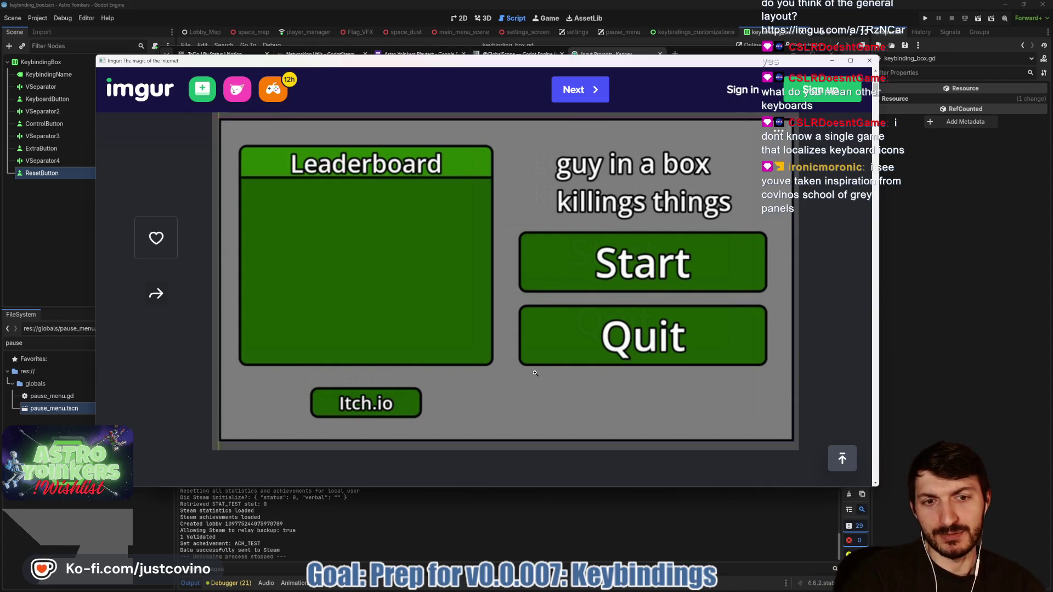
# View the game menu mockup at full size, then close the Imgur window.
pyautogui.click(586, 251)
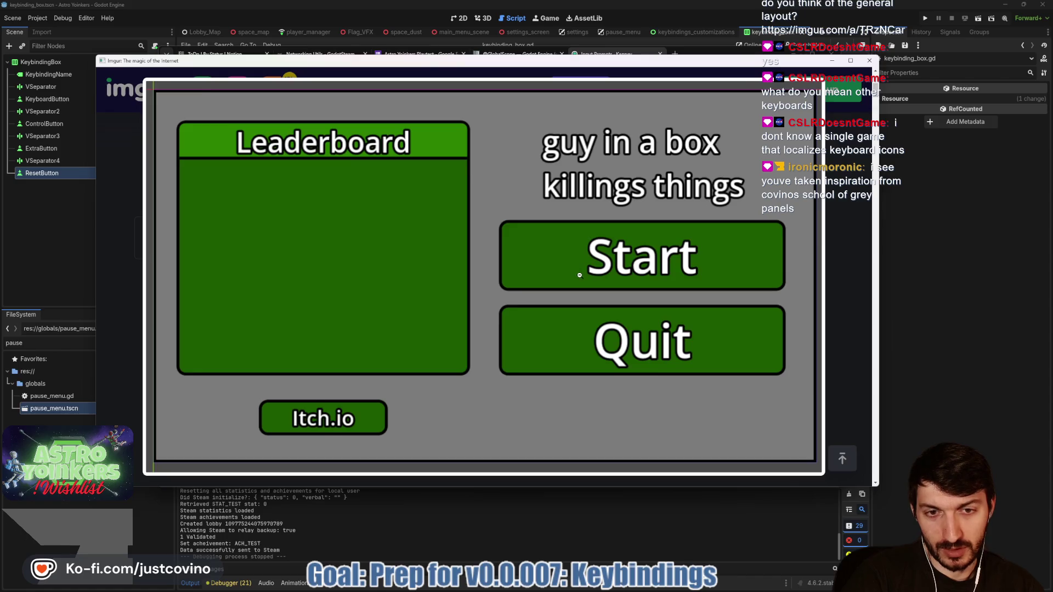
pyautogui.click(581, 273)
pyautogui.click(548, 324)
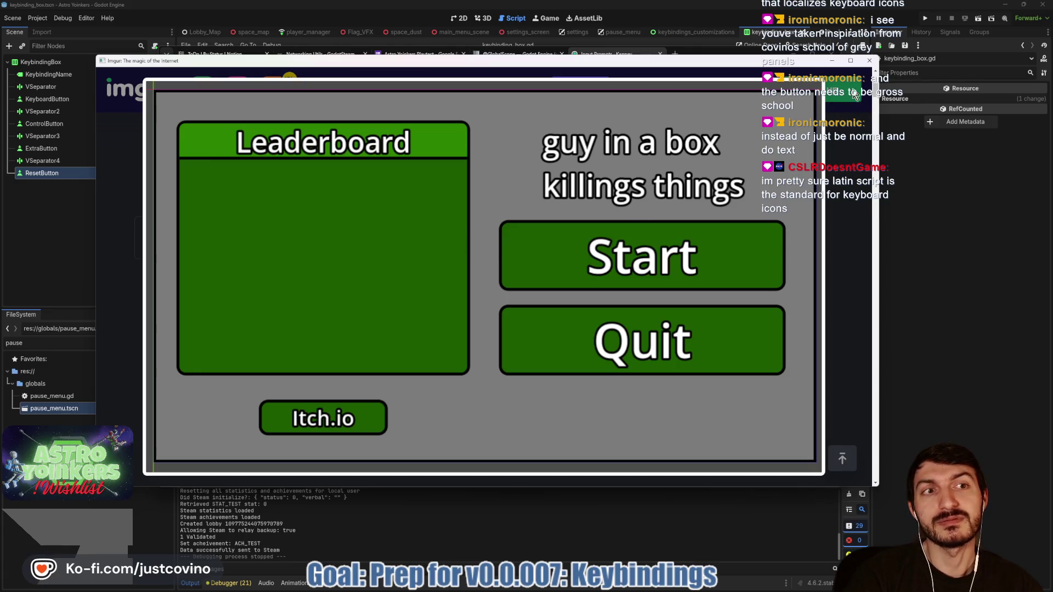
pyautogui.click(869, 62)
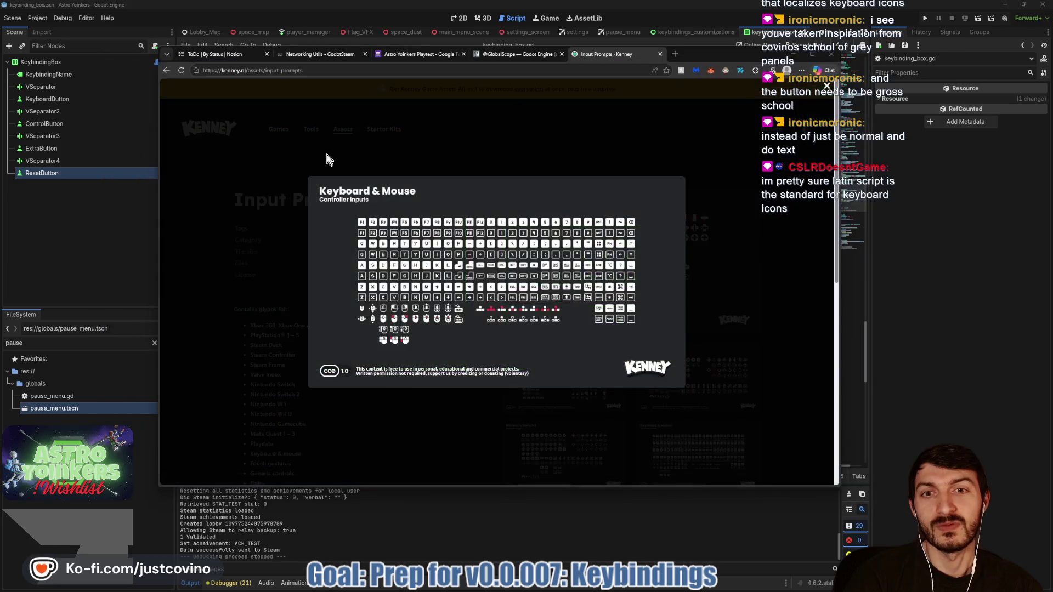
# Close the enlarged sheet and search 'are all keyboards using latin letters' in a new tab.
pyautogui.click(394, 147)
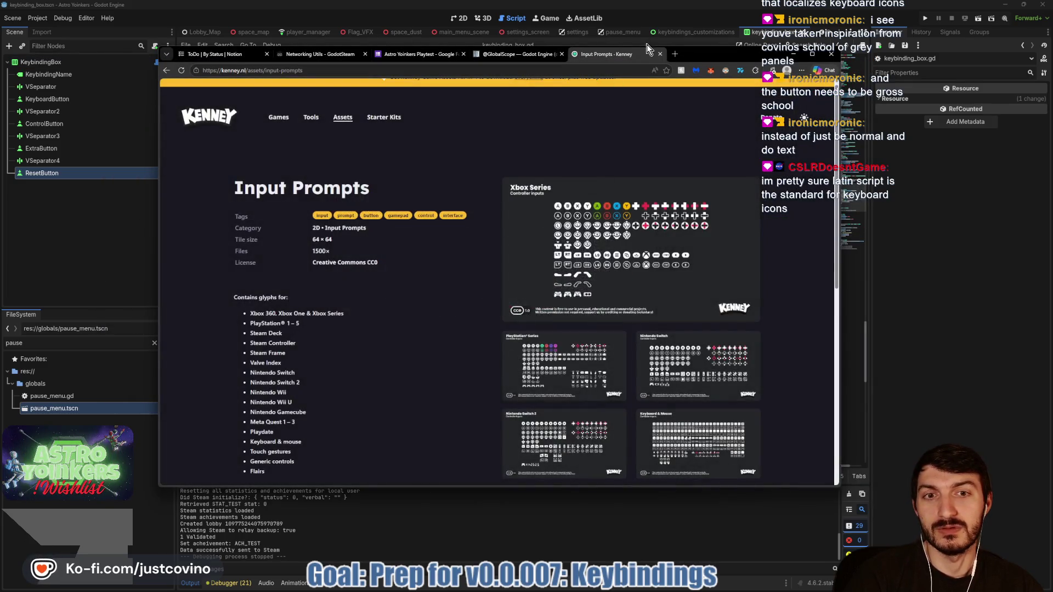
pyautogui.click(676, 54)
pyautogui.write('are ')
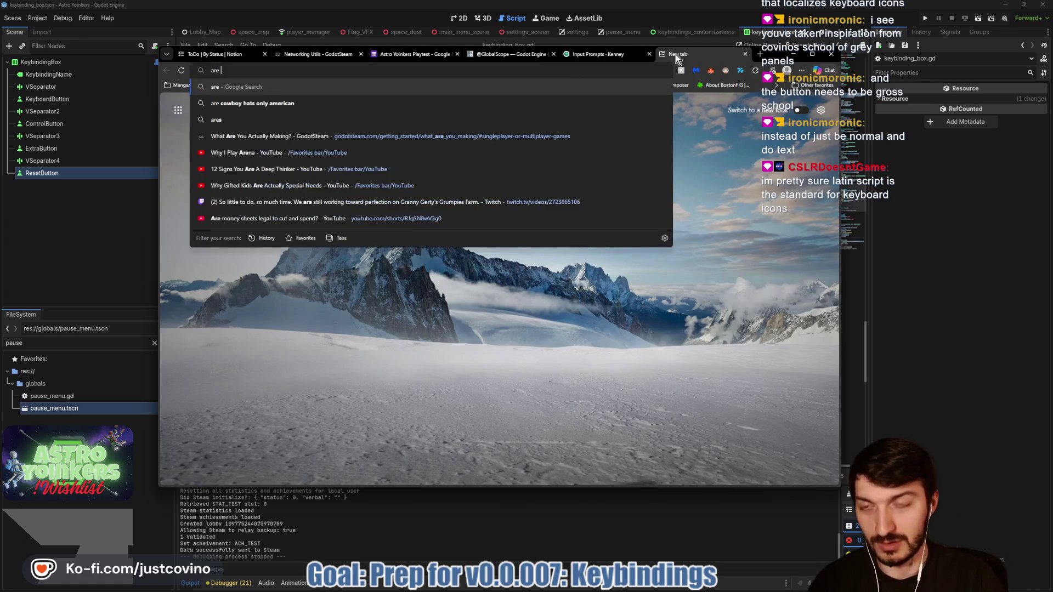
pyautogui.write('all keyboards ')
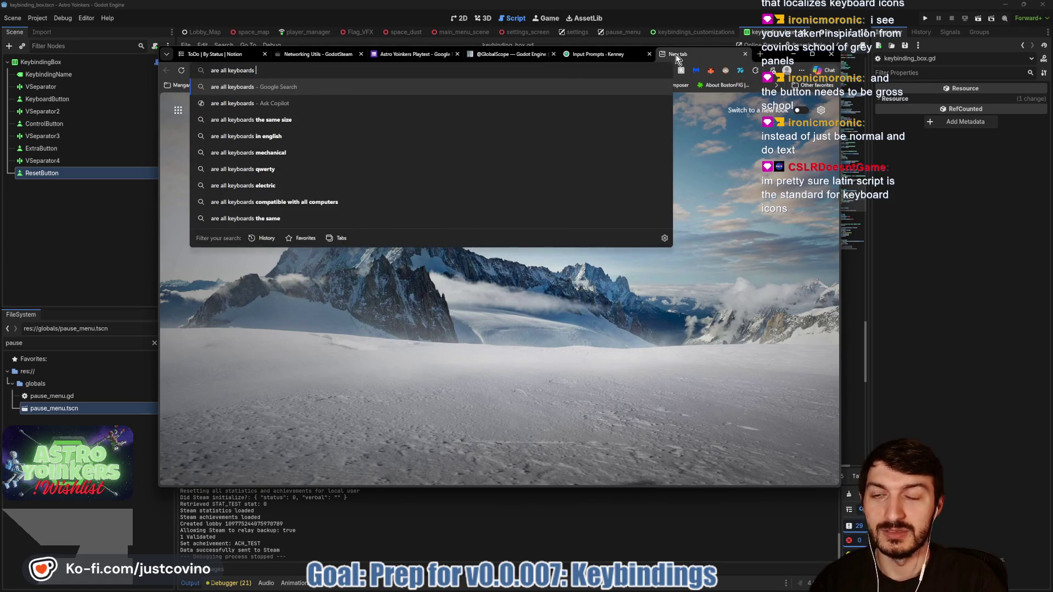
pyautogui.write('using latin ')
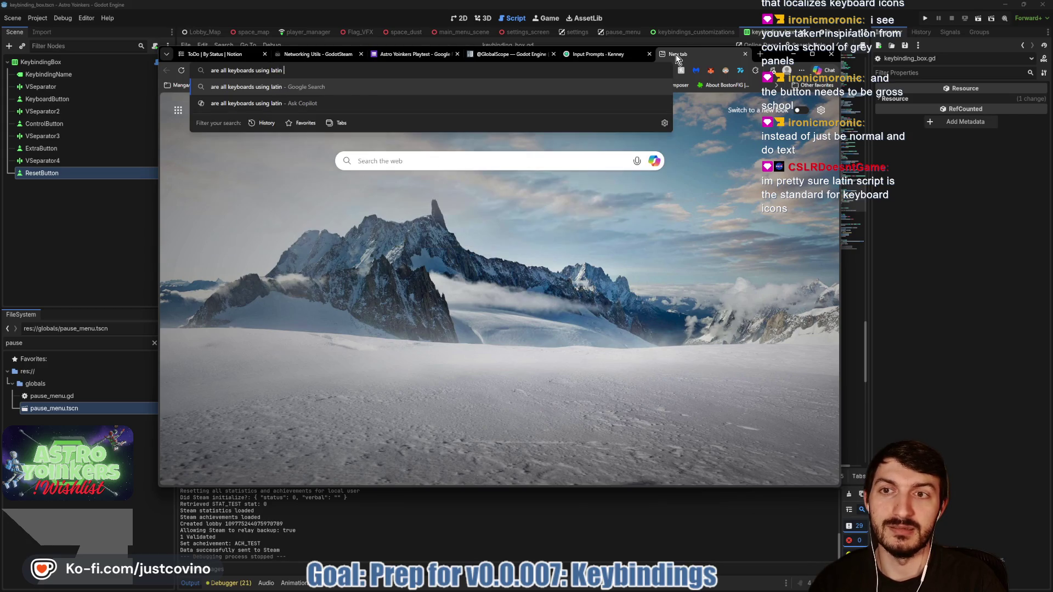
pyautogui.write('letters')
pyautogui.press('Return')
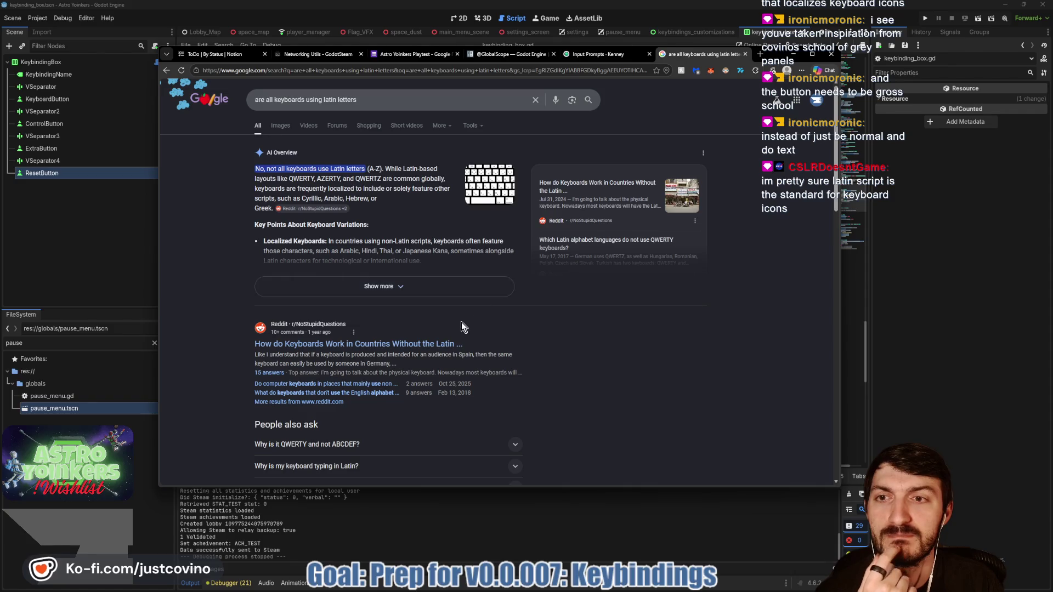
# Read the Reddit thread on non-Latin keyboards, then close it to return to Kenney.
pyautogui.click(412, 350)
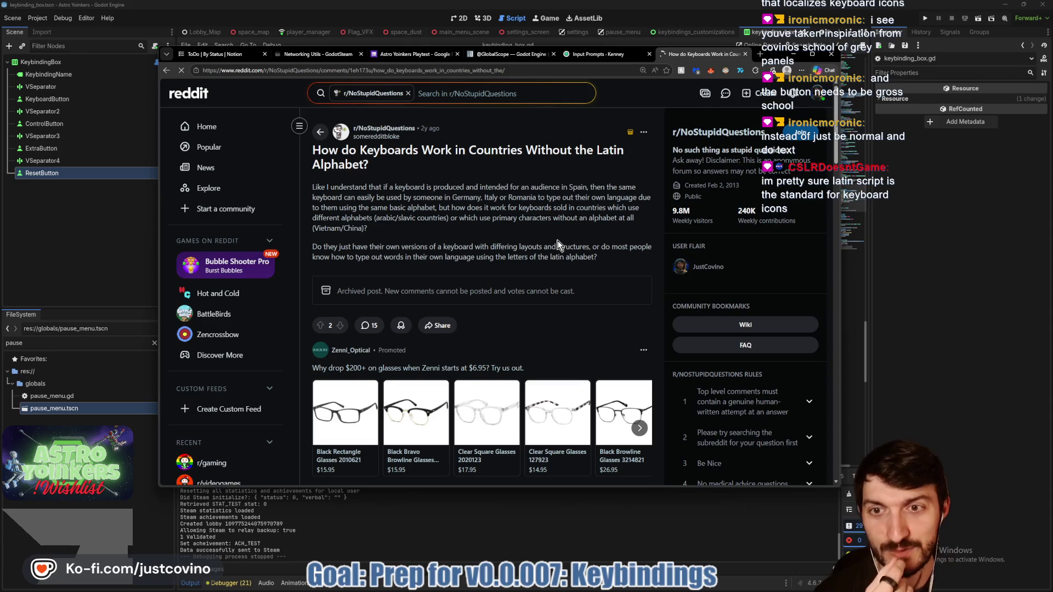
pyautogui.scroll(-6, 532, 245)
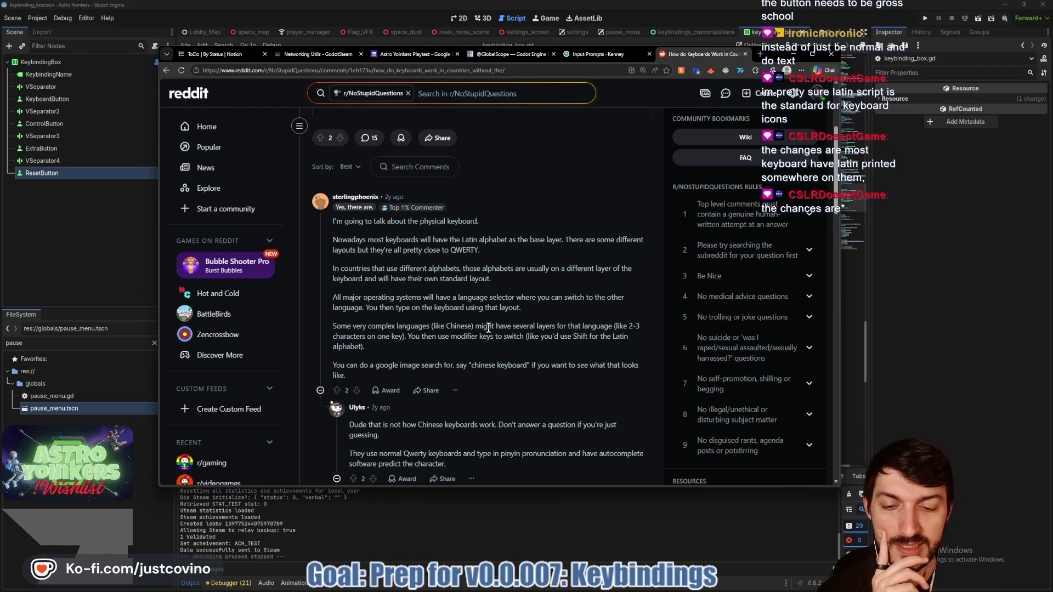
pyautogui.scroll(-1, 493, 322)
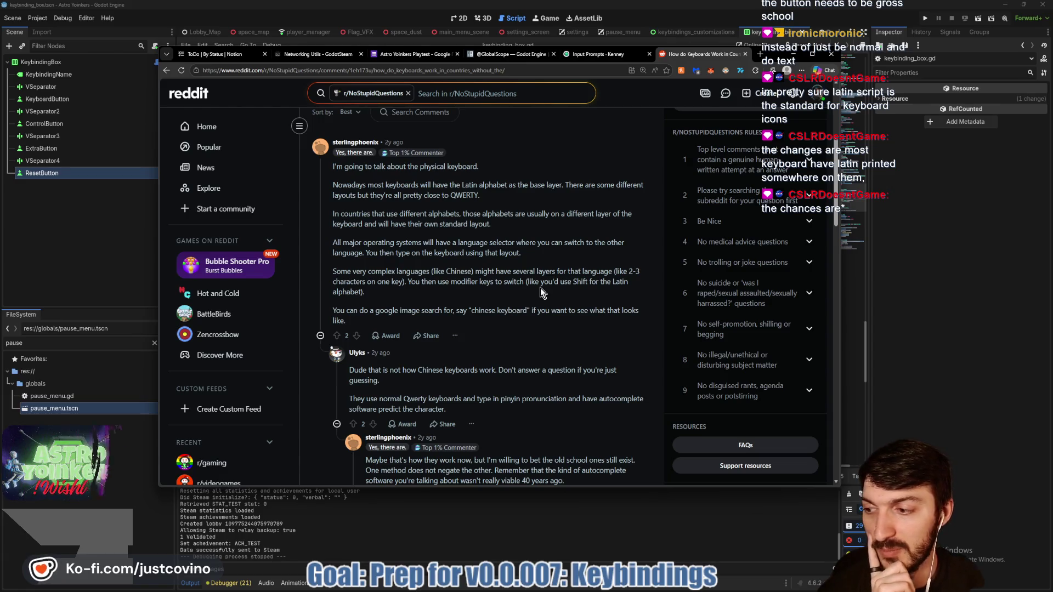
pyautogui.scroll(-2, 540, 291)
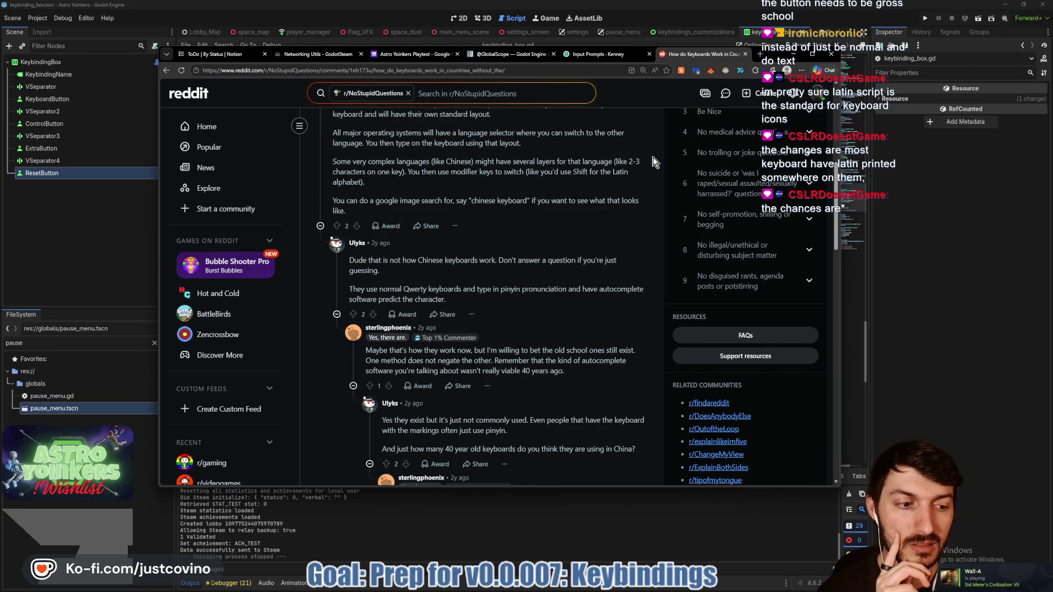
pyautogui.click(745, 53)
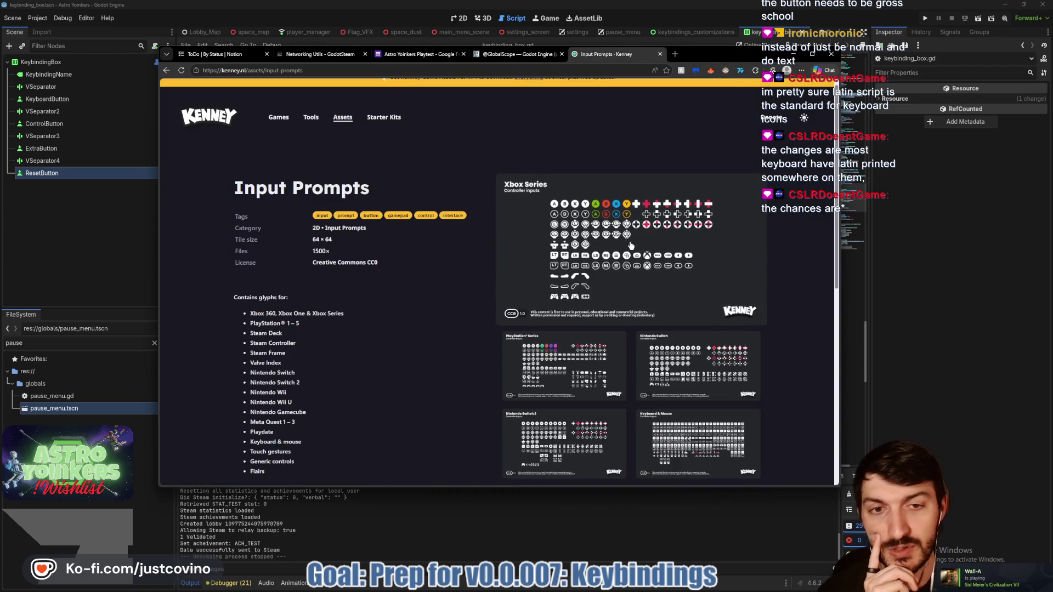
# Inspect the enlarged Keyboard & Mouse glyph sheet, viewing it twice.
pyautogui.click(581, 283)
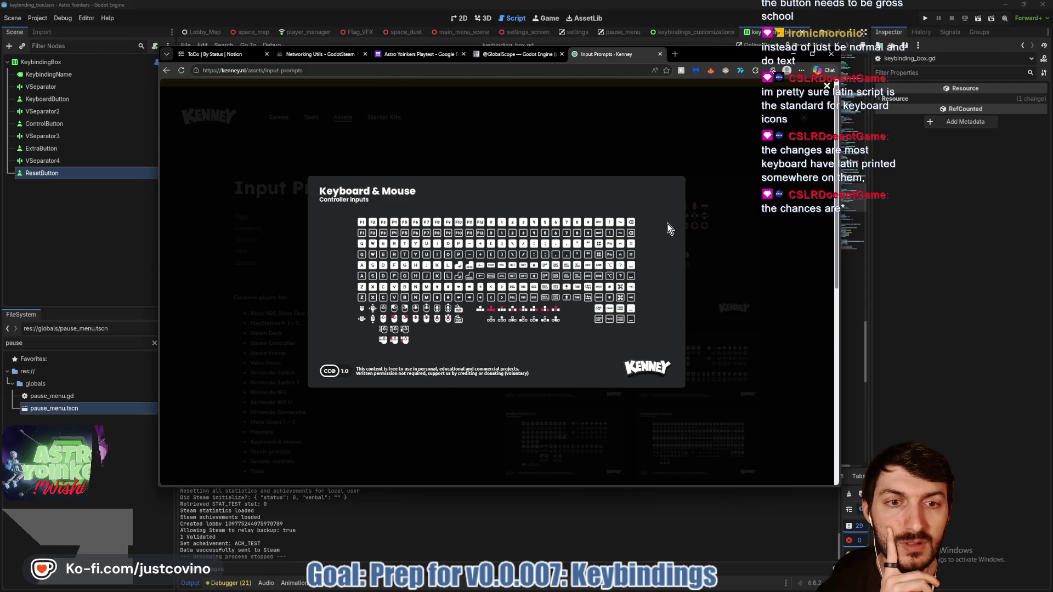
pyautogui.scroll(-1, 523, 253)
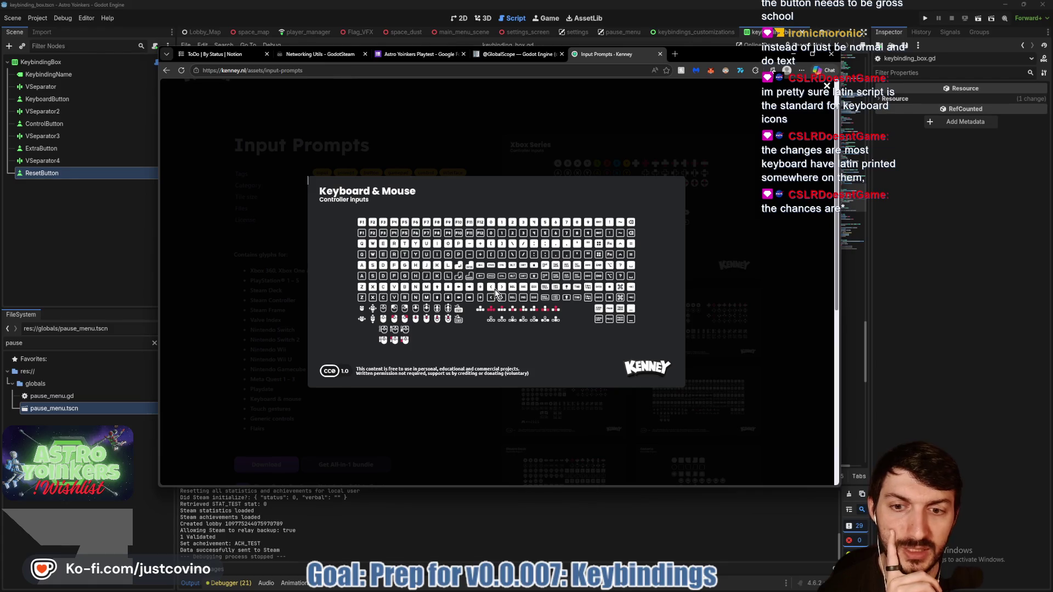
pyautogui.keyDown('ctrl'); pyautogui.scroll(5, 451, 310); pyautogui.keyUp('ctrl')
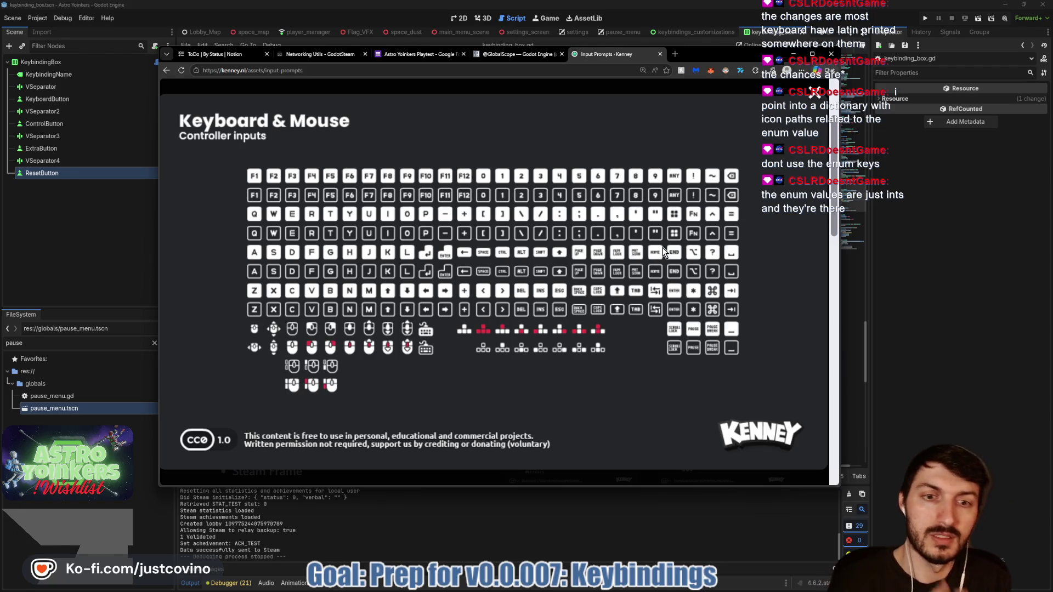
pyautogui.click(806, 98)
pyautogui.scroll(-1, 704, 356)
pyautogui.click(704, 356)
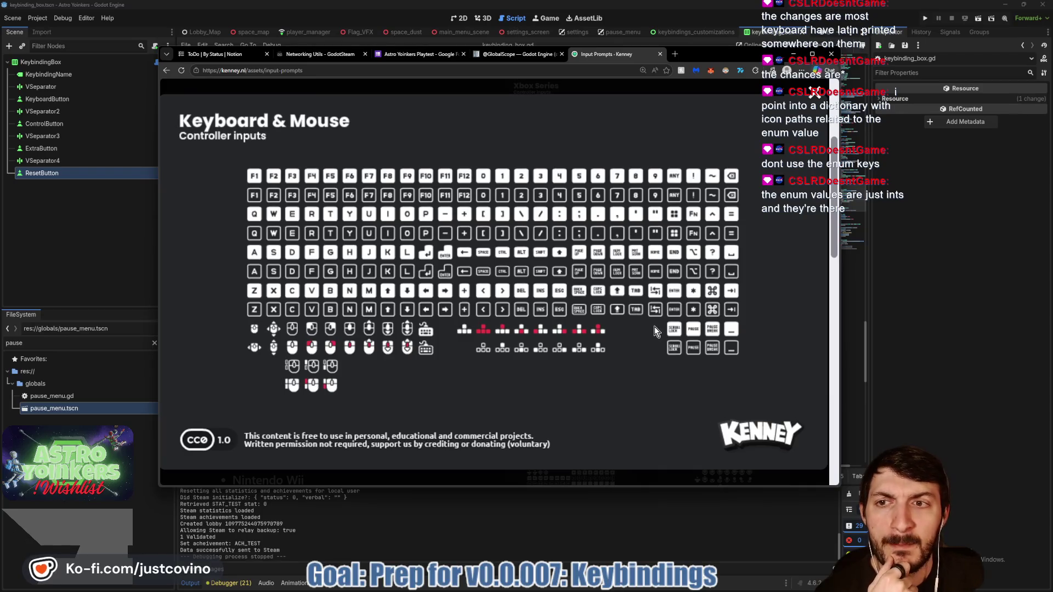
pyautogui.click(812, 92)
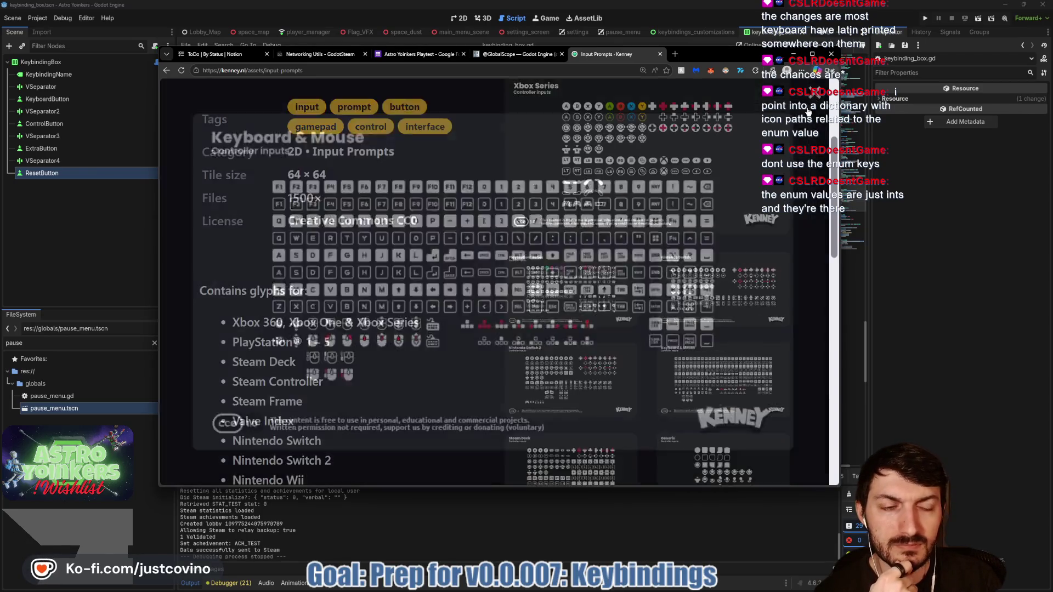
pyautogui.scroll(-5, 727, 306)
# View the Generic and Nintendo Wii glyph sheets enlarged.
pyautogui.click(726, 306)
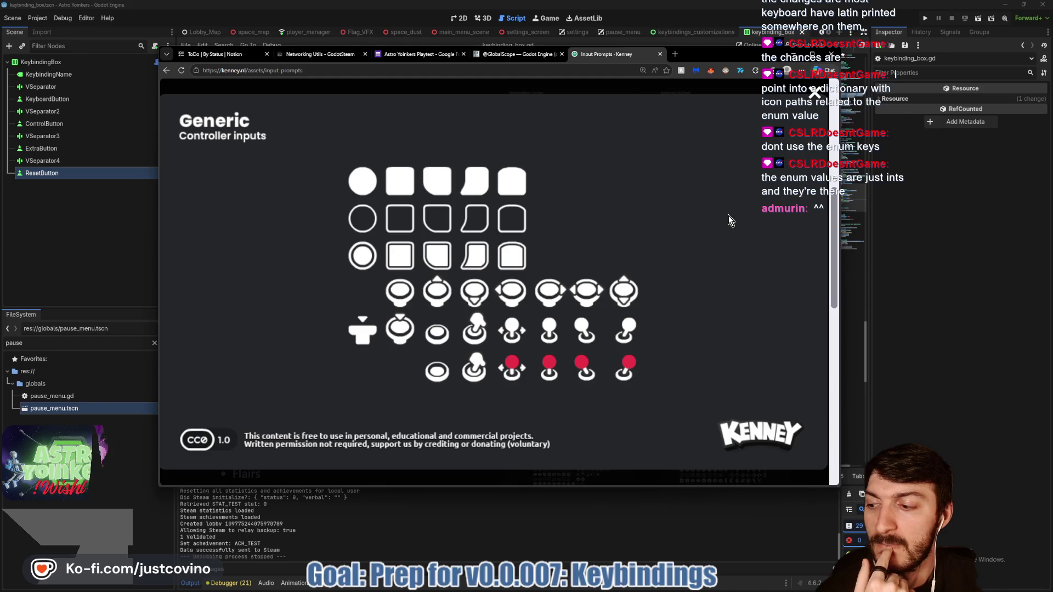
pyautogui.click(814, 93)
pyautogui.scroll(-4, 650, 268)
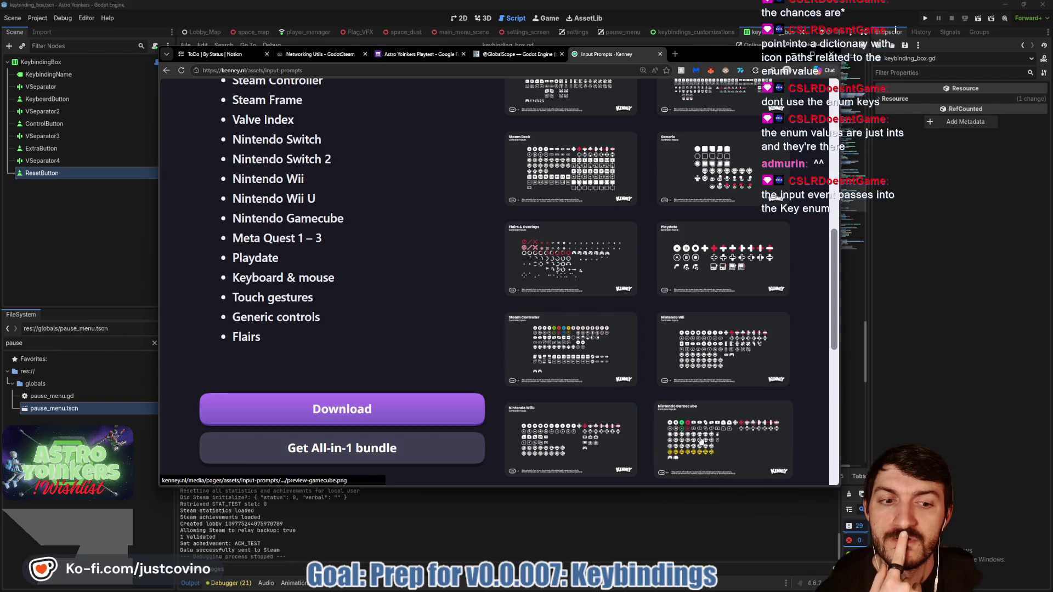
pyautogui.click(706, 372)
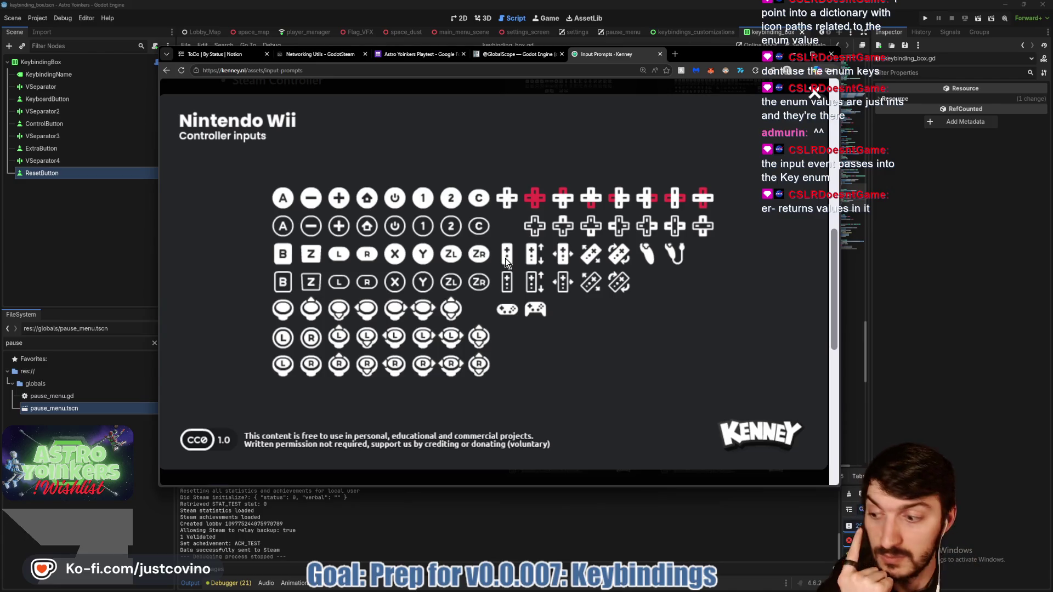
pyautogui.click(545, 248)
pyautogui.scroll(-3, 614, 298)
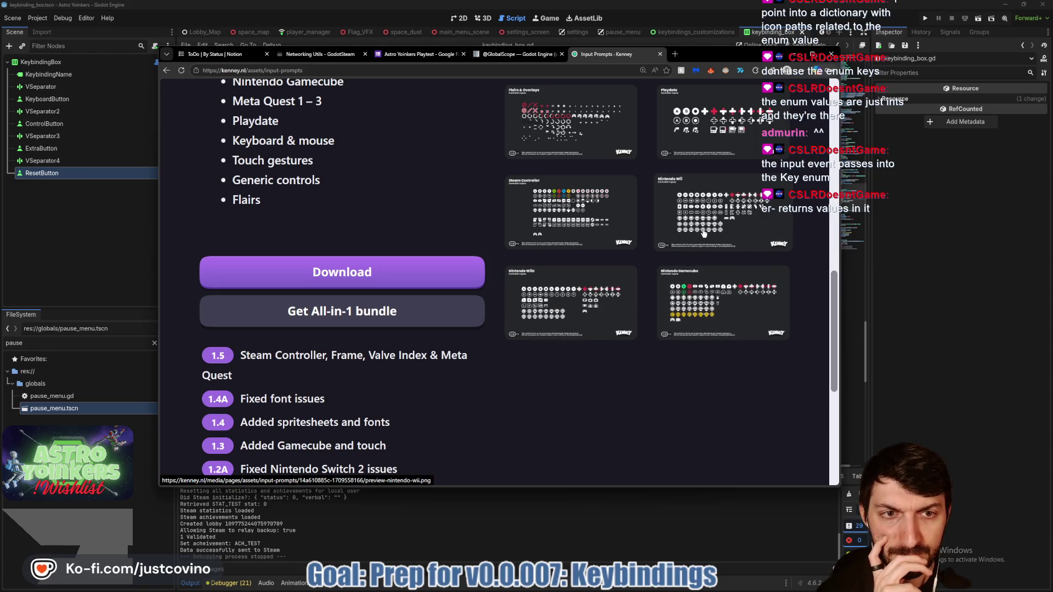
# View the Steam Controller glyph sheet, then enlarge the Steam Deck sheet.
pyautogui.click(592, 223)
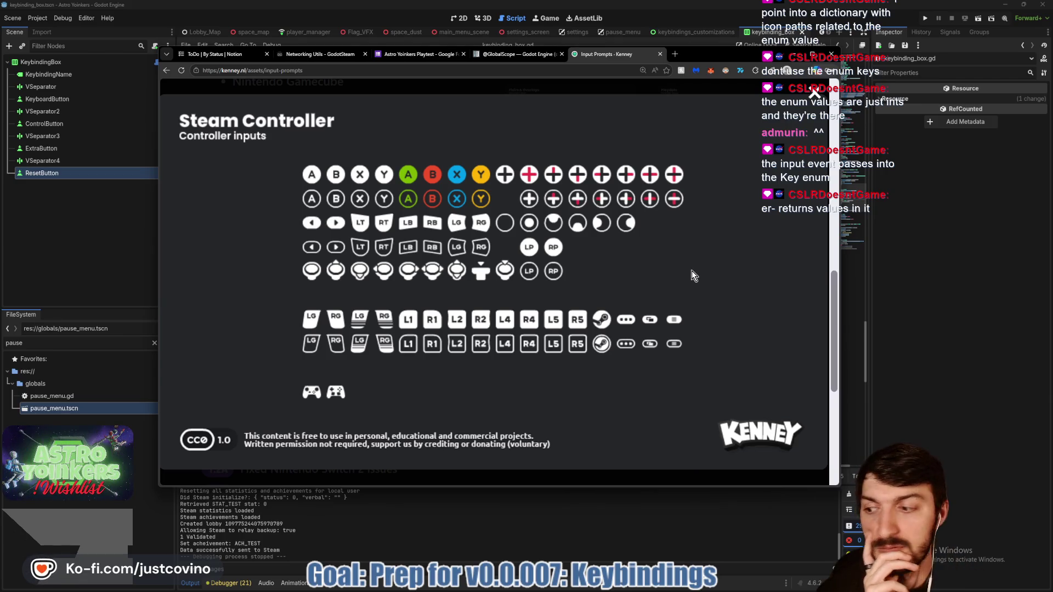
pyautogui.click(814, 93)
pyautogui.scroll(2, 582, 233)
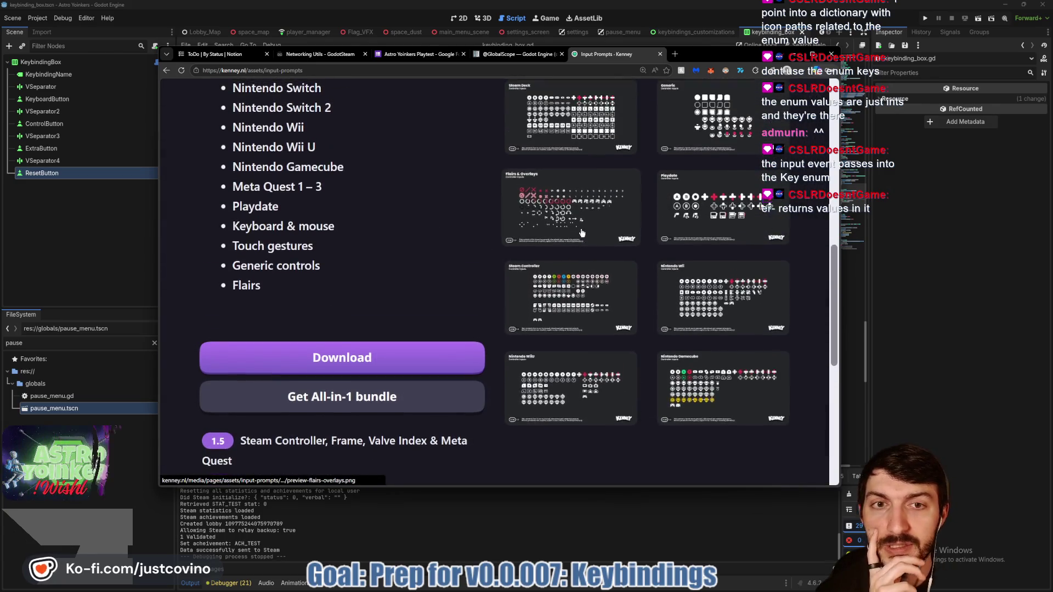
pyautogui.scroll(2, 583, 233)
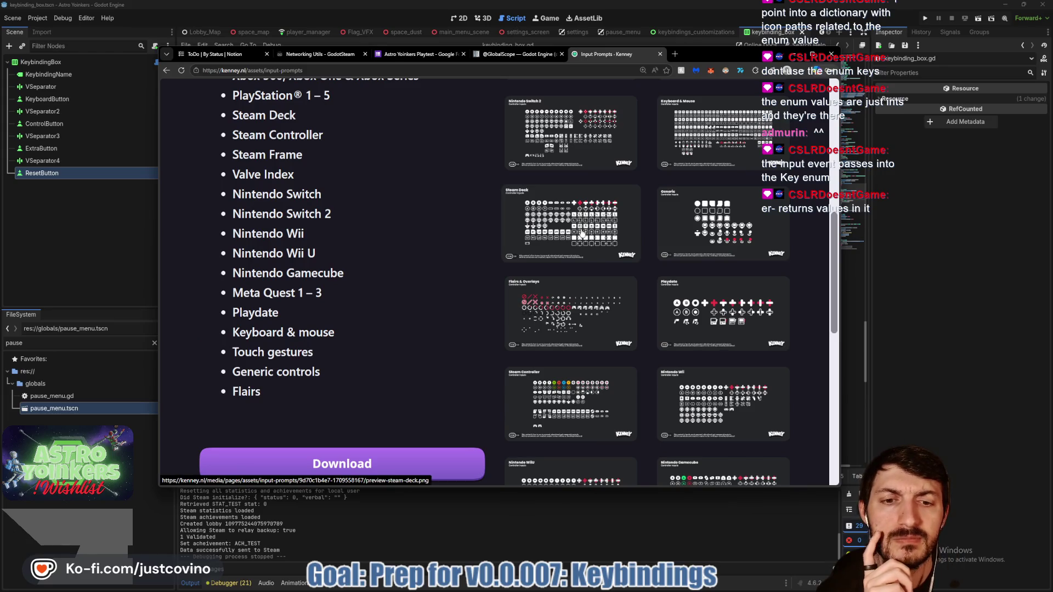
pyautogui.click(583, 233)
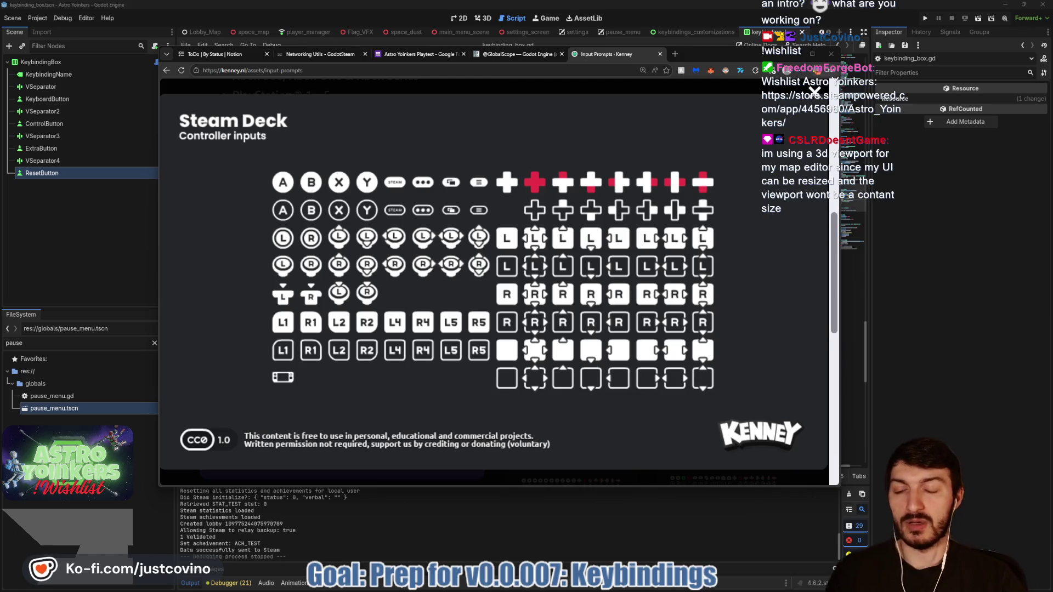
# Close the Steam Deck sheet and recheck the enlarged Keyboard & Mouse sheet.
pyautogui.click(815, 94)
pyautogui.scroll(2, 514, 274)
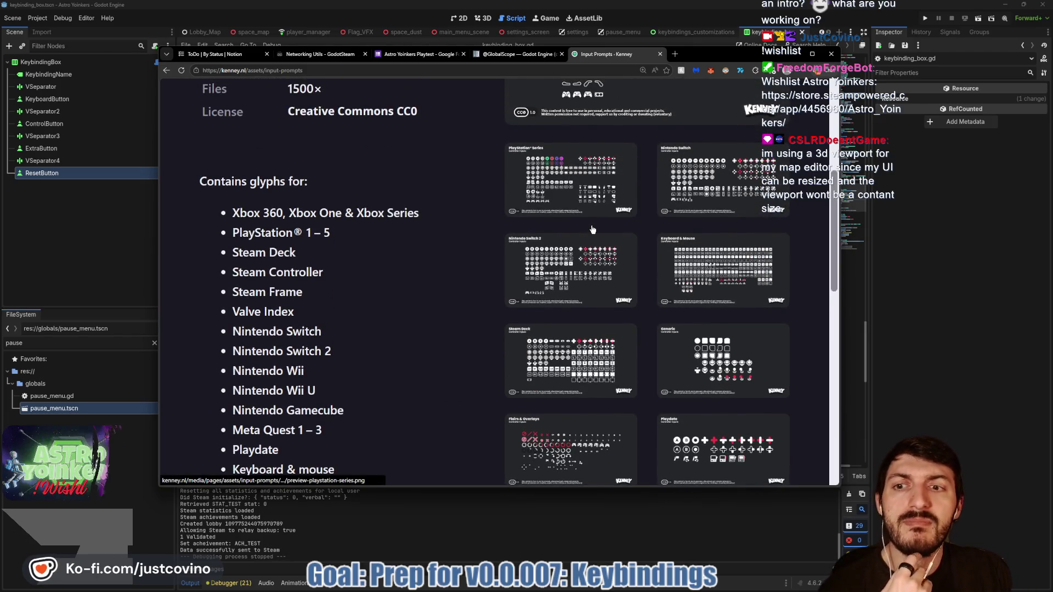
pyautogui.scroll(2, 592, 230)
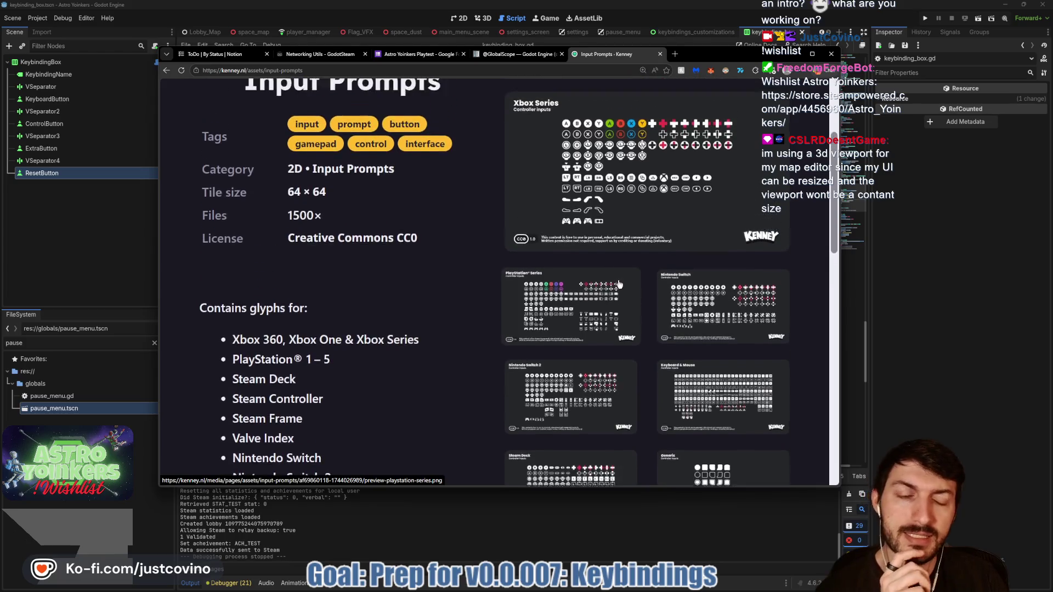
pyautogui.scroll(1, 620, 284)
pyautogui.scroll(-2, 685, 308)
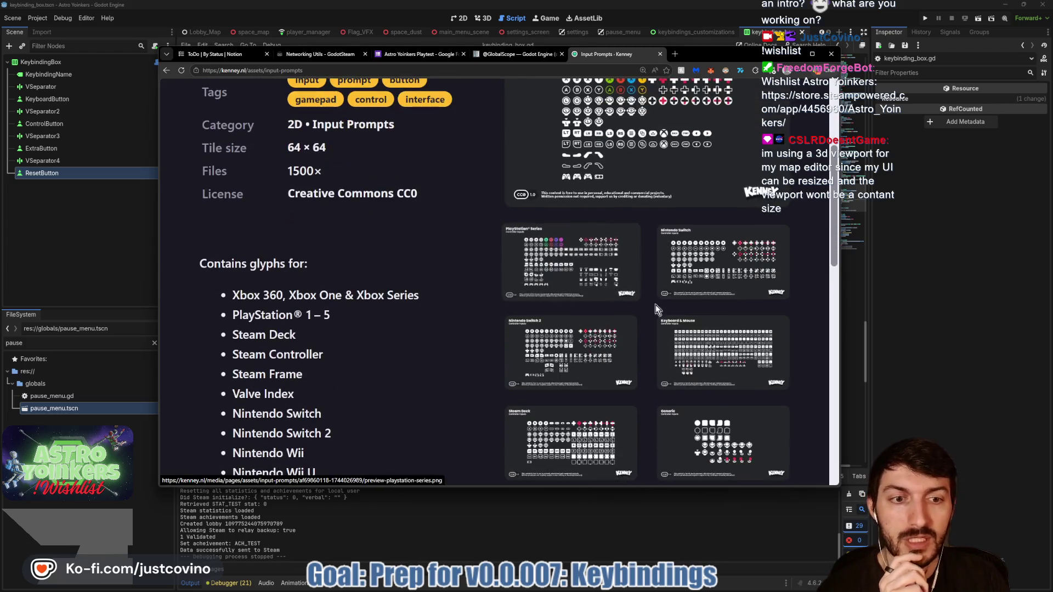
pyautogui.click(710, 337)
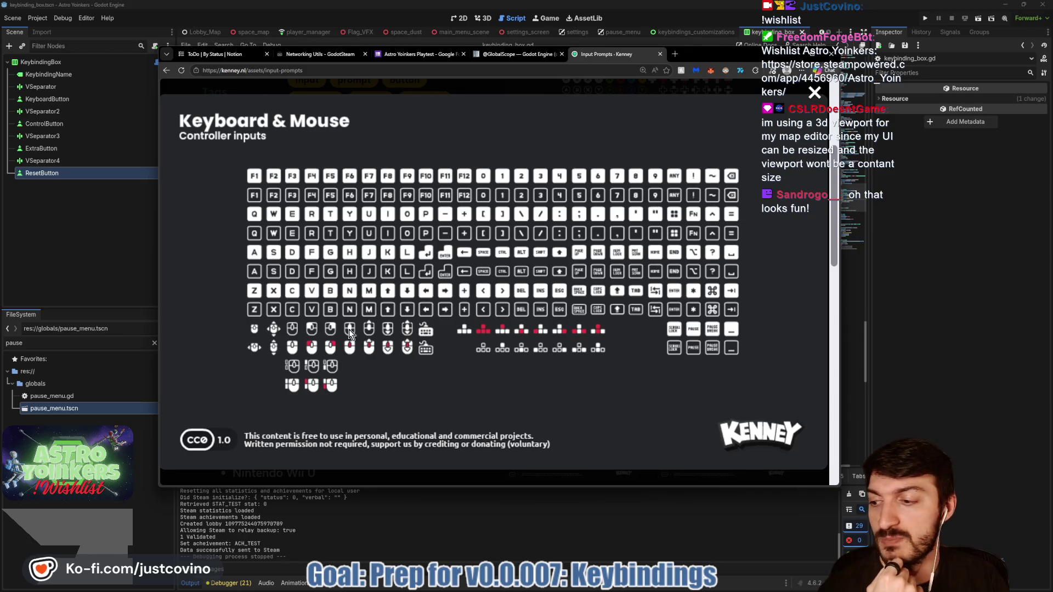
pyautogui.click(813, 94)
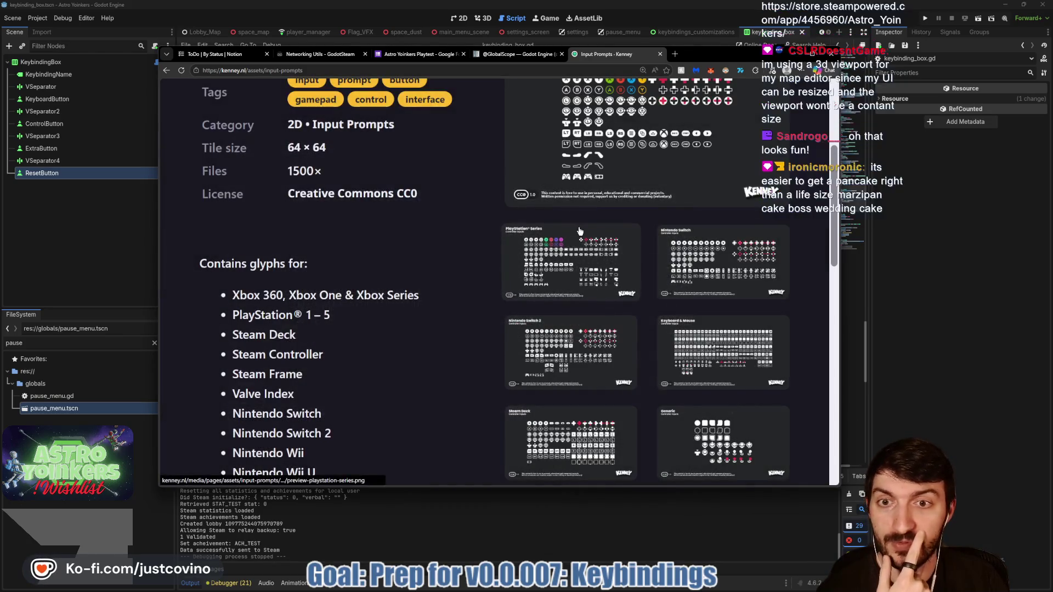
# Scroll back to the Input Prompts 'Contains glyphs for' platform list.
pyautogui.scroll(3, 601, 264)
pyautogui.scroll(-4, 602, 264)
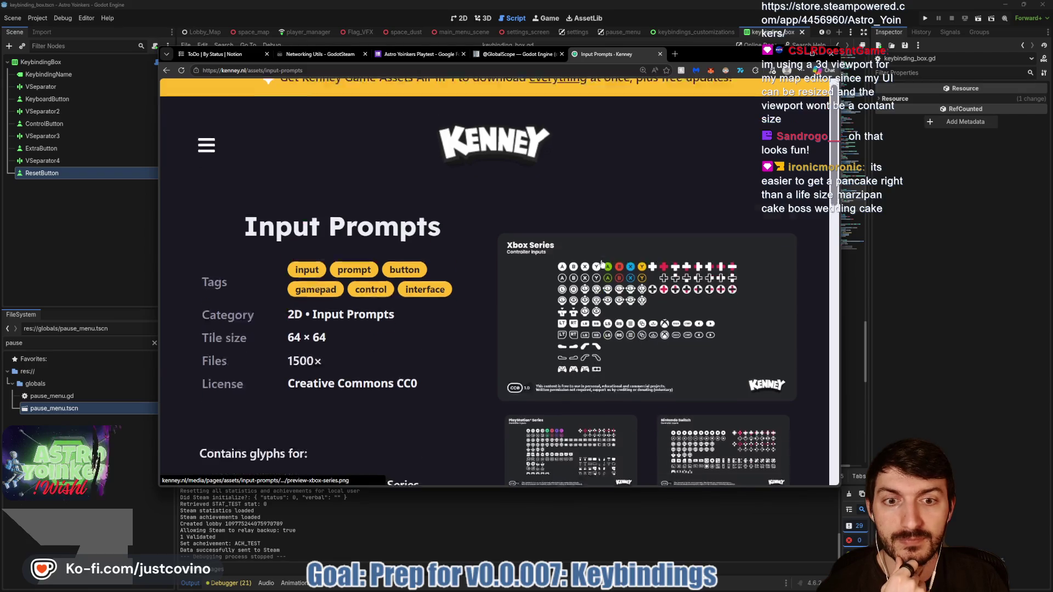
pyautogui.scroll(4, 602, 265)
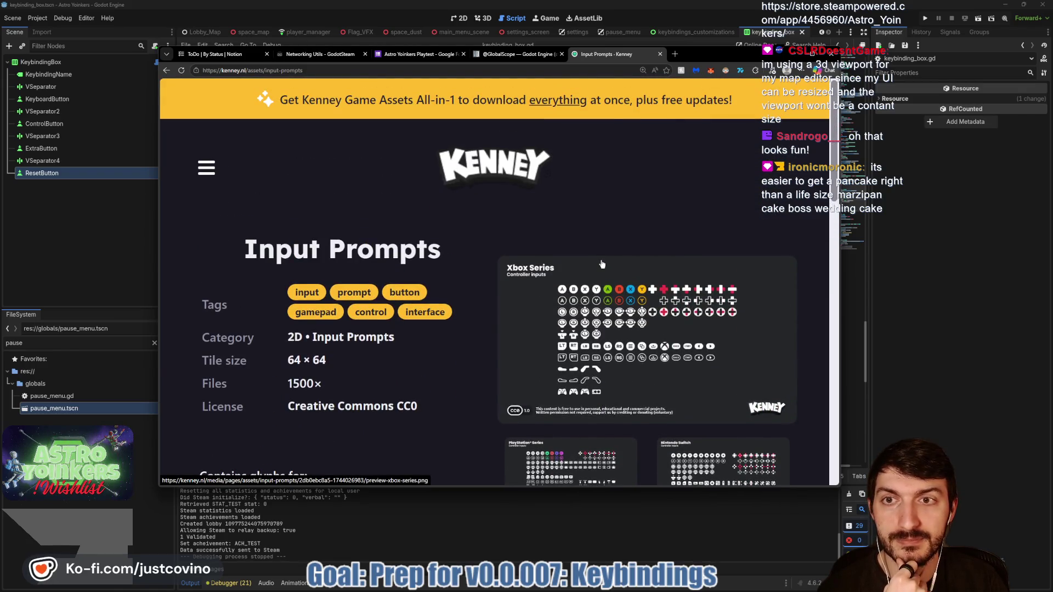
pyautogui.scroll(-1, 601, 264)
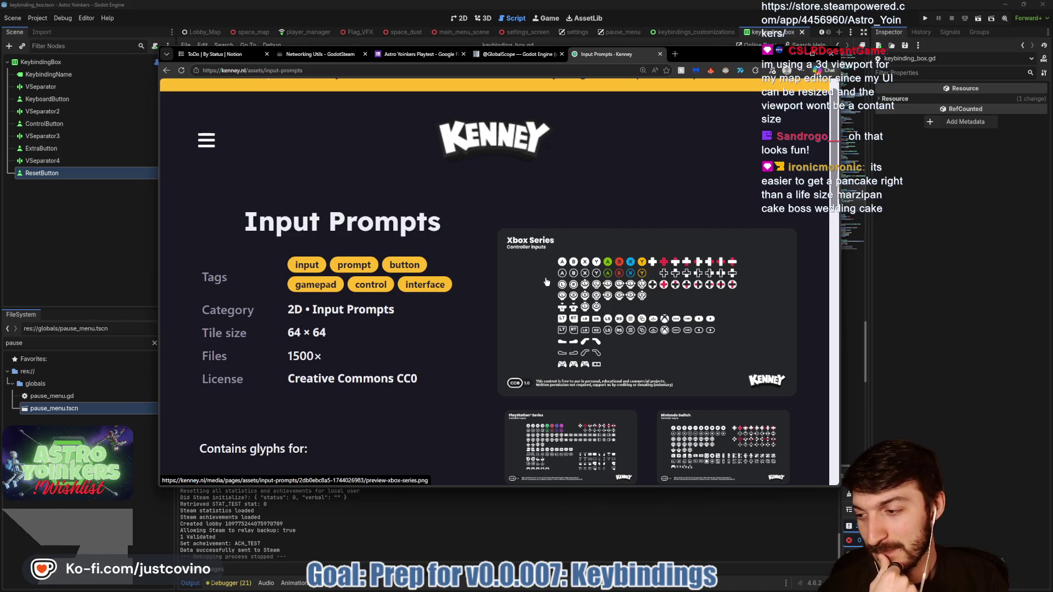
pyautogui.scroll(-8, 488, 270)
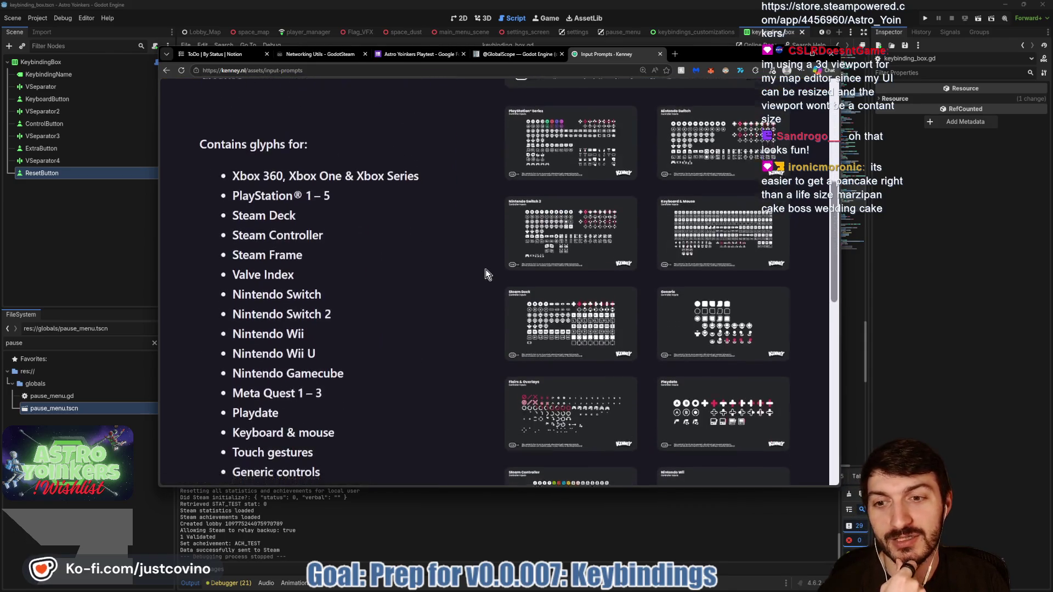
# Download kenney_input-prompts_1.5.zip without donating, saving it to Desktop\TemporaryStuff.
pyautogui.click(378, 377)
pyautogui.click(464, 377)
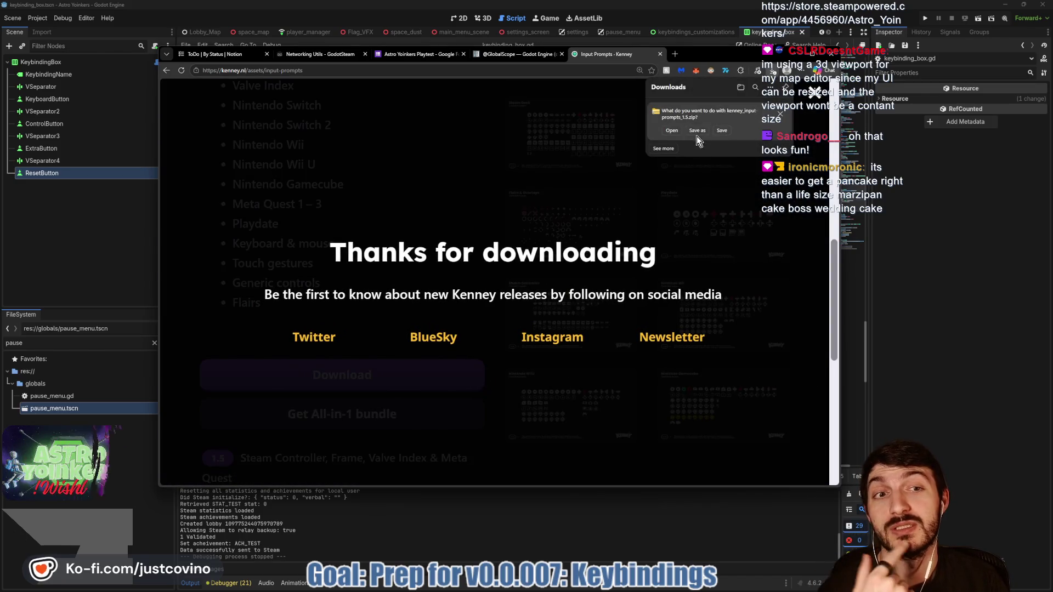
pyautogui.click(695, 133)
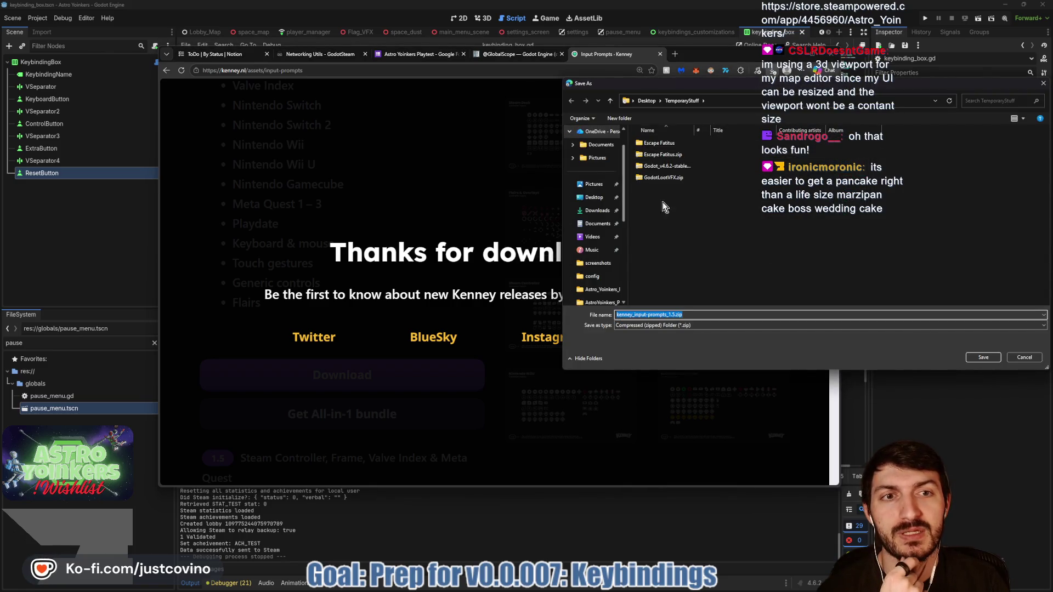
pyautogui.click(983, 358)
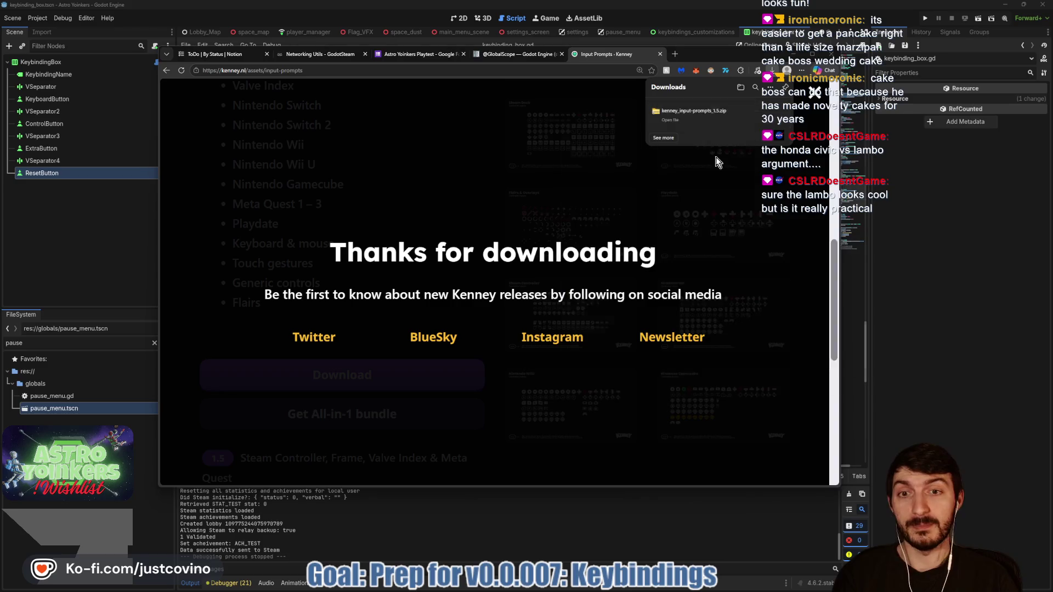
# Show the zip in its folder and point Extract all at Desktop\GameAssets\Game Assets.
pyautogui.click(741, 111)
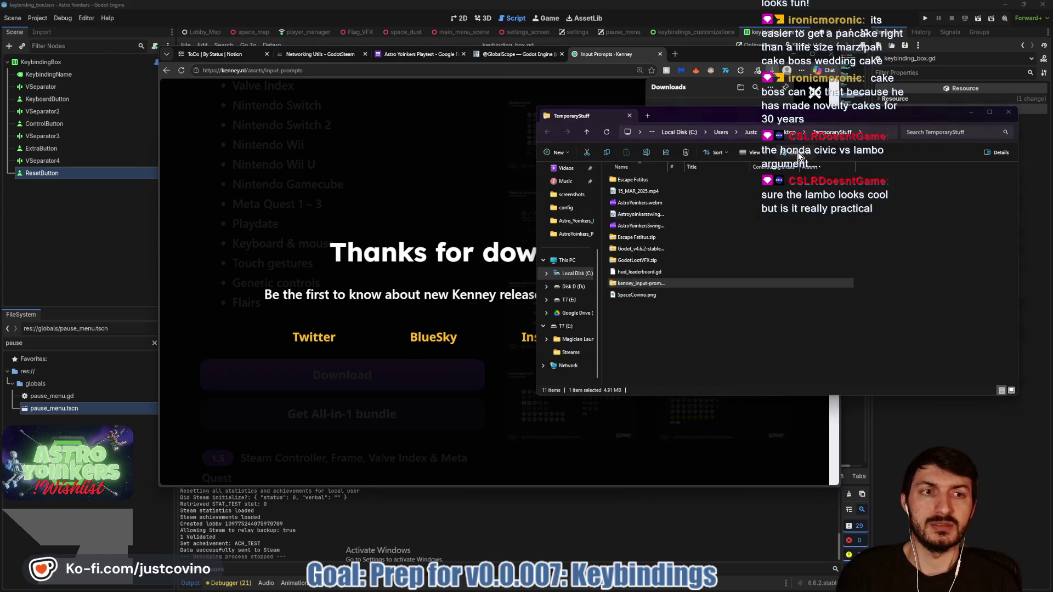
pyautogui.click(798, 155)
pyautogui.click(617, 268)
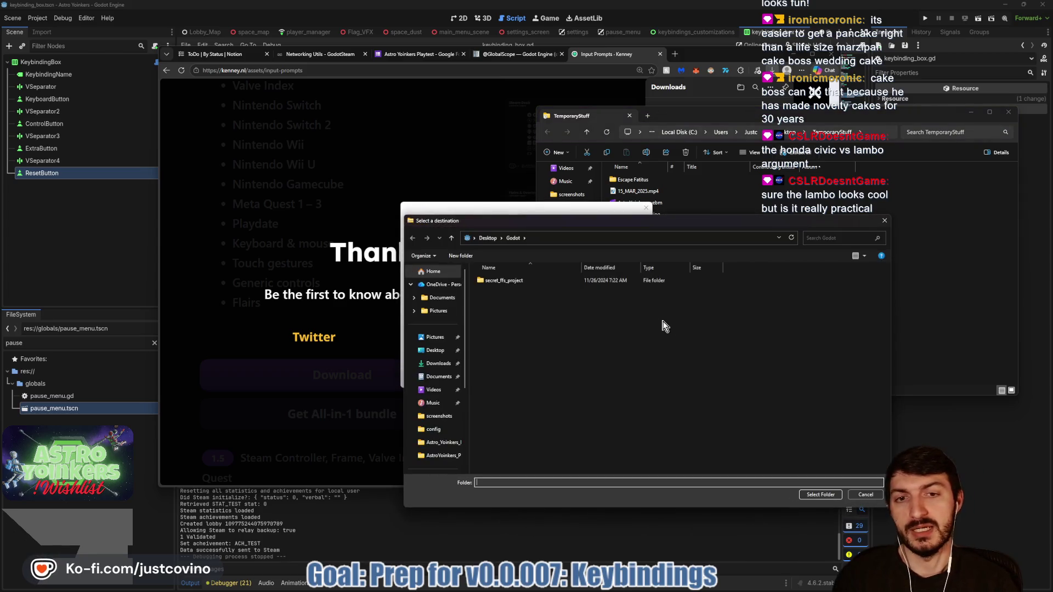
pyautogui.click(434, 350)
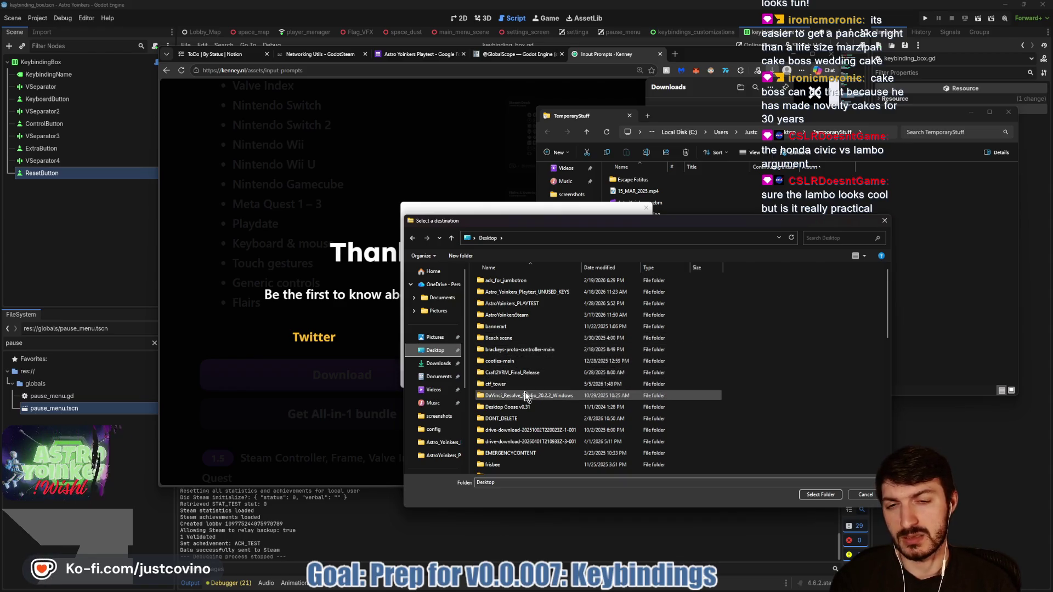
pyautogui.scroll(-2, 528, 394)
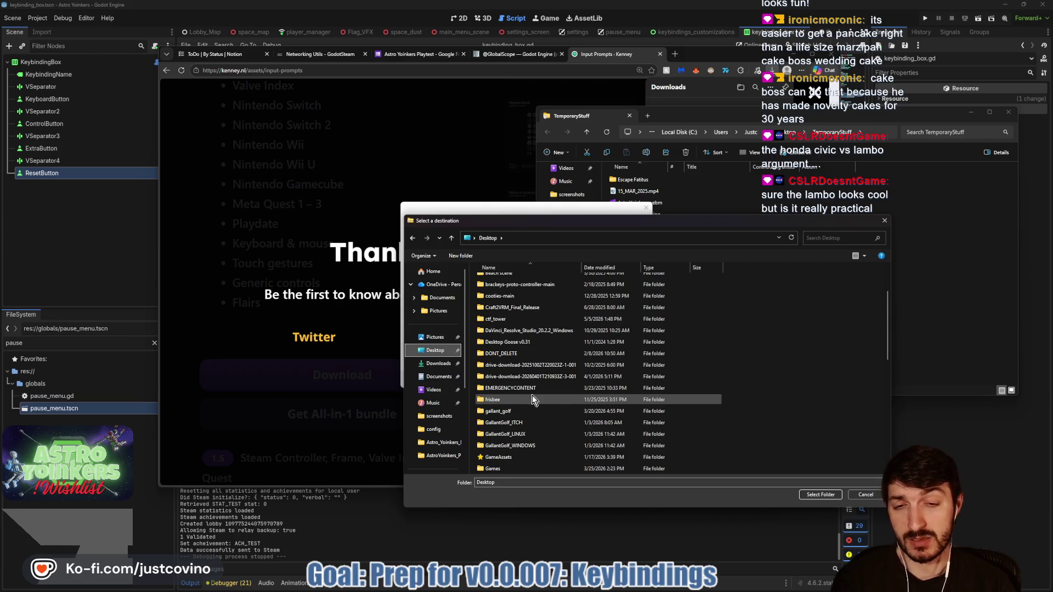
pyautogui.doubleClick(528, 429)
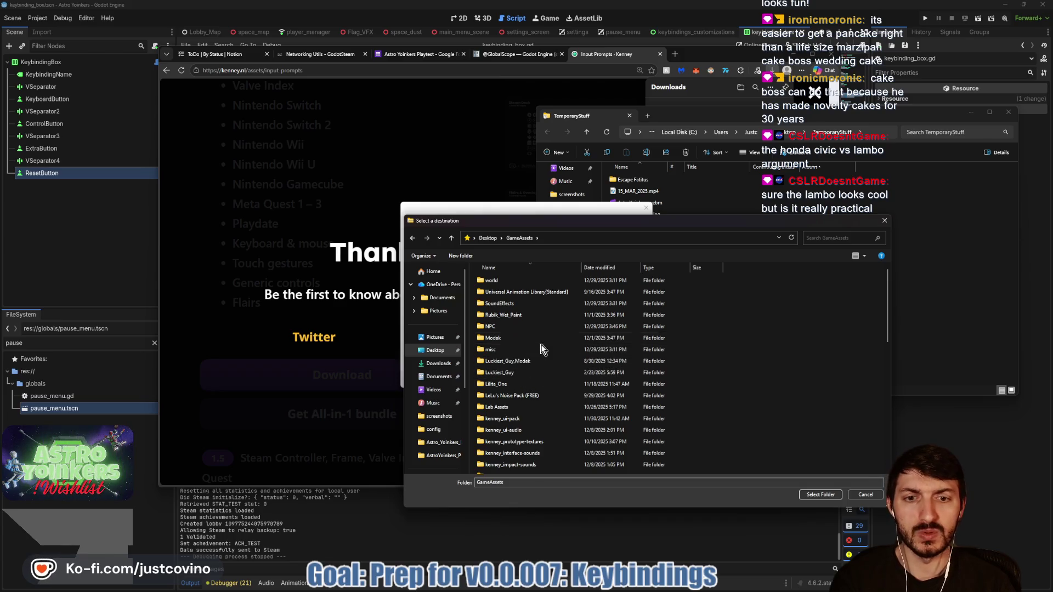
pyautogui.scroll(-3, 542, 358)
pyautogui.scroll(-5, 542, 357)
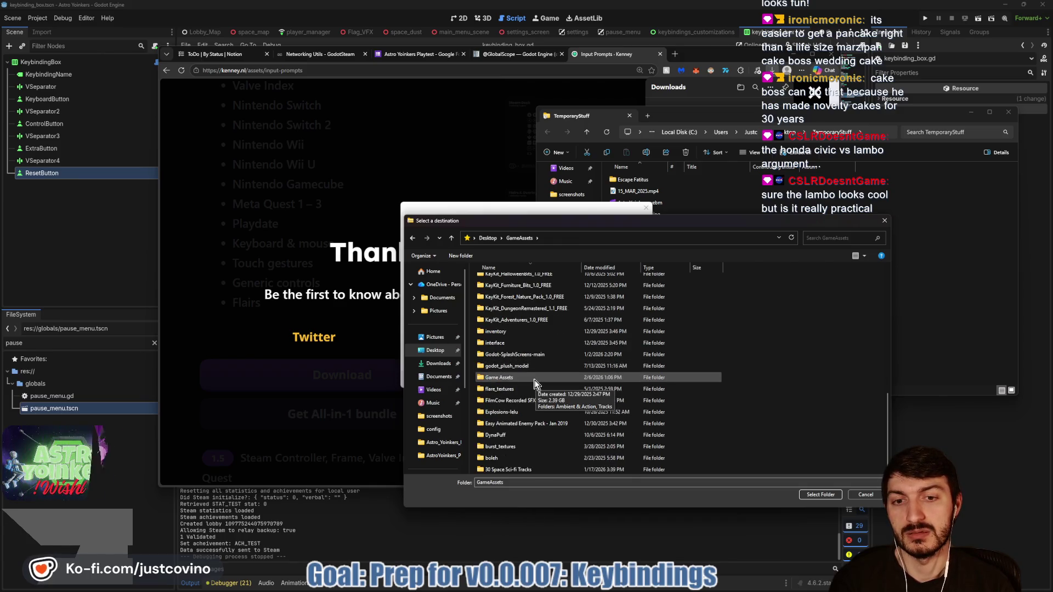
pyautogui.doubleClick(534, 378)
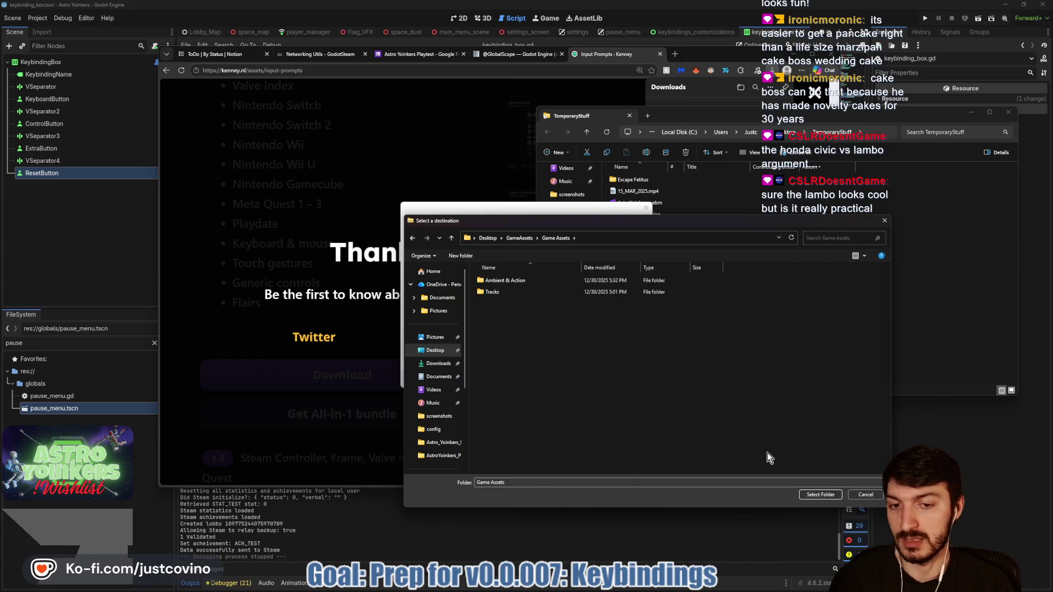
pyautogui.click(825, 495)
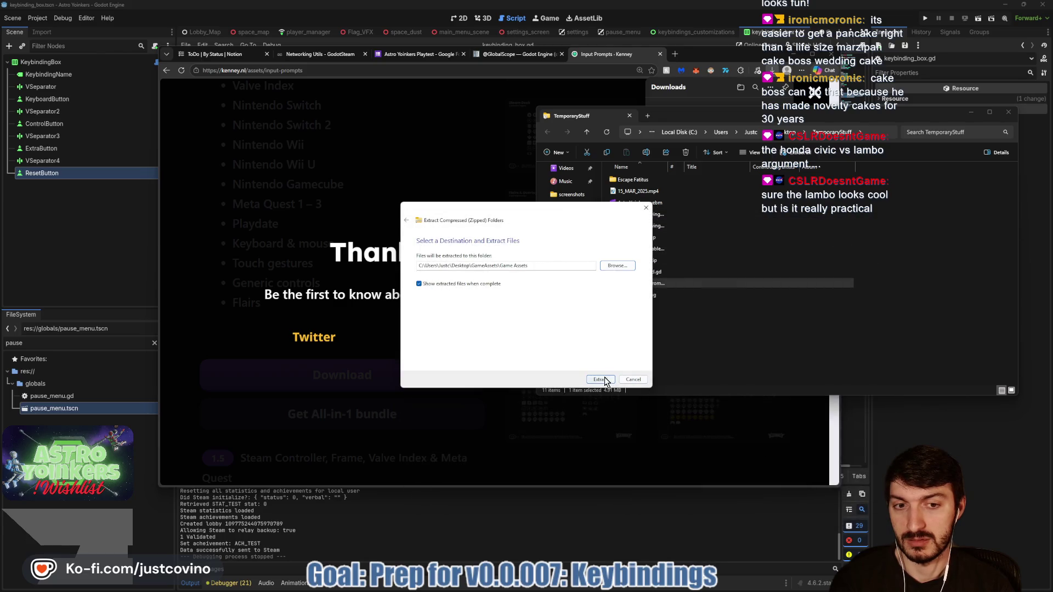
# Extract the input prompts archive into Game Assets and center the folder window.
pyautogui.click(605, 380)
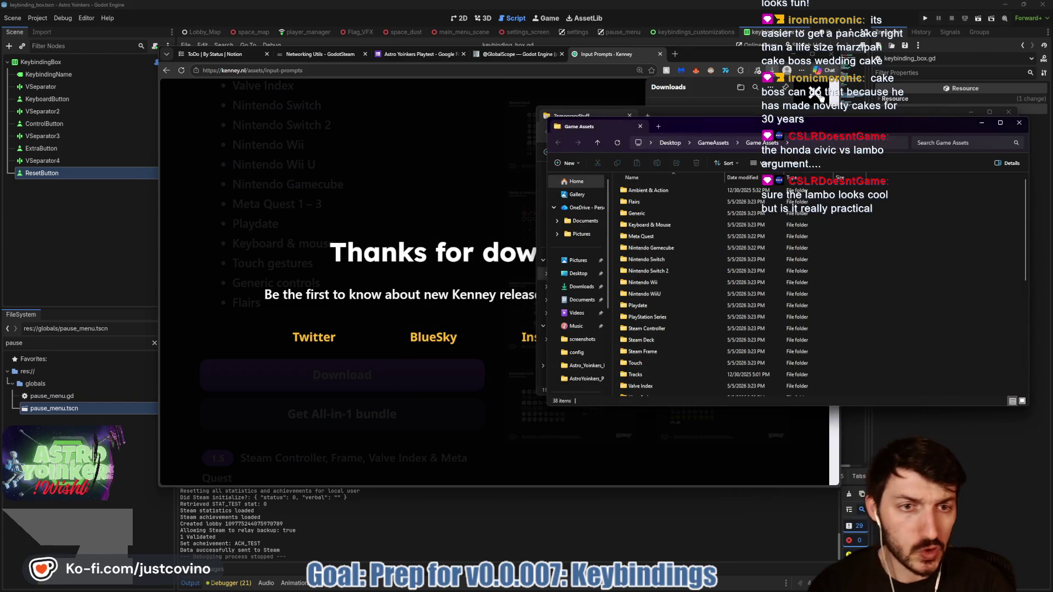
pyautogui.moveTo(797, 129); pyautogui.dragTo(442, 163)
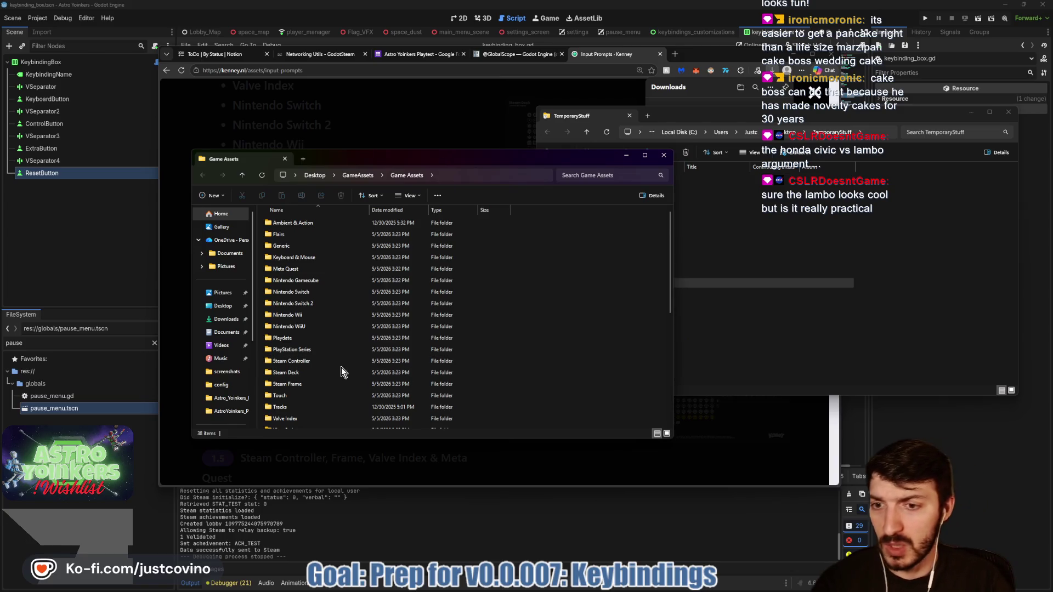
pyautogui.scroll(-4, 344, 367)
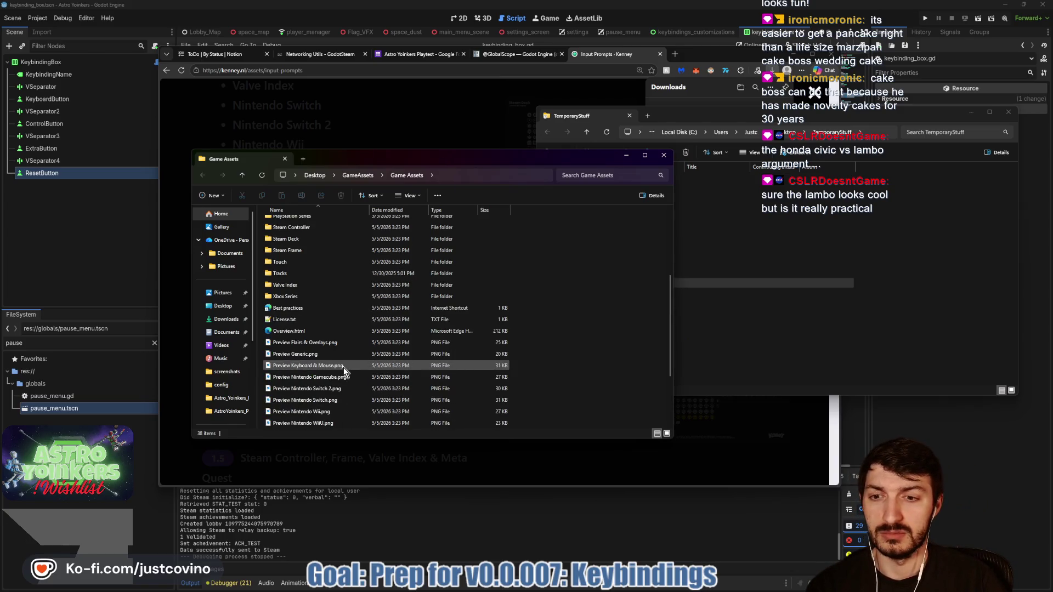
pyautogui.scroll(-2, 343, 372)
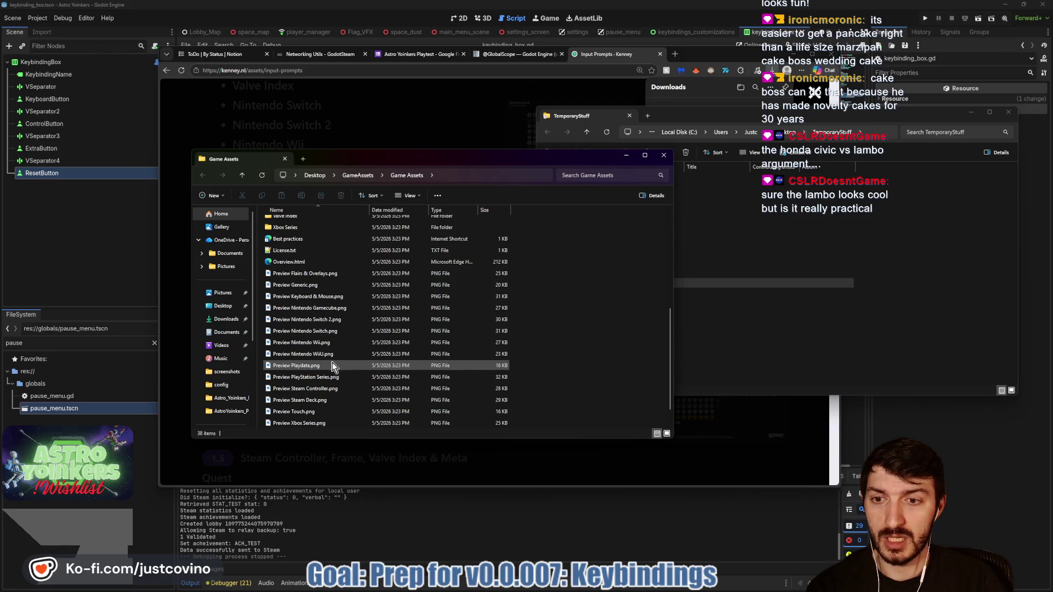
# Delete the loose files from Best practices through Visit Patreon, leaving only folders.
pyautogui.click(302, 241)
pyautogui.scroll(-1, 303, 242)
pyautogui.keyDown('shift'); pyautogui.click(314, 423); pyautogui.keyUp('shift')
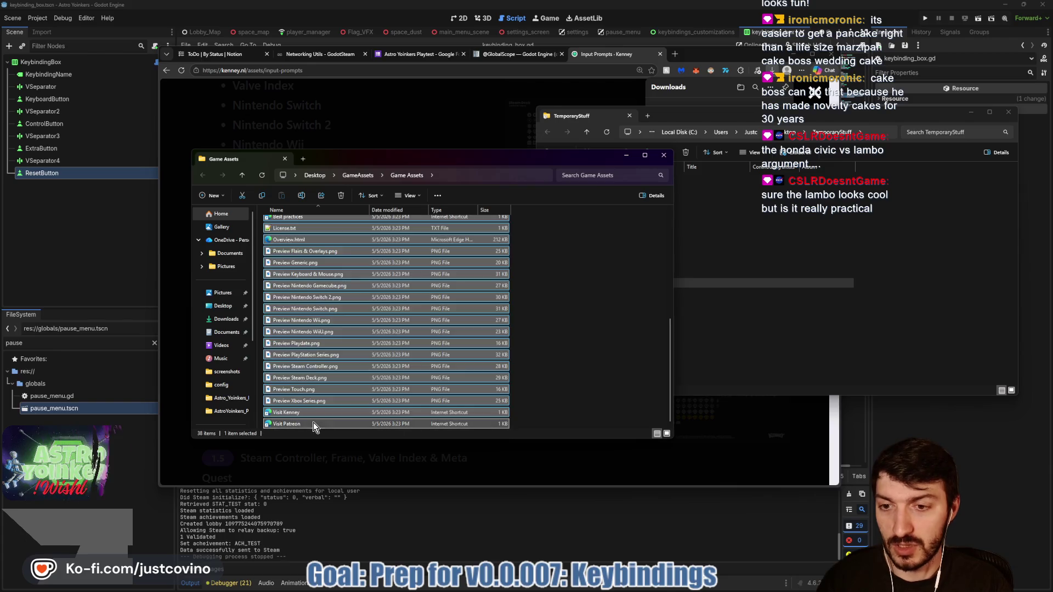
pyautogui.click(340, 195)
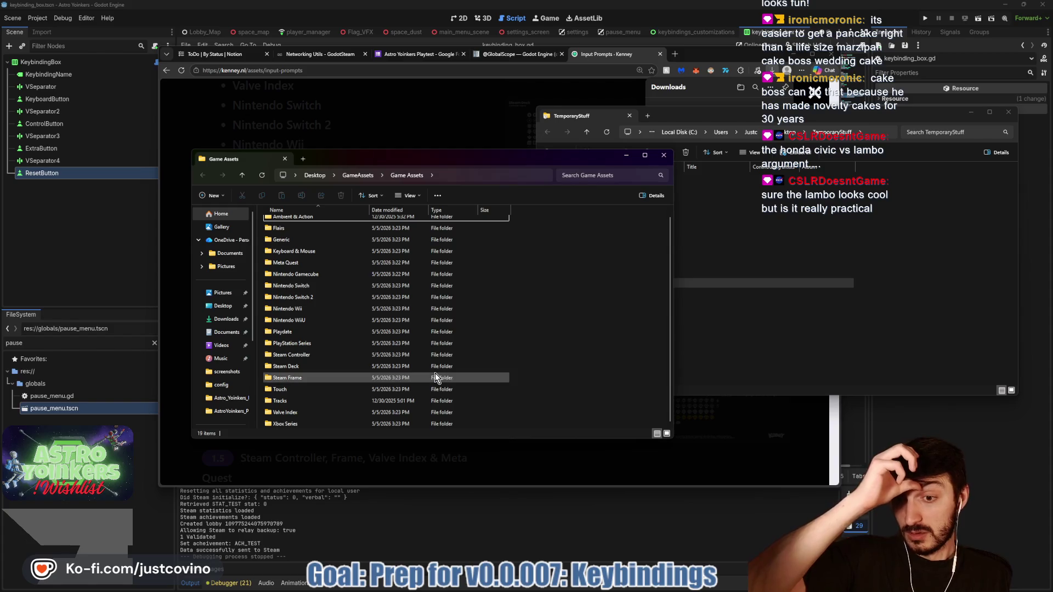
pyautogui.scroll(1, 435, 373)
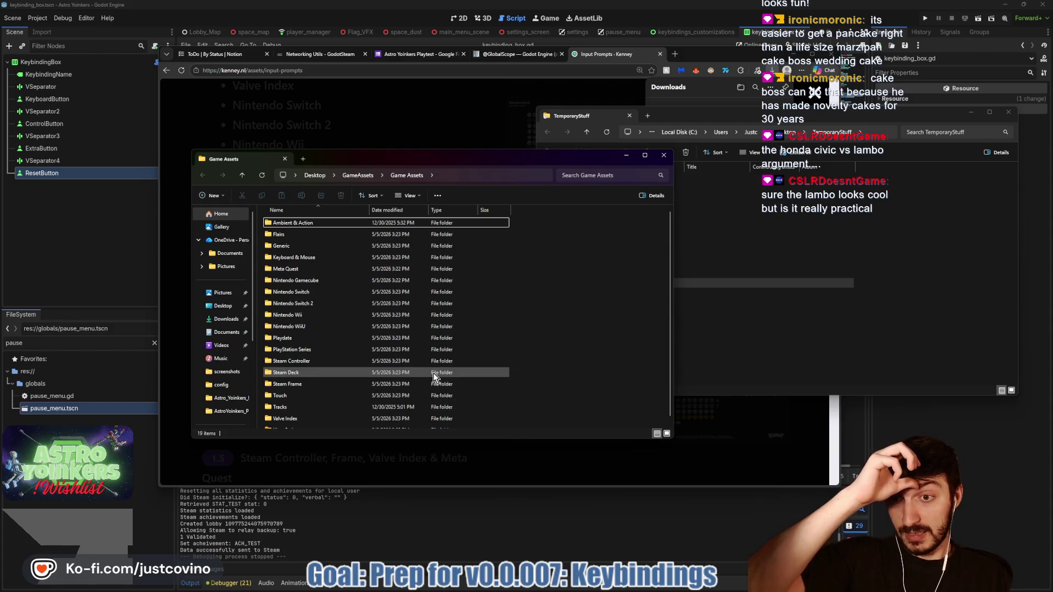
# Launch Eagle, open its Icons library folder, then return to the Game Assets folder.
pyautogui.press('super')
pyautogui.write('eagle')
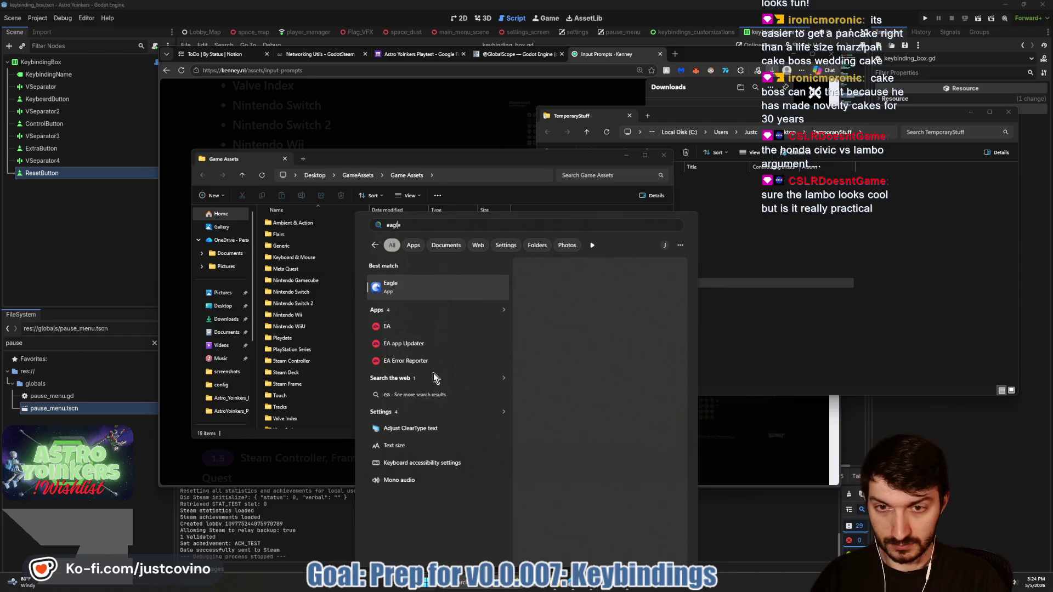
pyautogui.press('Return')
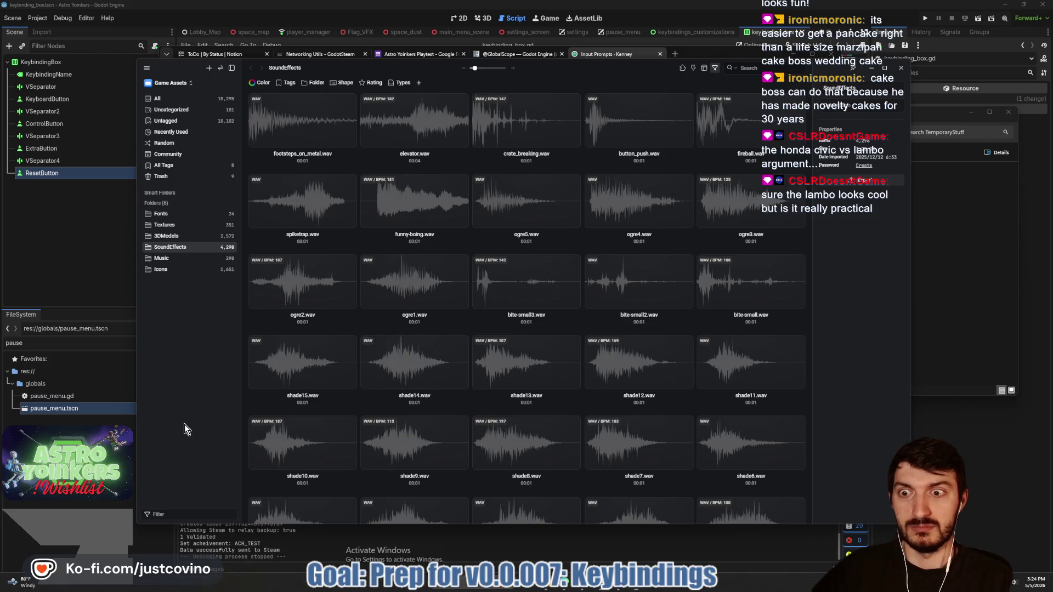
pyautogui.click(161, 269)
pyautogui.hotkey('alt', 'Tab')
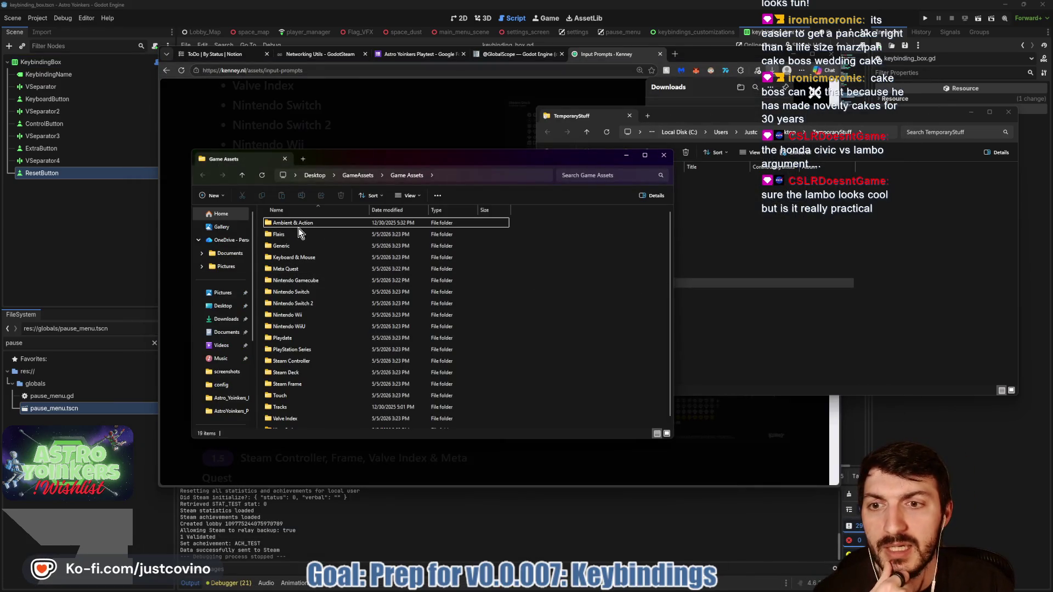
# Select and cut all 257 SVG icons in the Keyboard & Mouse\Vector folder.
pyautogui.doubleClick(296, 258)
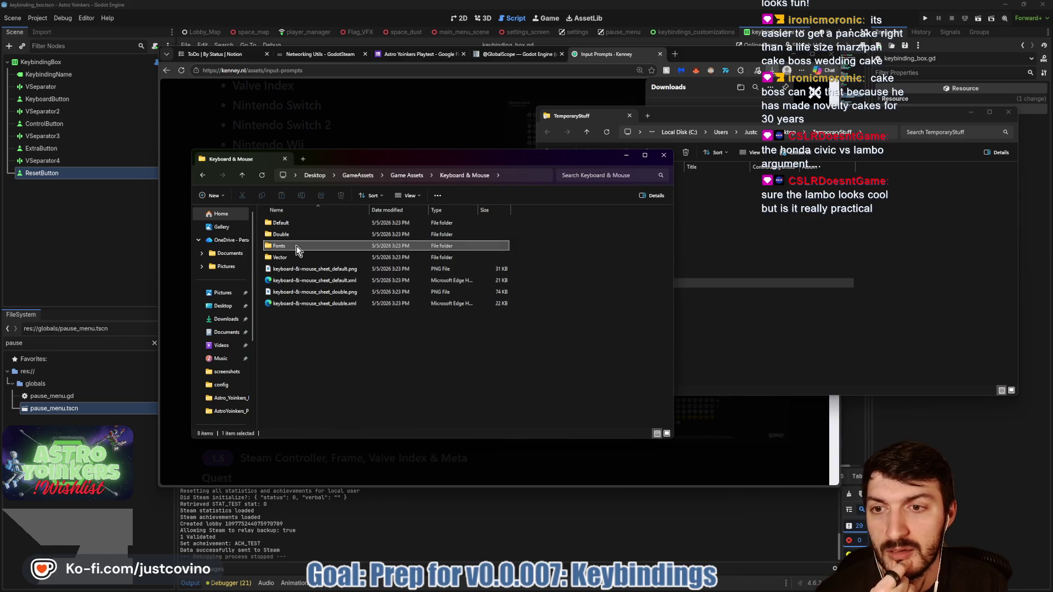
pyautogui.doubleClick(296, 246)
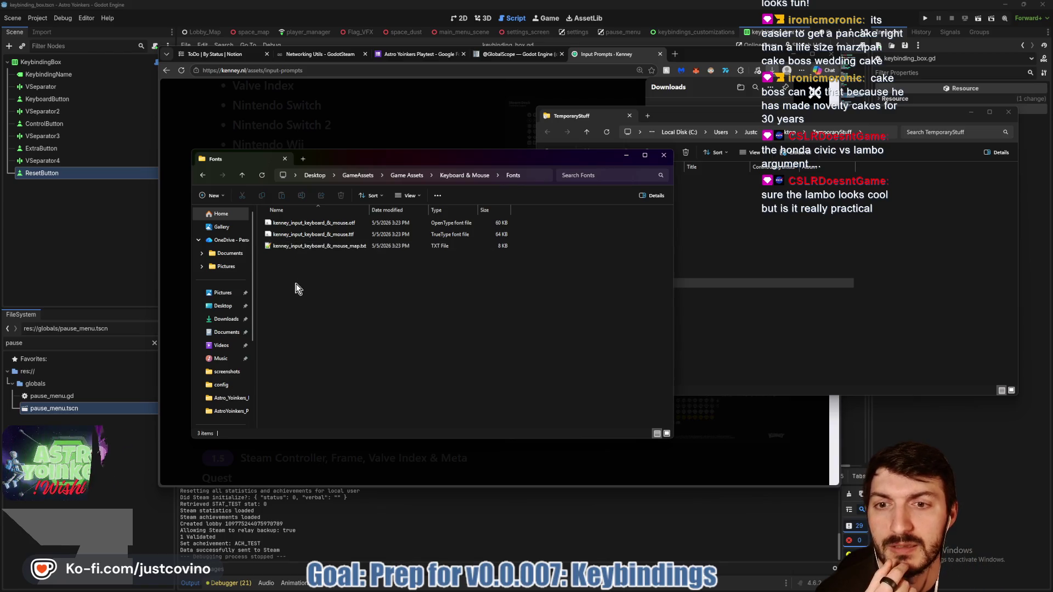
pyautogui.click(241, 176)
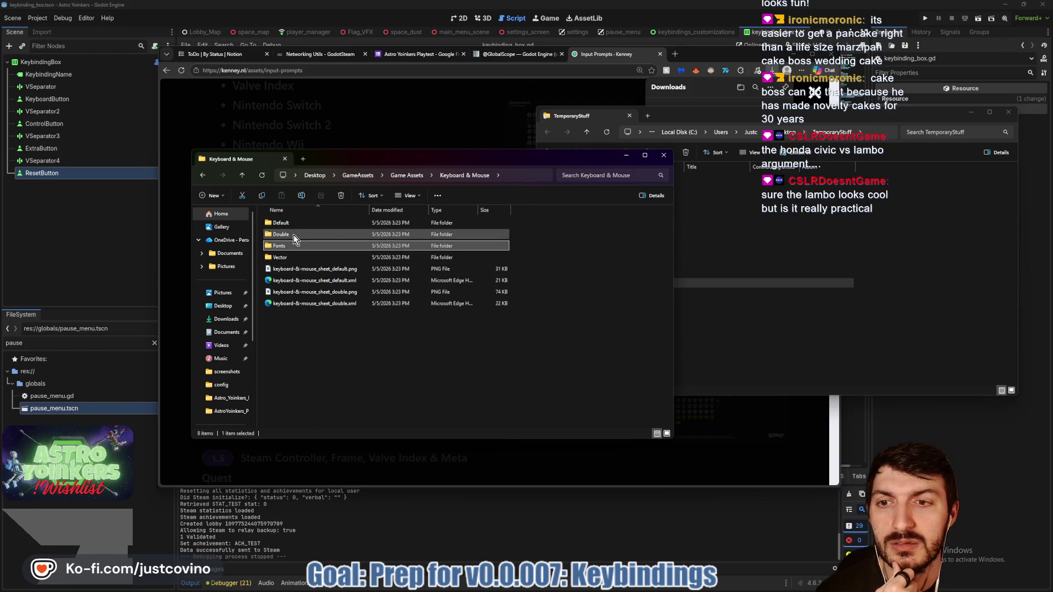
pyautogui.doubleClick(288, 258)
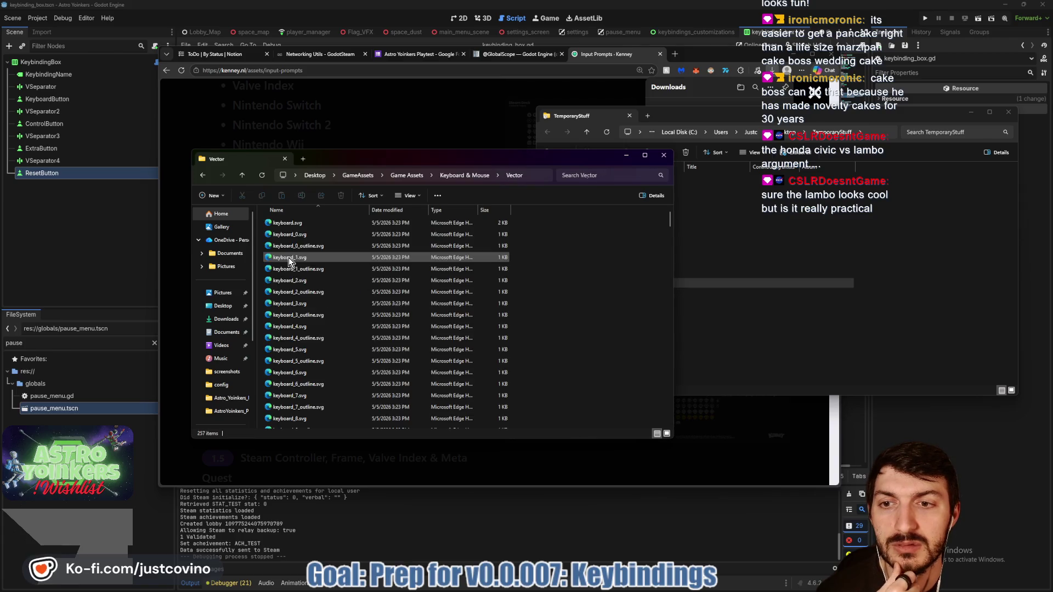
pyautogui.click(317, 222)
pyautogui.scroll(-20, 340, 321)
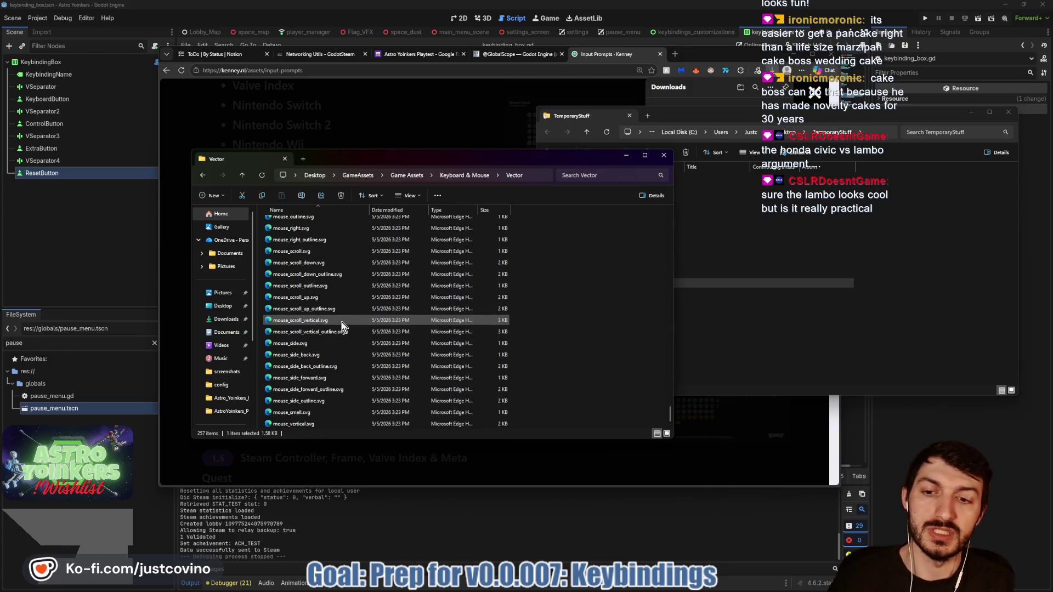
pyautogui.keyDown('shift'); pyautogui.click(330, 429); pyautogui.keyUp('shift')
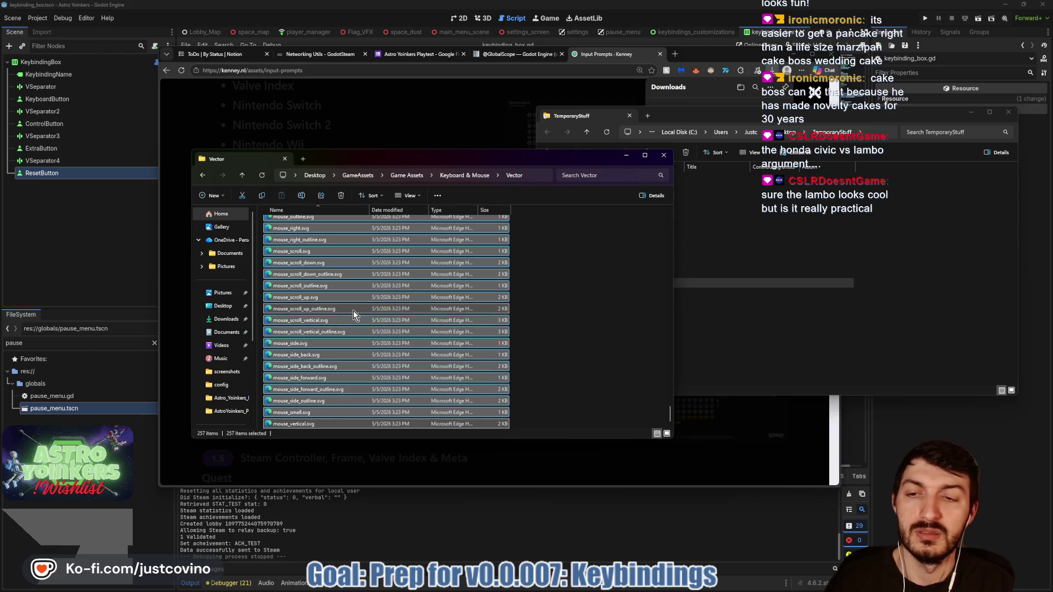
pyautogui.click(245, 195)
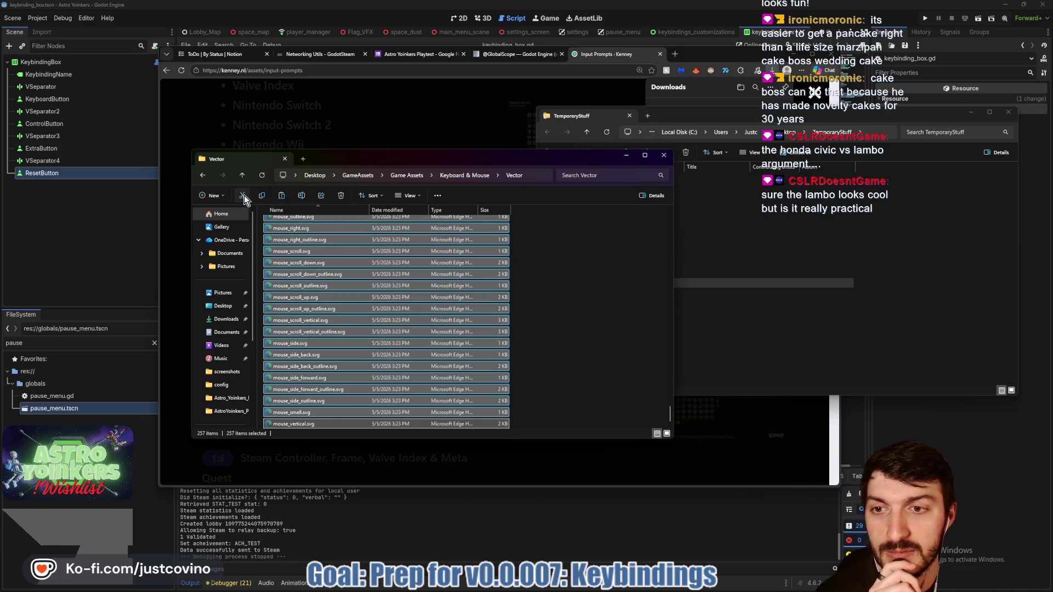
# Paste the 257 SVG icons into the Game Assets folder.
pyautogui.click(243, 175)
pyautogui.click(244, 174)
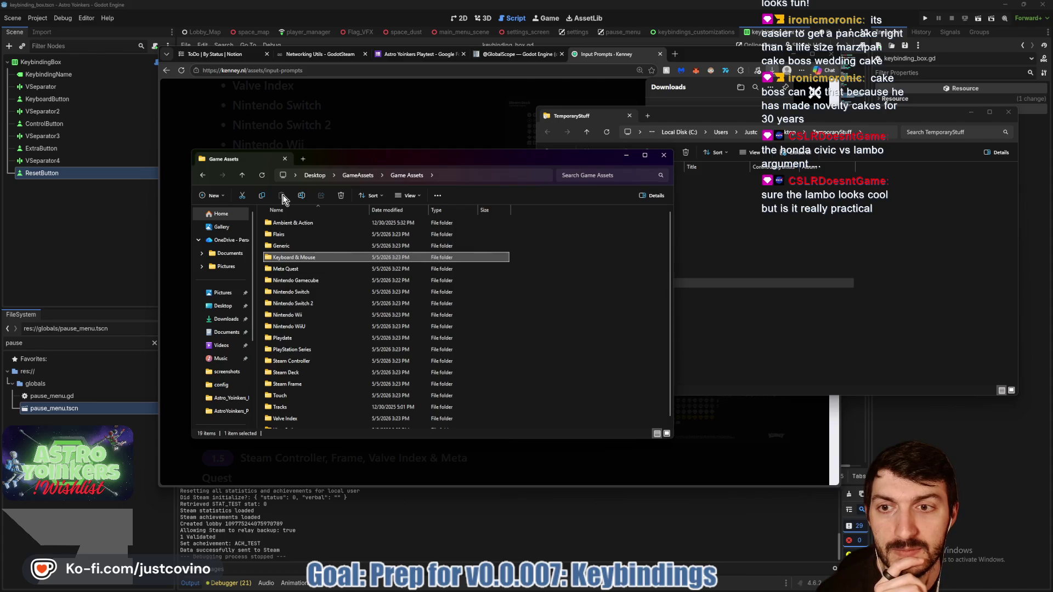
pyautogui.click(282, 196)
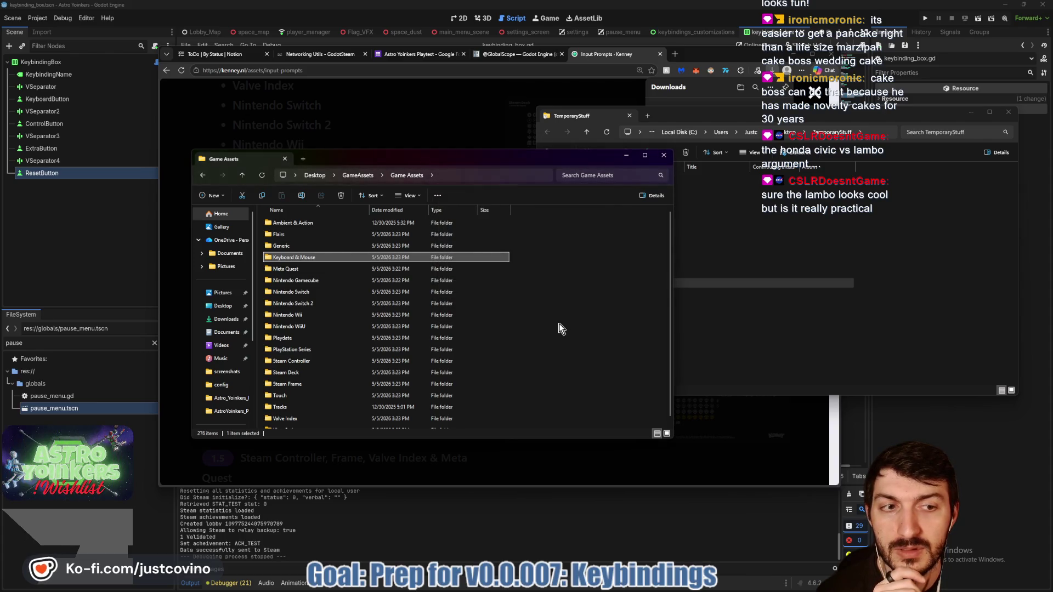
# Minimise the Kenney download page and bring the Eagle library back to the front.
pyautogui.click(723, 447)
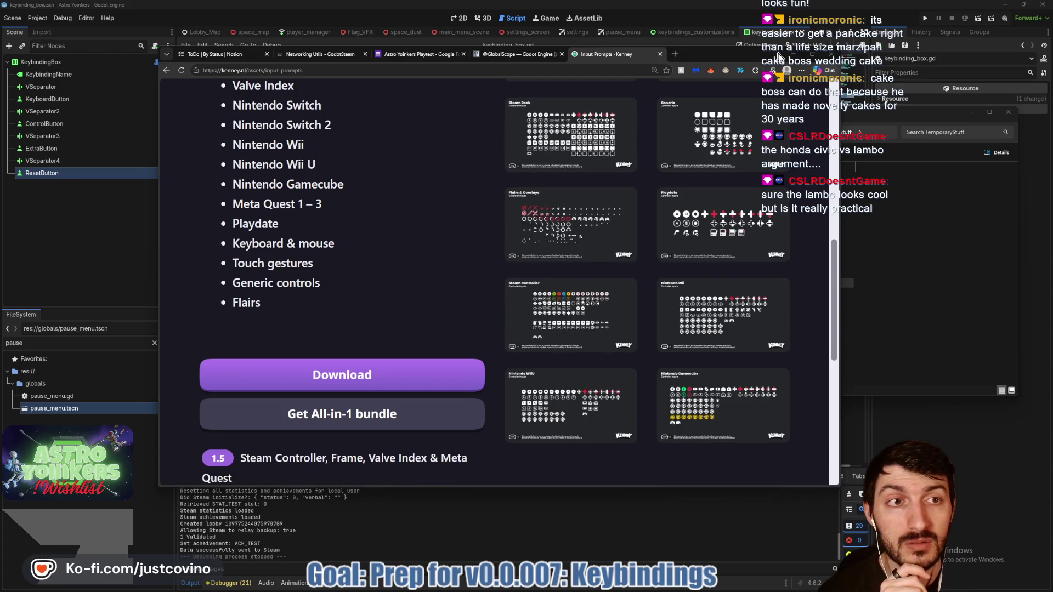
pyautogui.press('super+Down')
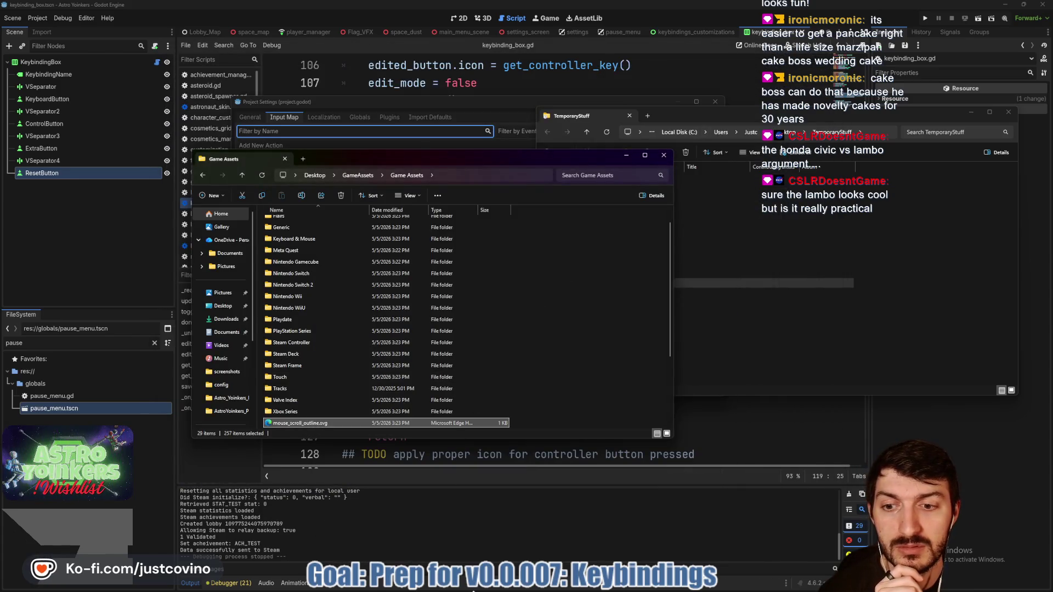
pyautogui.moveTo(566, 587)
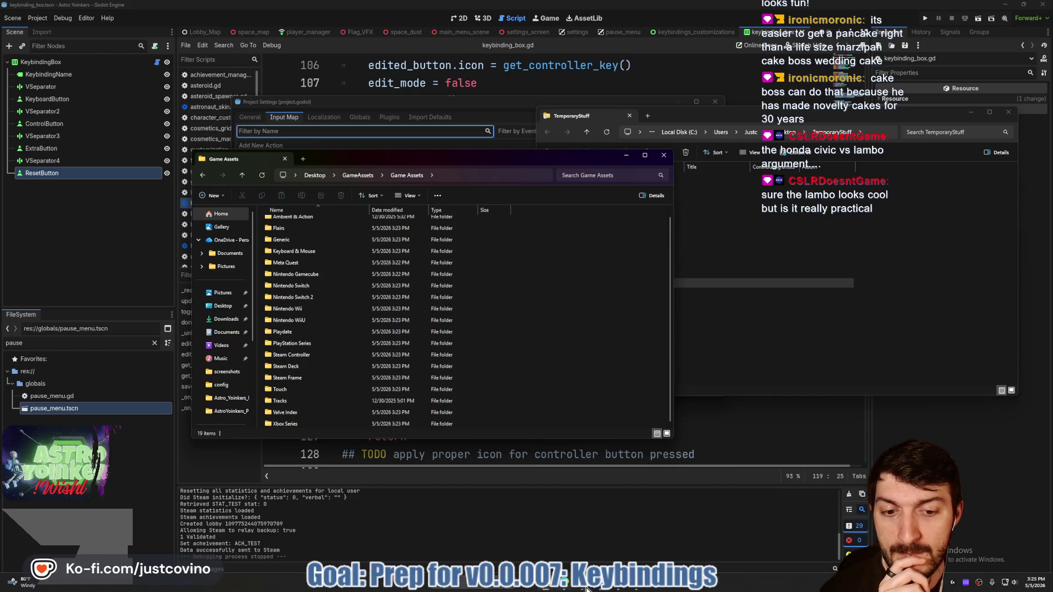
pyautogui.moveTo(608, 582)
pyautogui.click(631, 559)
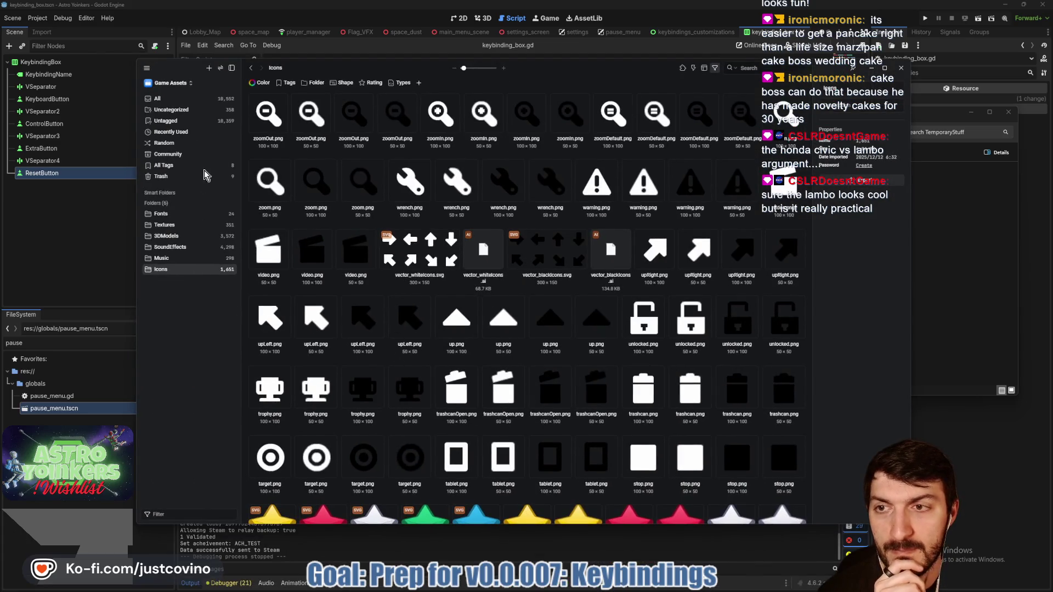
pyautogui.click(171, 110)
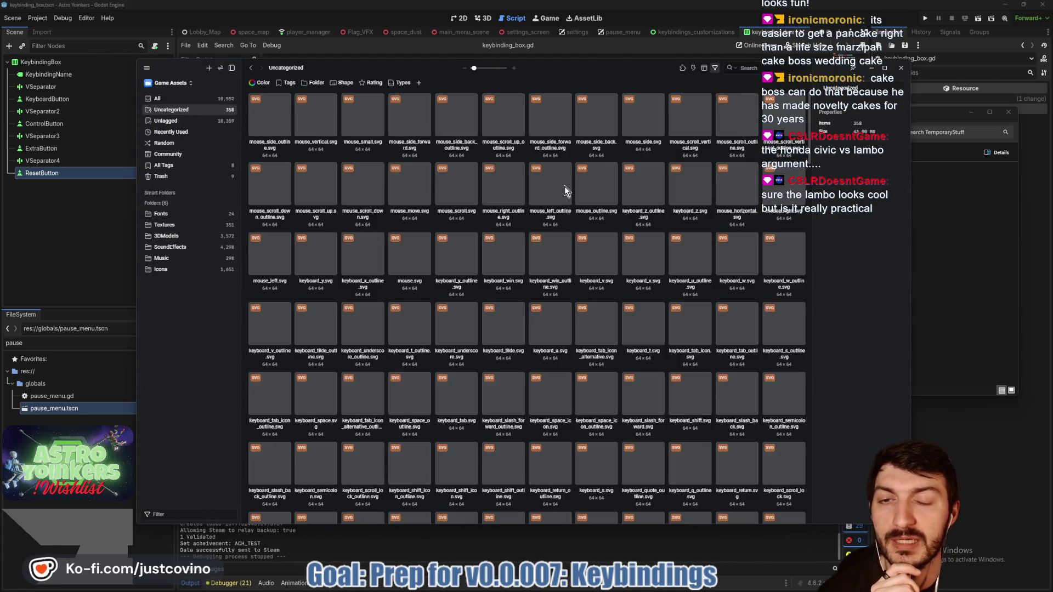
pyautogui.scroll(-4, 413, 208)
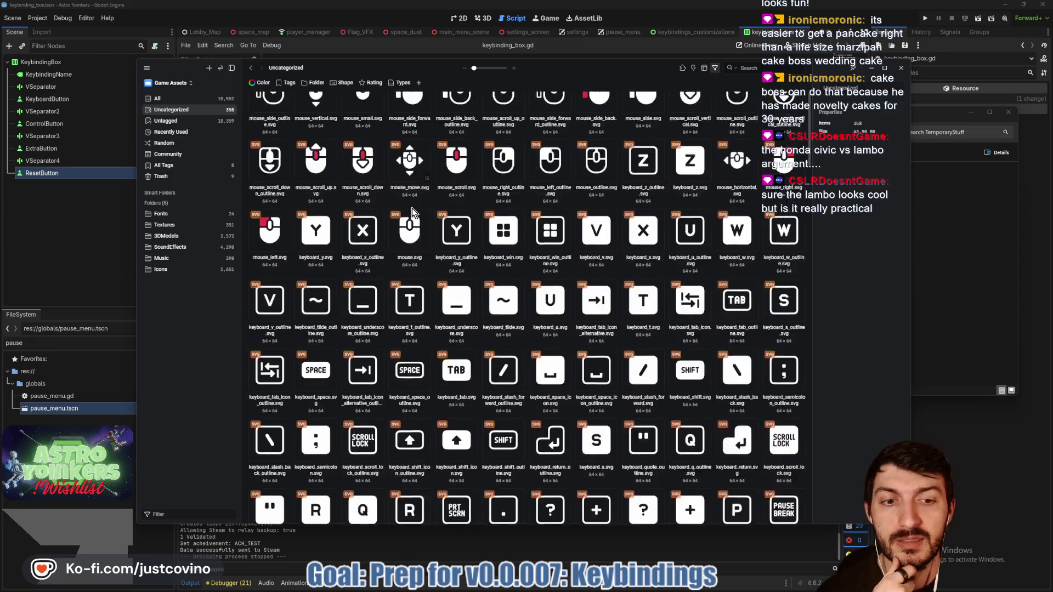
pyautogui.scroll(-9, 412, 208)
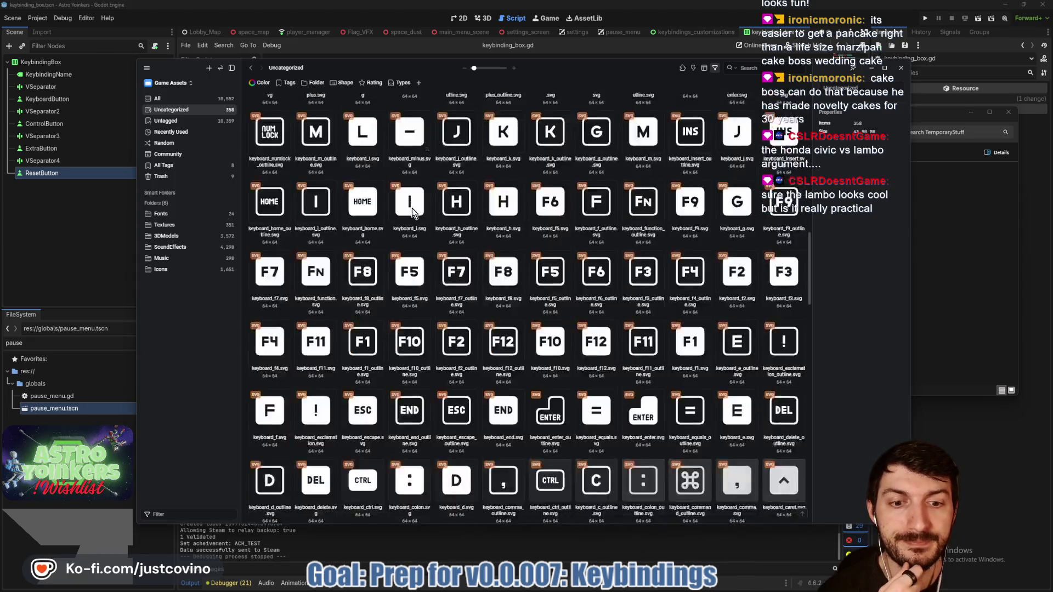
pyautogui.scroll(-6, 412, 208)
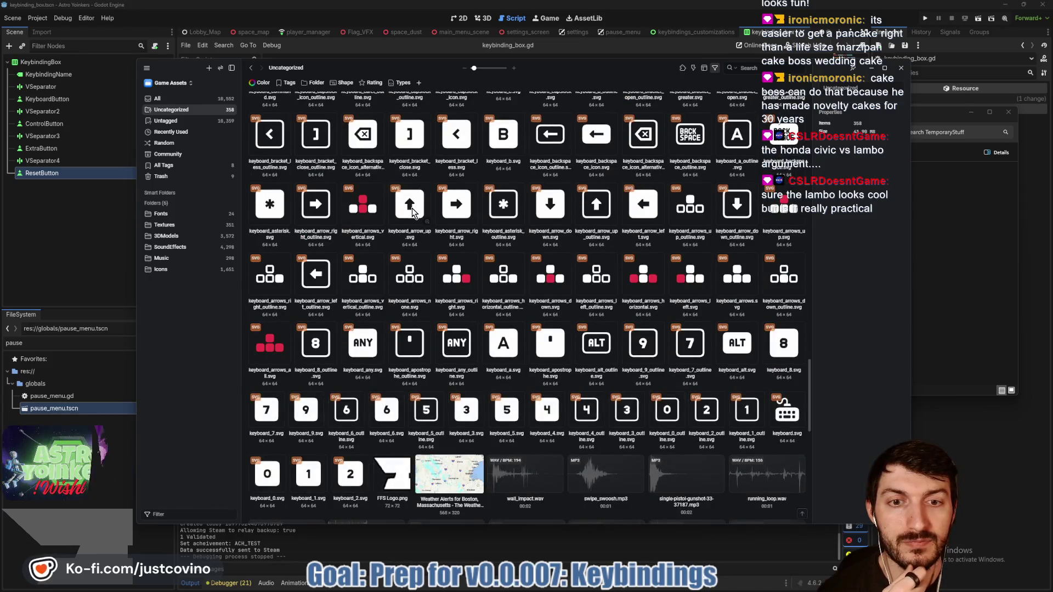
pyautogui.scroll(-2, 412, 209)
pyautogui.scroll(2, 412, 209)
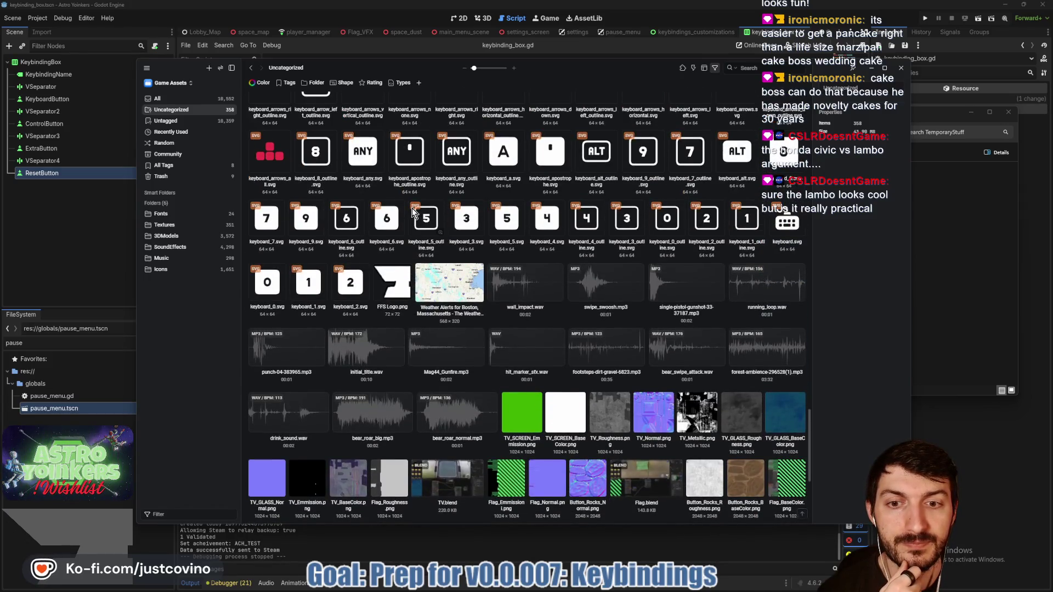
pyautogui.scroll(5, 412, 208)
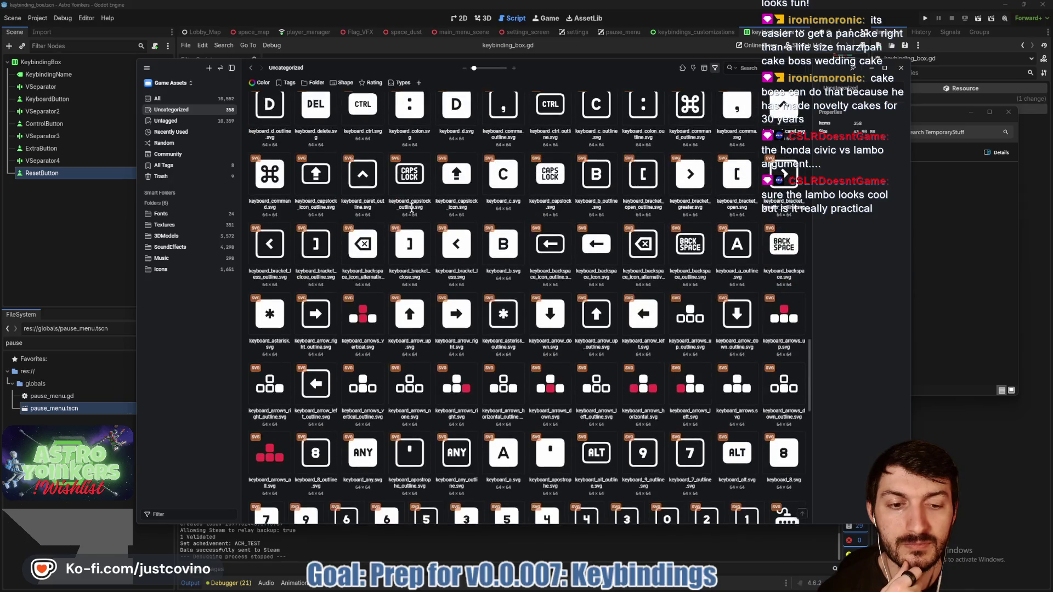
pyautogui.scroll(-2, 413, 208)
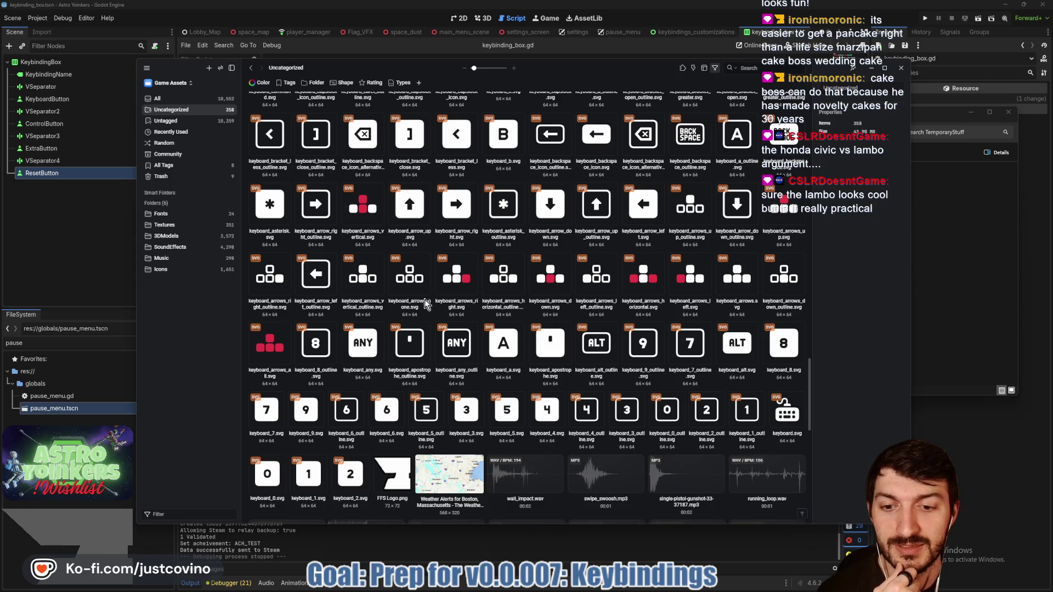
pyautogui.click(344, 485)
pyautogui.scroll(5, 380, 336)
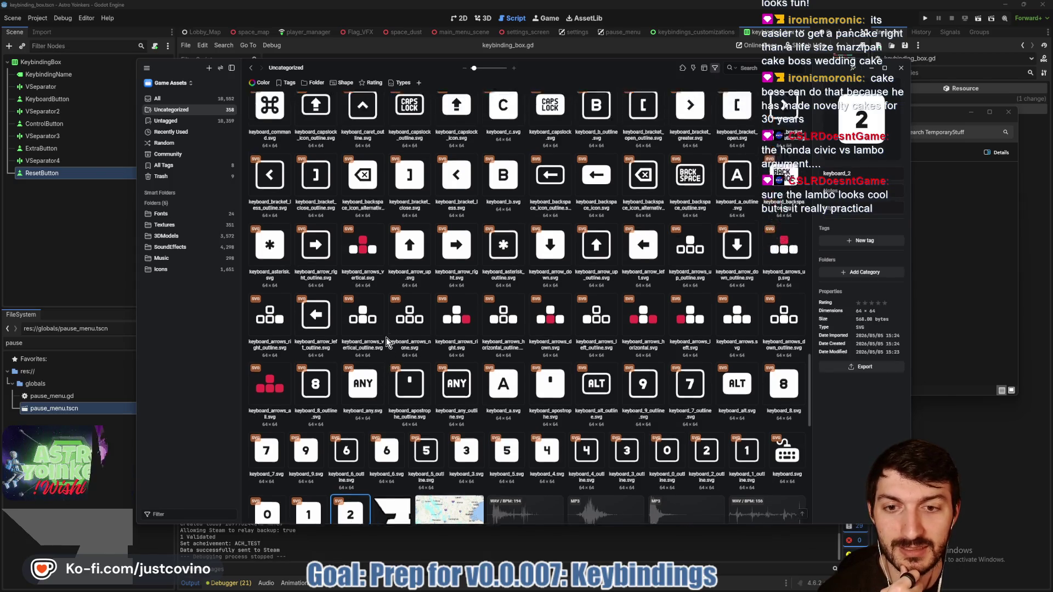
pyautogui.scroll(12, 380, 335)
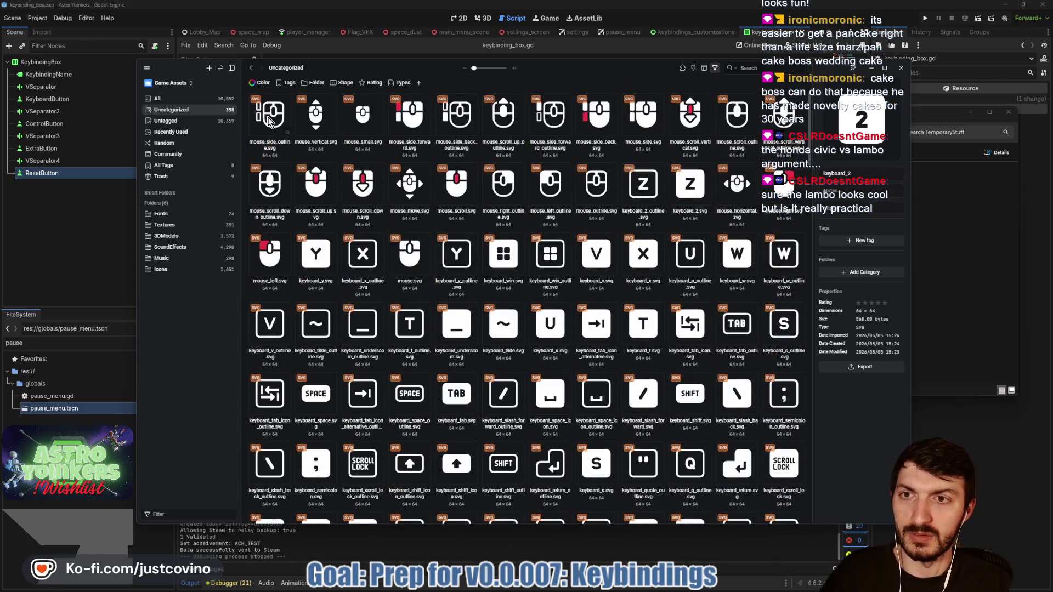
# Select the 257 keyboard and mouse icons through keyboard_2.svg and add them to the Icons folder.
pyautogui.keyDown('shift'); pyautogui.click(268, 121); pyautogui.keyUp('shift')
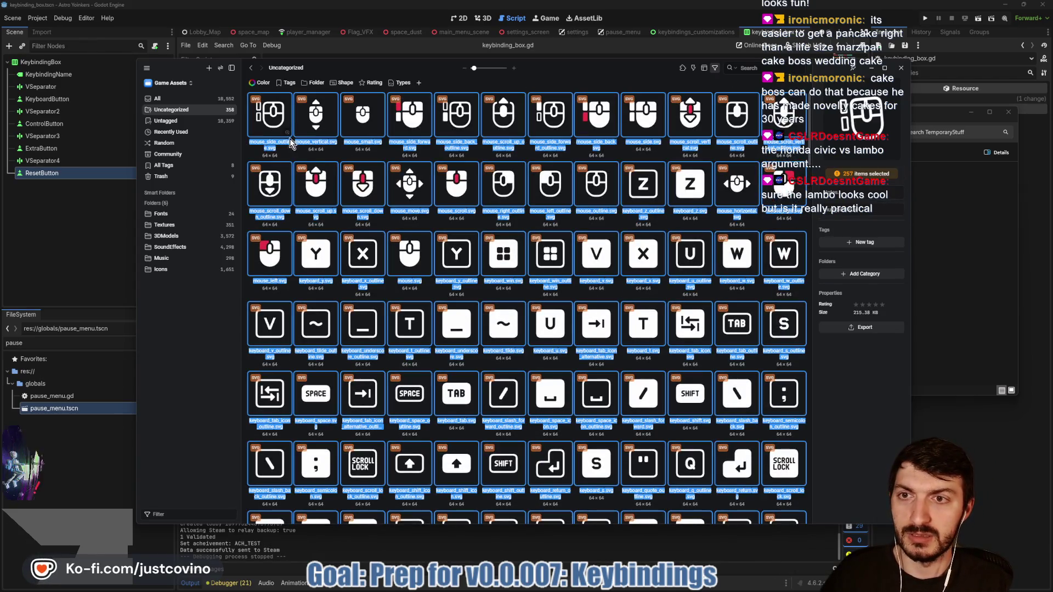
pyautogui.click(850, 274)
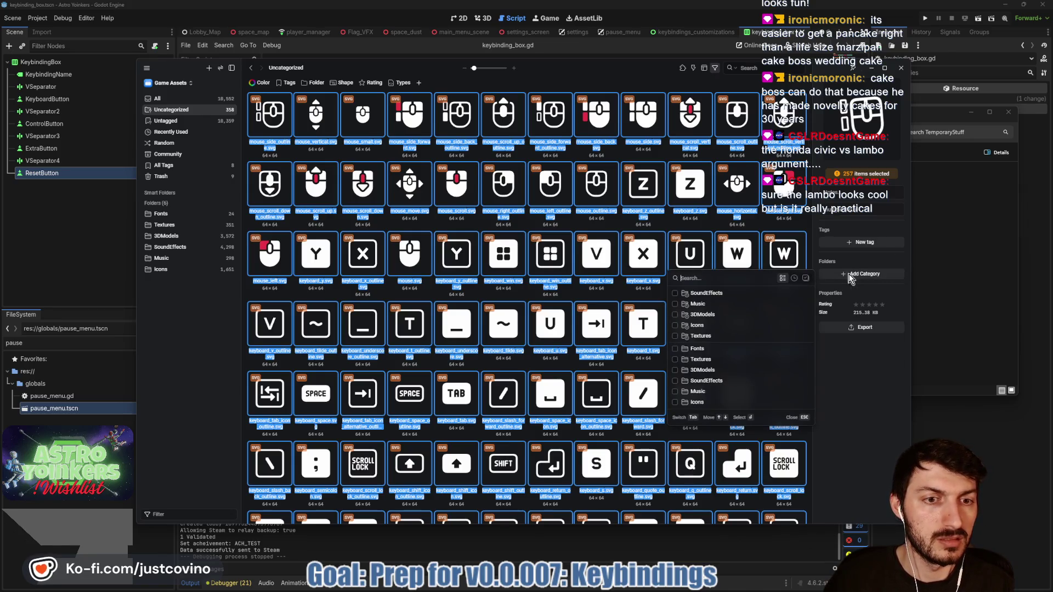
pyautogui.click(674, 326)
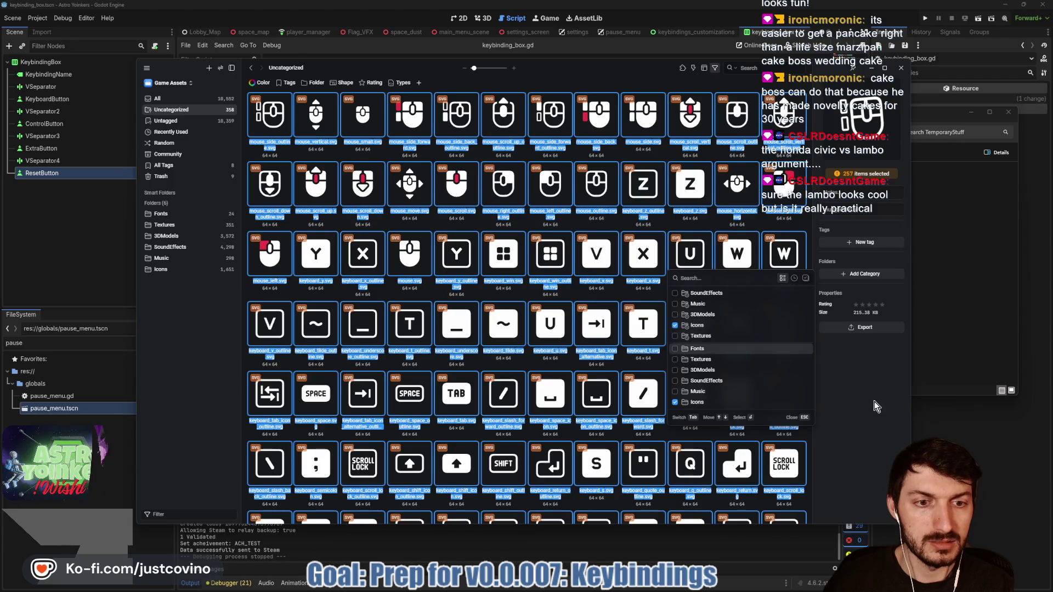
pyautogui.press('Escape')
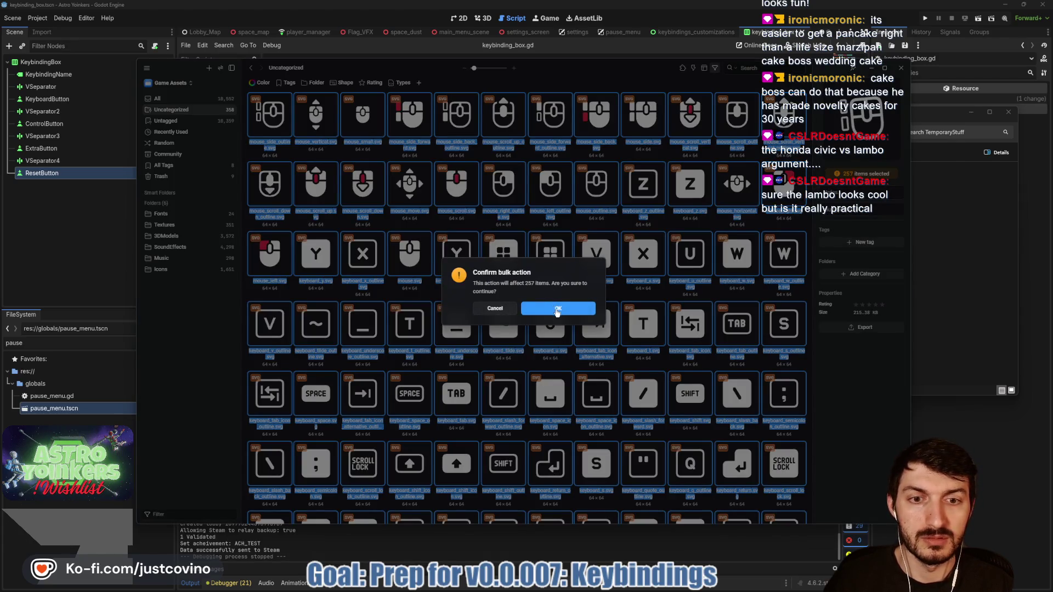
pyautogui.click(557, 309)
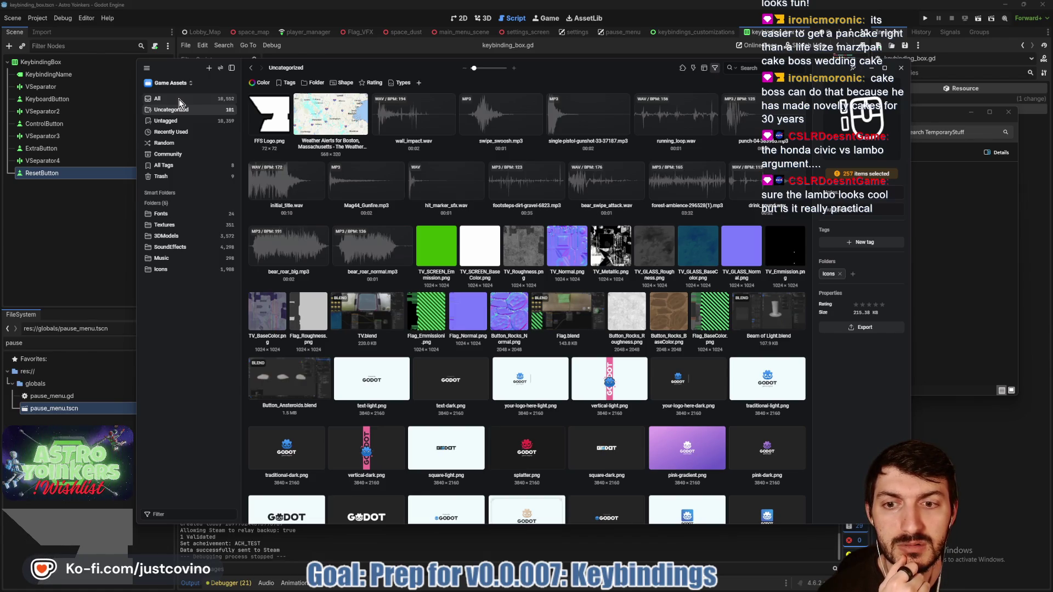
# Show All assets in Eagle and scroll through the newly imported SVG icons.
pyautogui.click(179, 101)
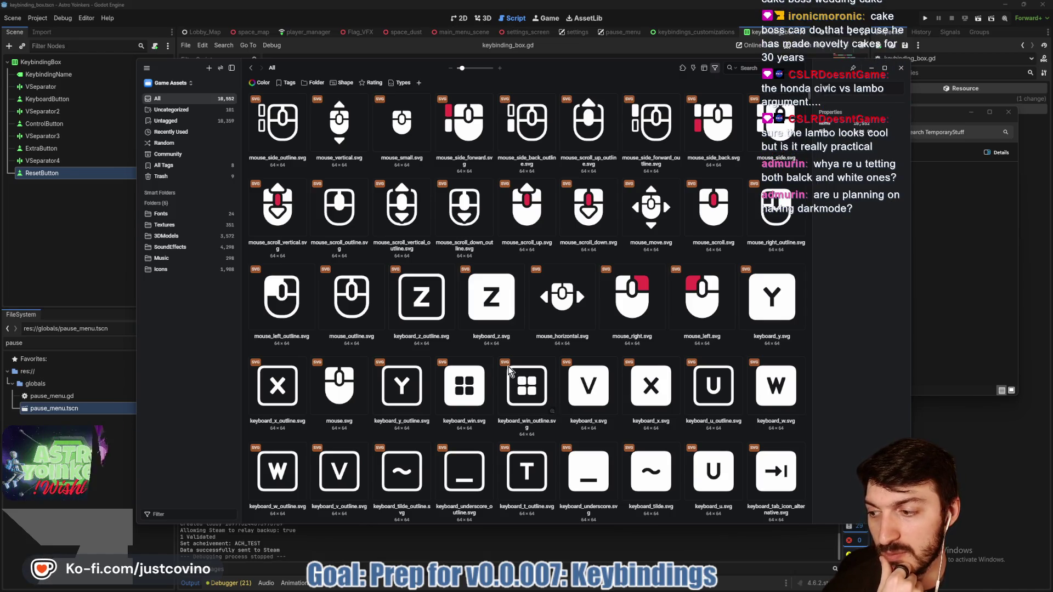
pyautogui.scroll(-15, 442, 379)
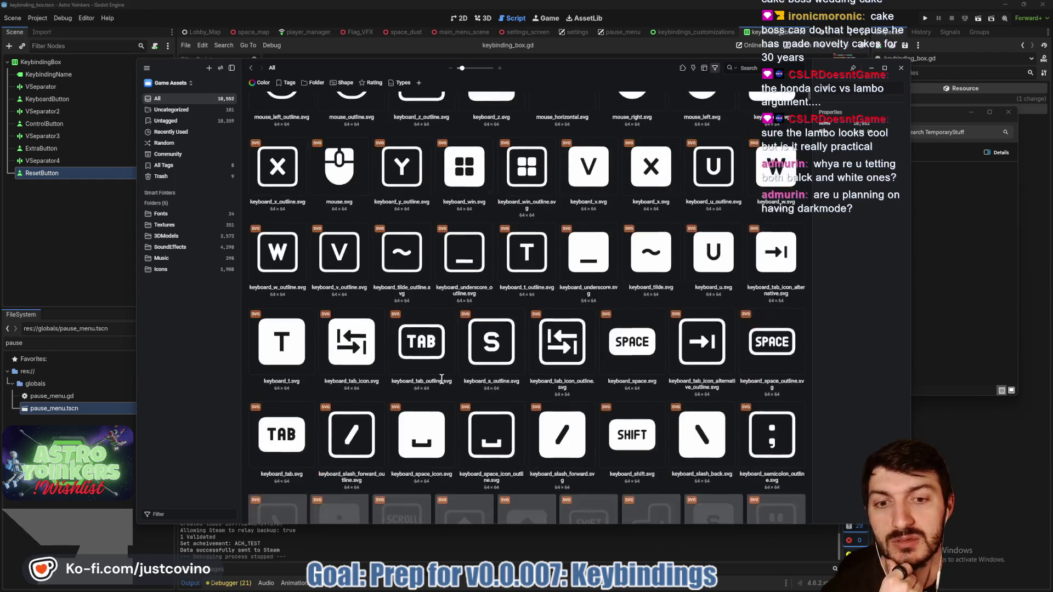
pyautogui.scroll(-1, 442, 380)
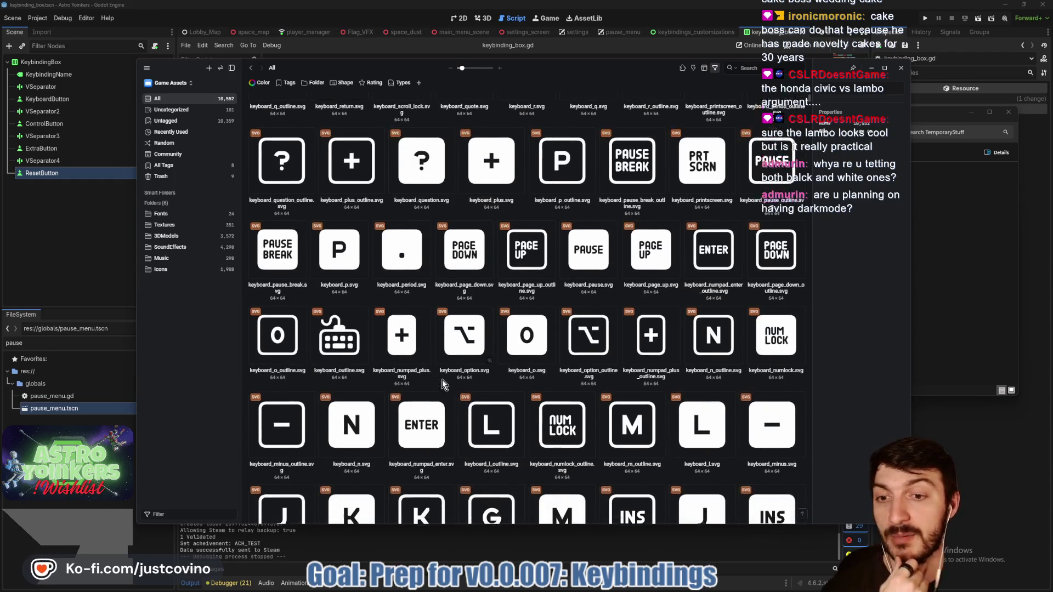
pyautogui.moveTo(630, 589)
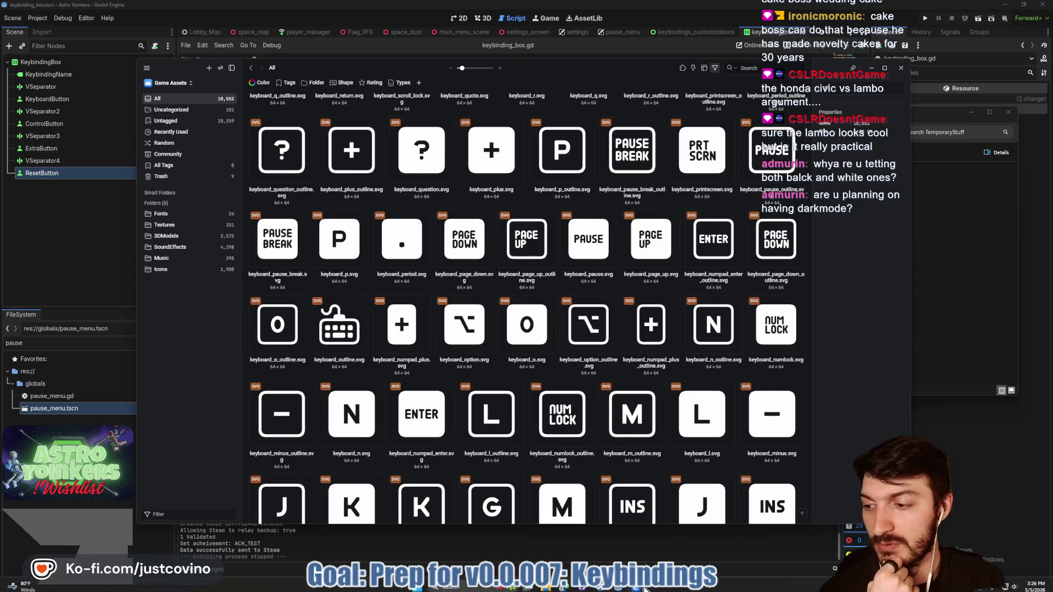
pyautogui.moveTo(546, 589)
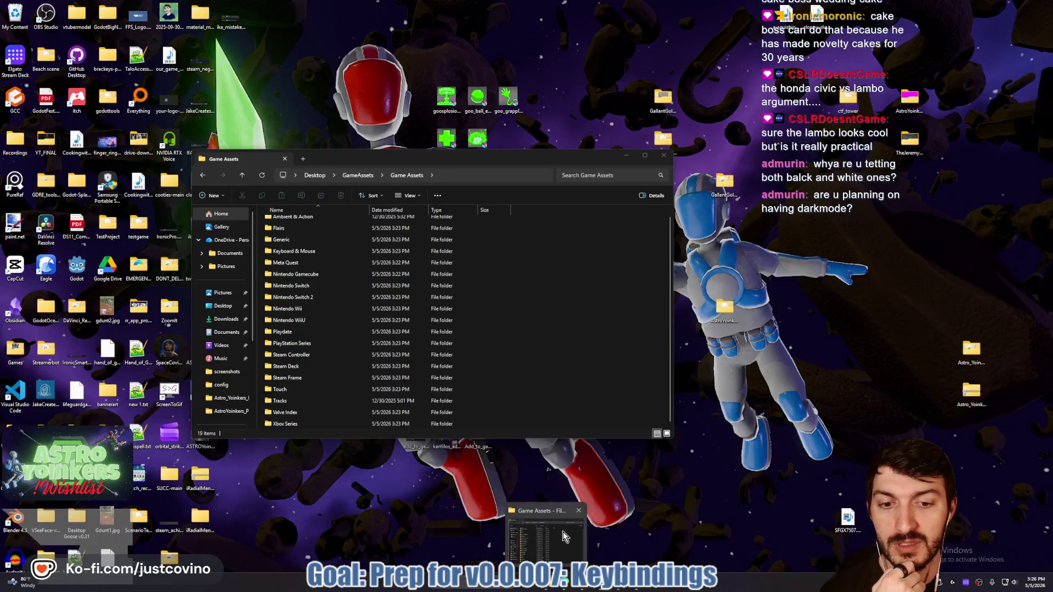
# Check the contents of Generic\Vector in the Game Assets folder.
pyautogui.click(565, 532)
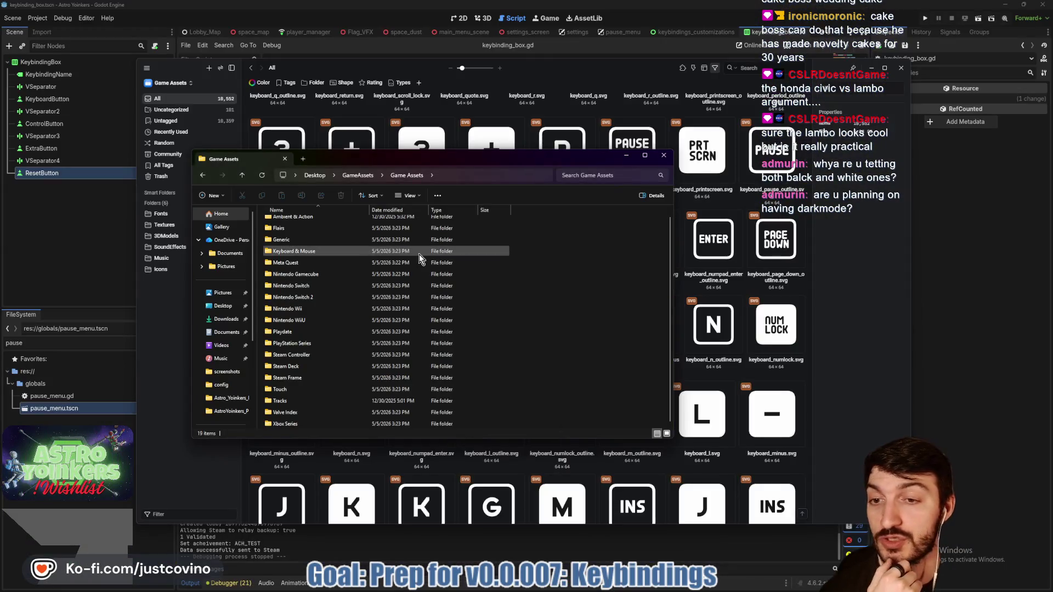
pyautogui.doubleClick(311, 241)
pyautogui.doubleClick(295, 259)
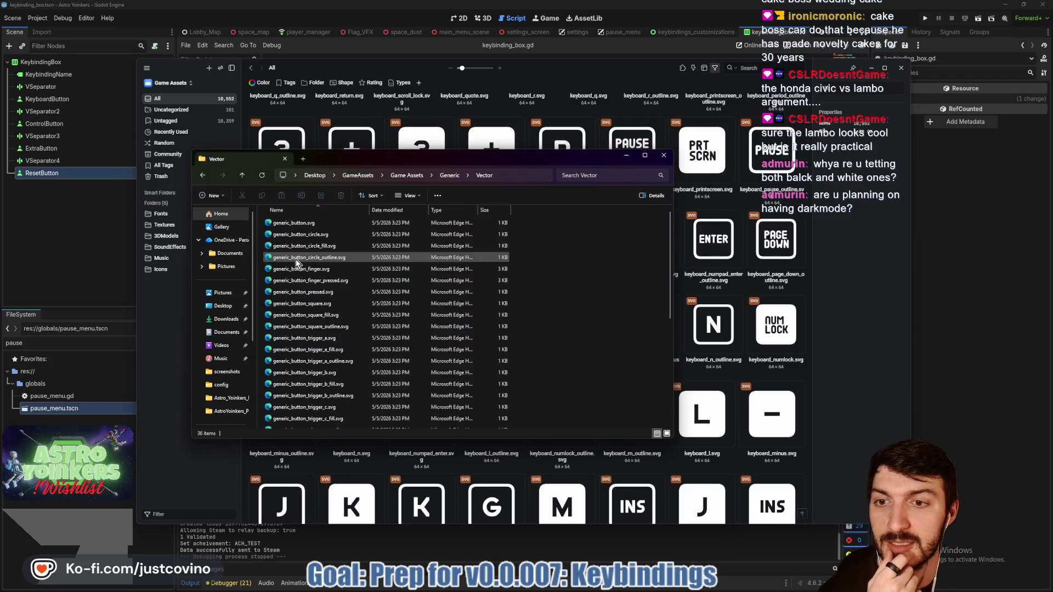
pyautogui.click(242, 175)
pyautogui.click(242, 175)
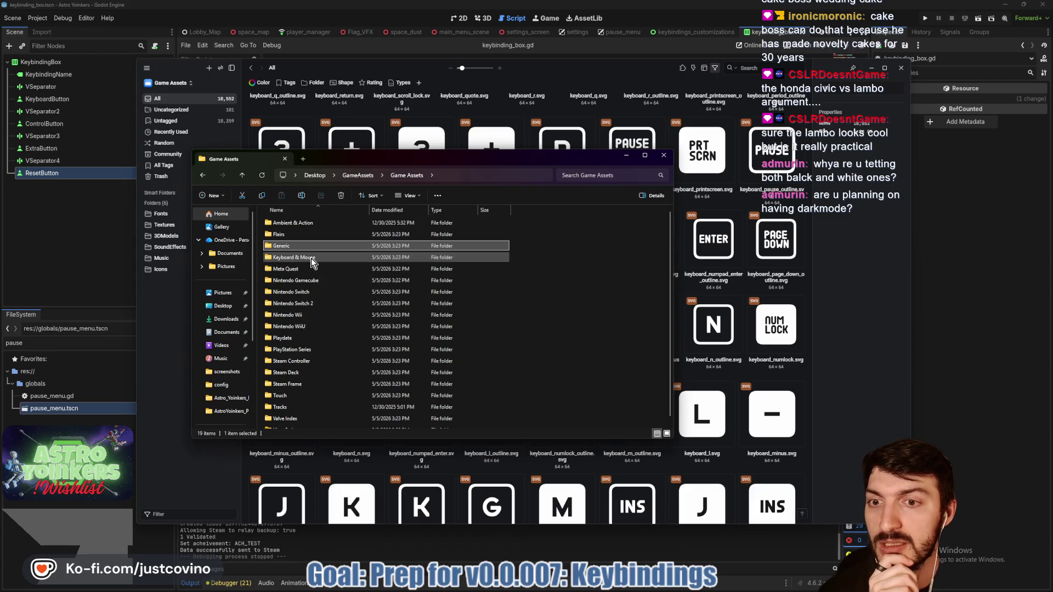
# Confirm Keyboard & Mouse\Vector is empty and delete the Keyboard & Mouse folder.
pyautogui.doubleClick(297, 257)
pyautogui.doubleClick(295, 259)
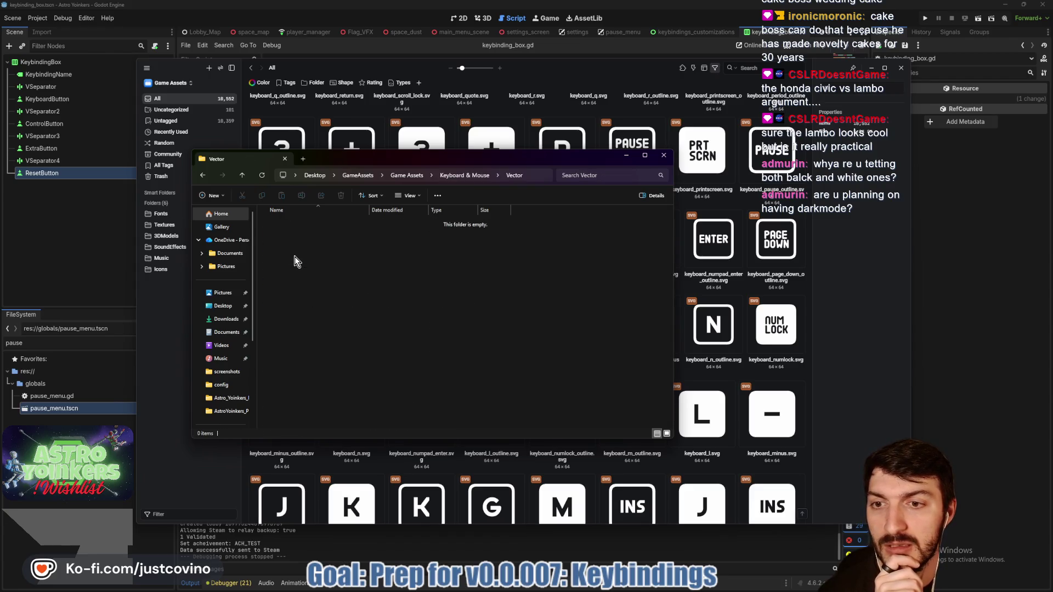
pyautogui.click(243, 175)
pyautogui.click(244, 176)
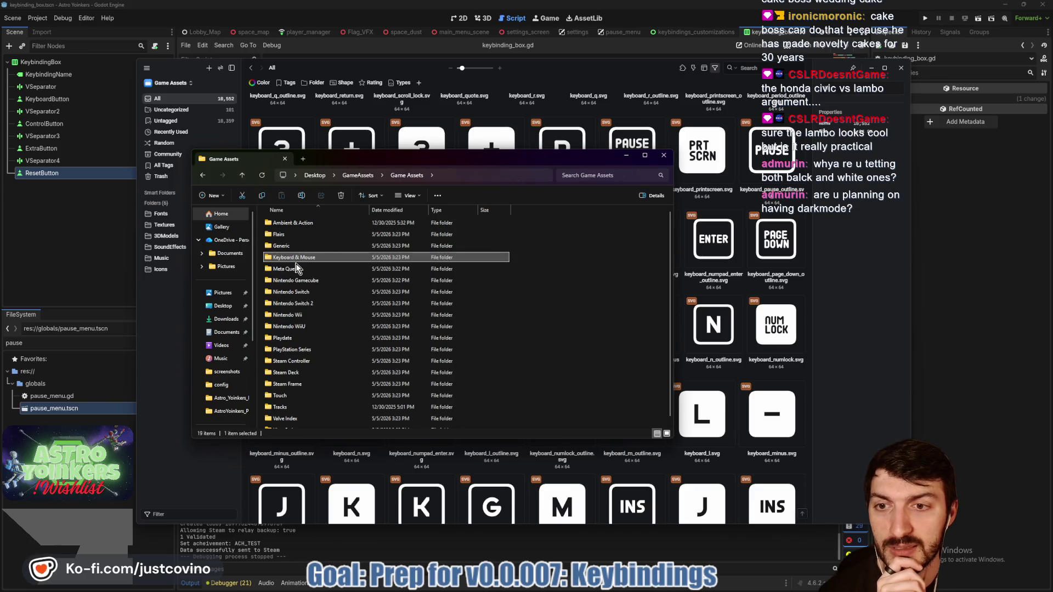
pyautogui.click(340, 195)
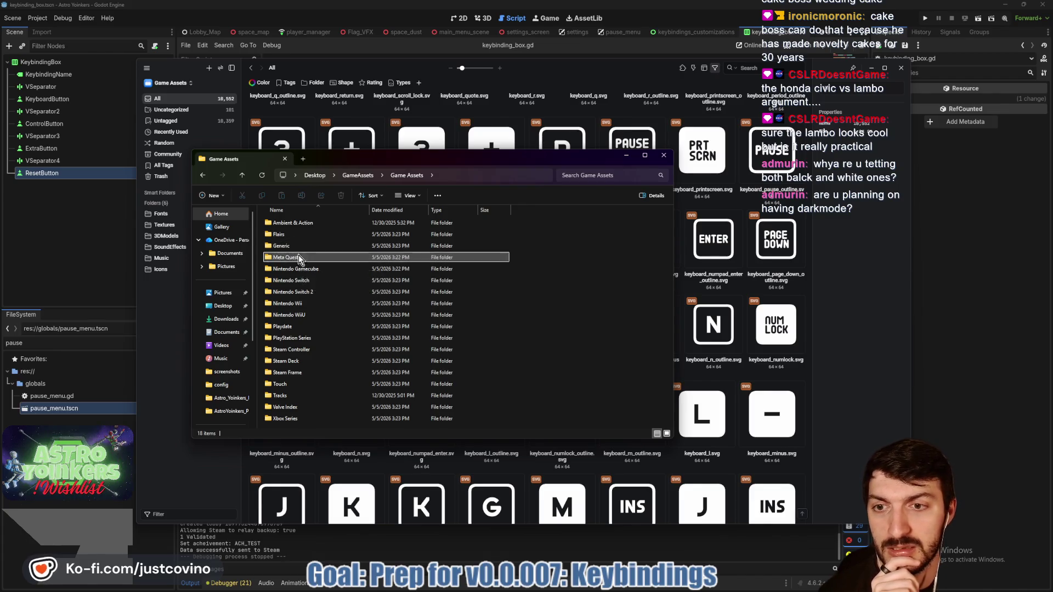
pyautogui.click(314, 289)
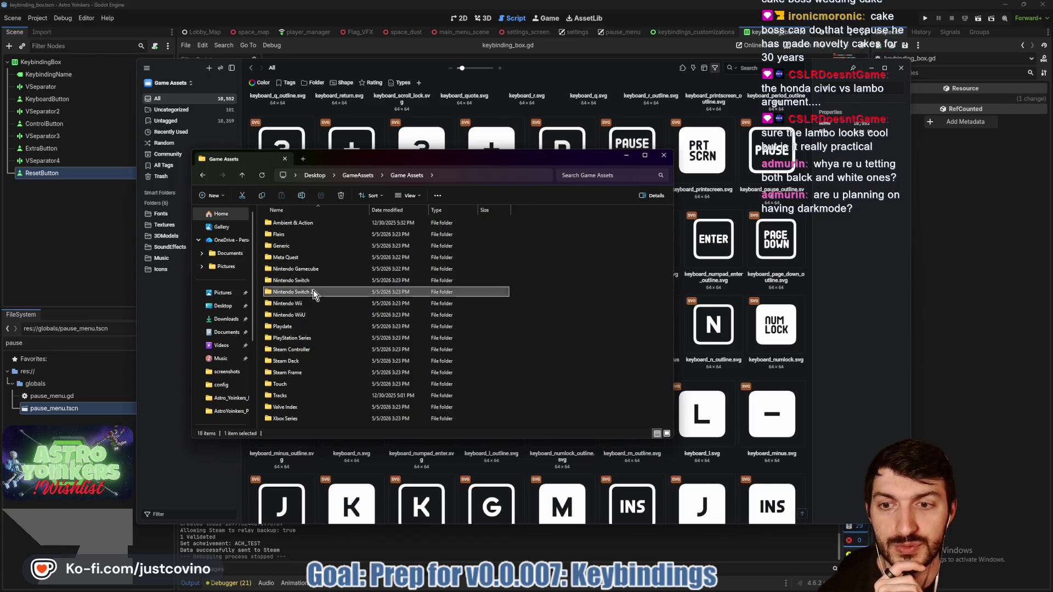